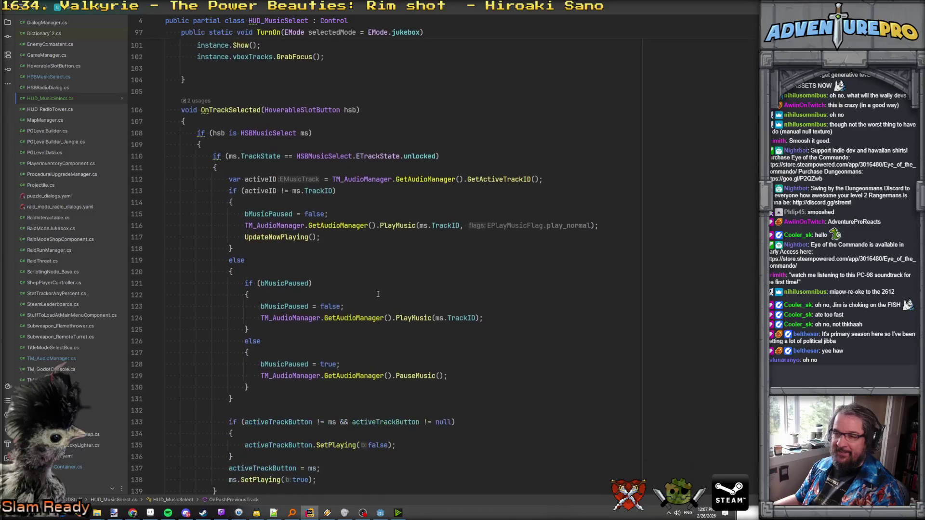
scroll(378, 294, "down", 9)
- Copy the vboxTracks.ActivateSelectedButton(); call from OnPushPlayPause
key("Down")
key("Down")
key("Down")
key("End")
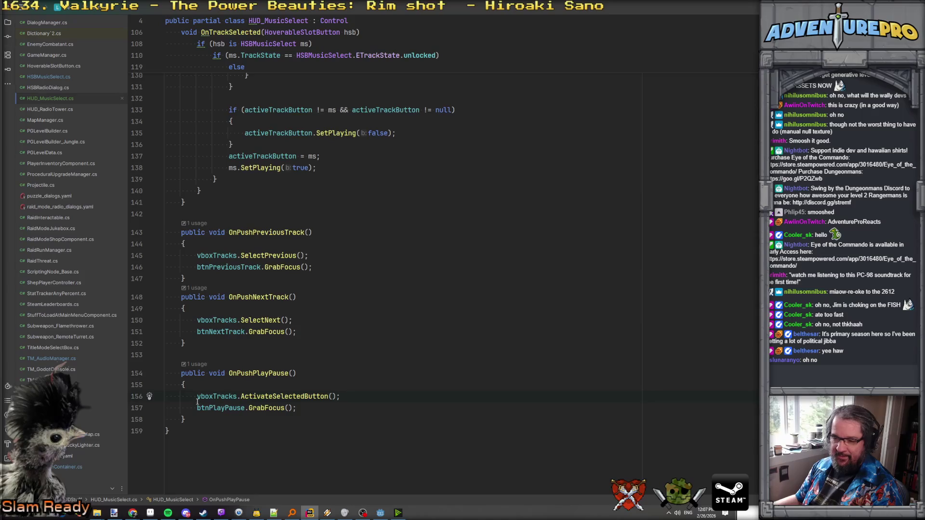
left_click_drag(198, 396, 359, 396)
key("ctrl+c")
- Paste the call after SelectNext() and SelectPrevious() in the next- and previous-track handlers
left_click(310, 320)
key("Return")
key("ctrl+v")
key("Up")
key("Up")
key("Up")
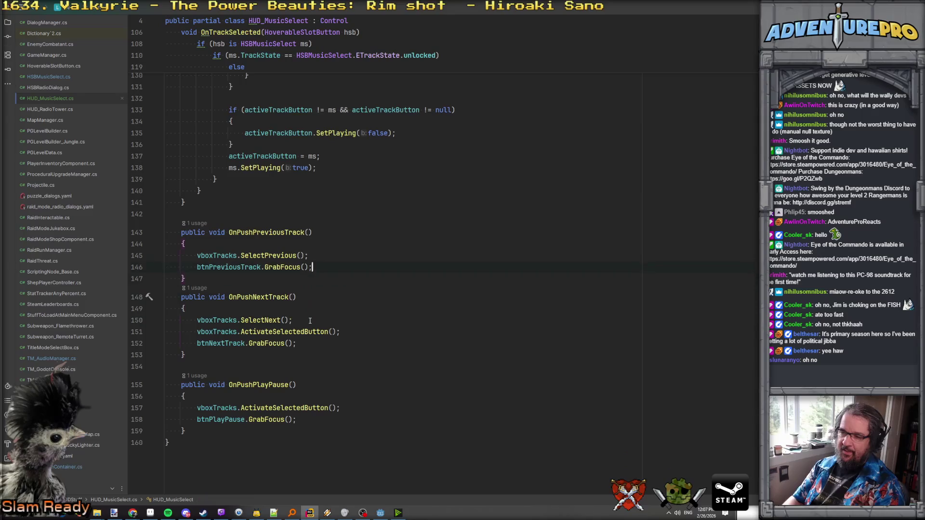
key("Up")
key("Return")
key("ctrl+v")
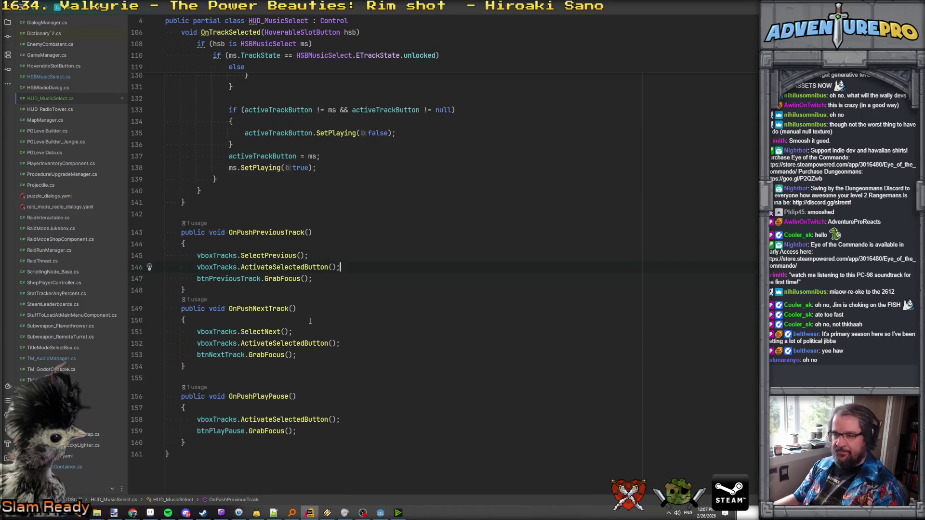
key("Down")
key("Down")
key("Down")
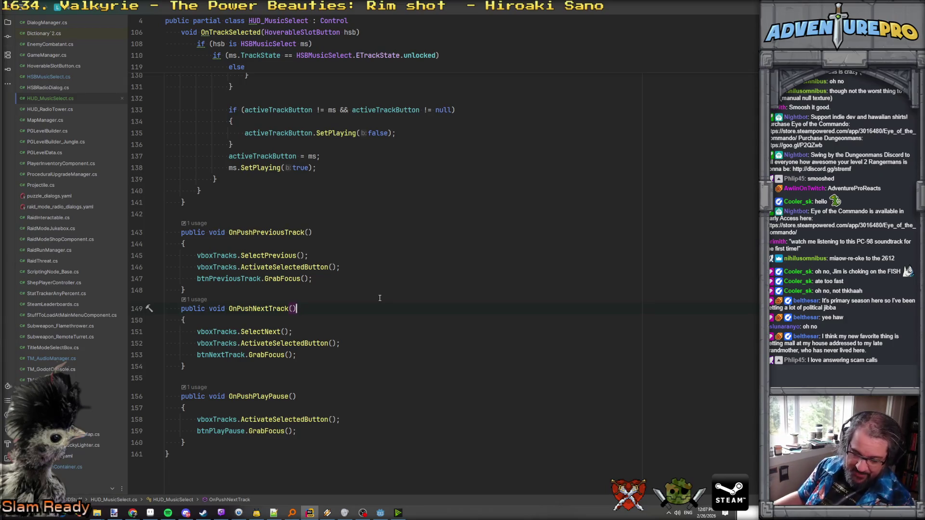
- Rebuild the C# project in Godot and run only the hud_select_music scene
left_click(380, 515)
left_click(613, 20)
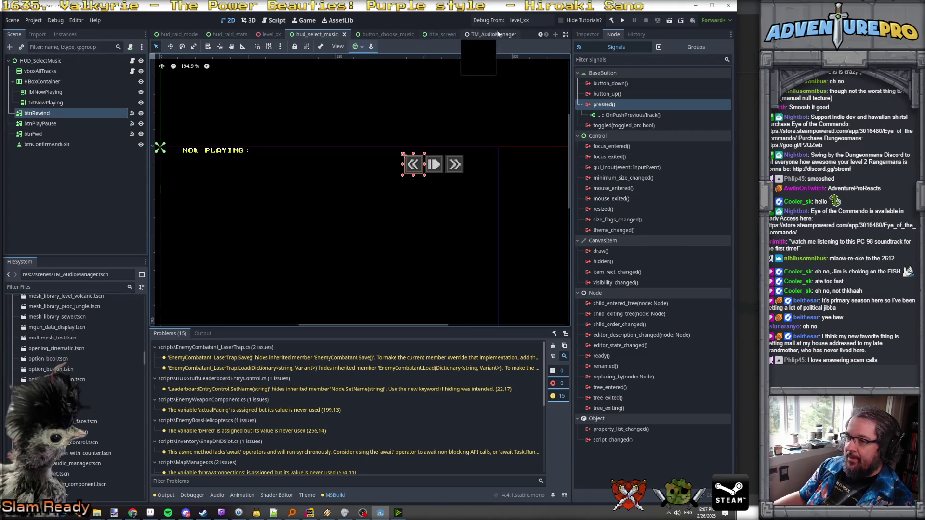
right_click(319, 34)
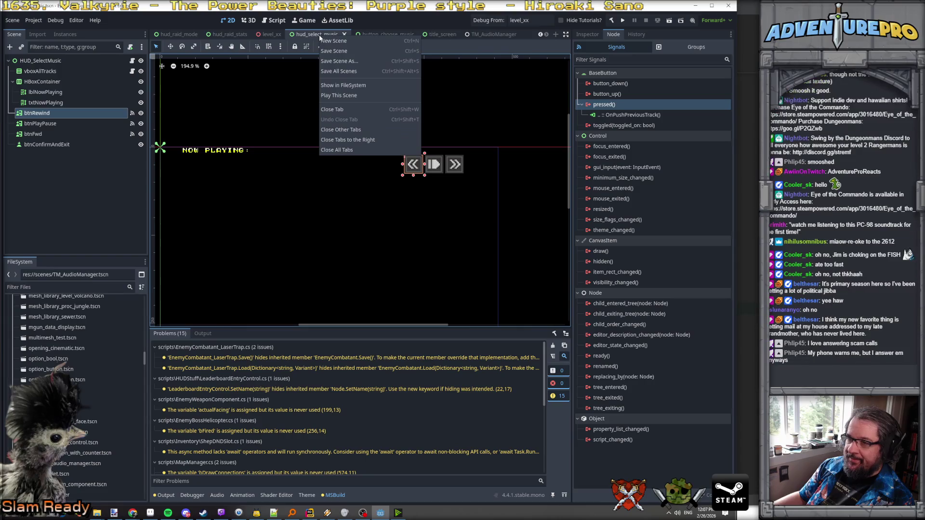
left_click(343, 95)
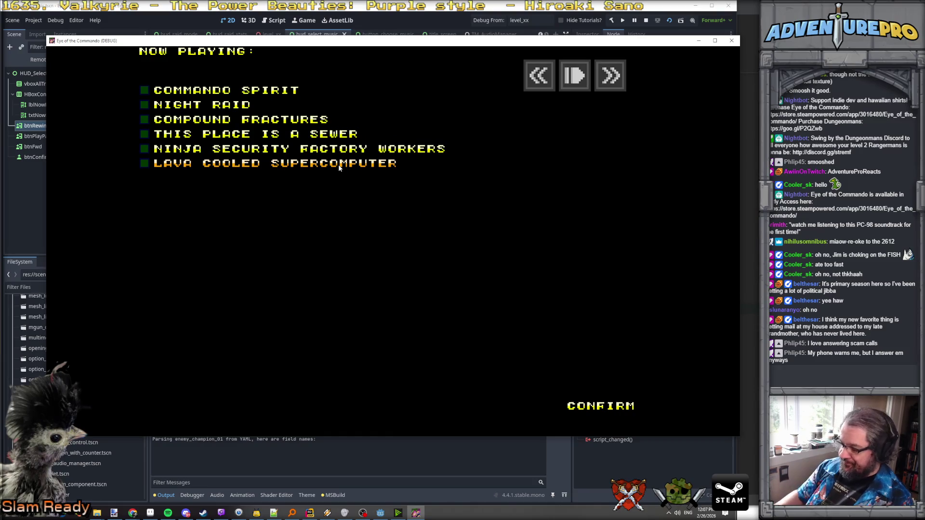
- Play the selected Lava Cooled Supercomputer track from the jukebox controls
key("Right")
key("Right")
key("Left")
key("Left")
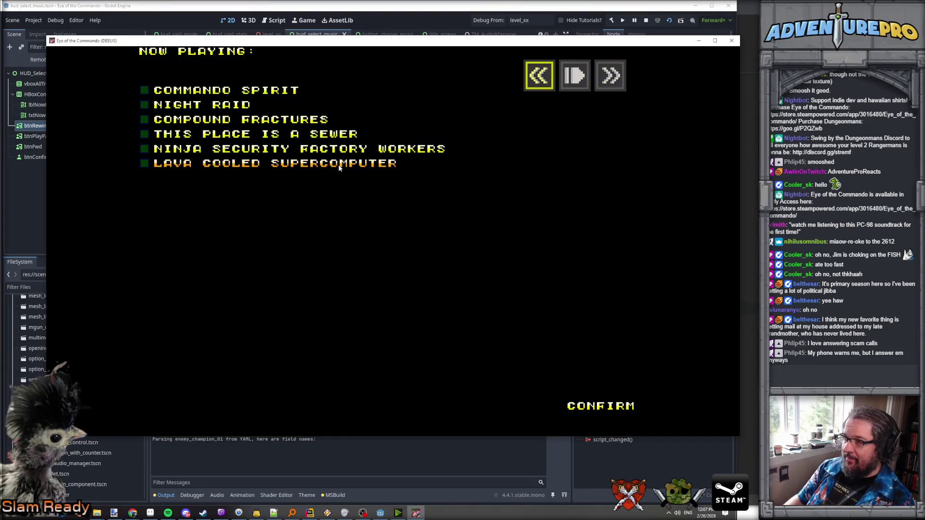
key("super+e")
key("Right")
key("Right")
key("Left")
key("Return")
- Rewind back through the tracks to Compound Fractures, then stop the game
key("Left")
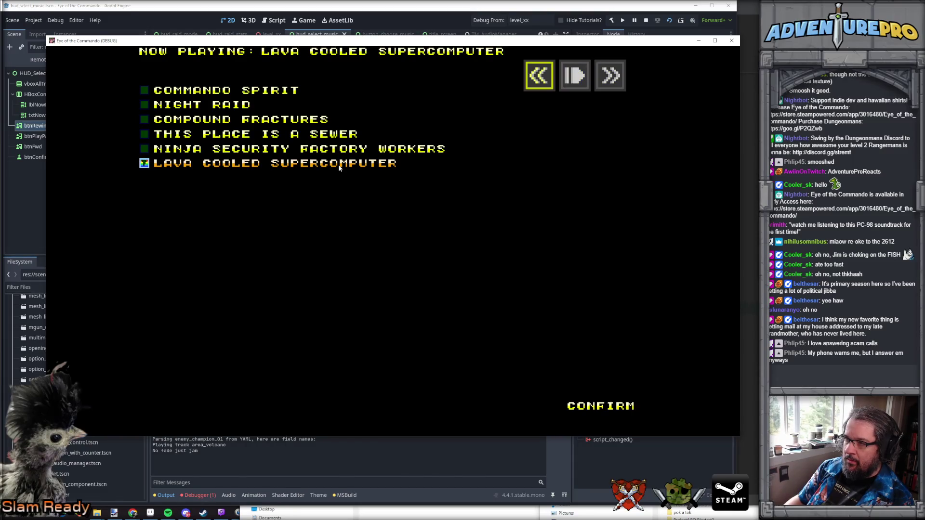
key("Return")
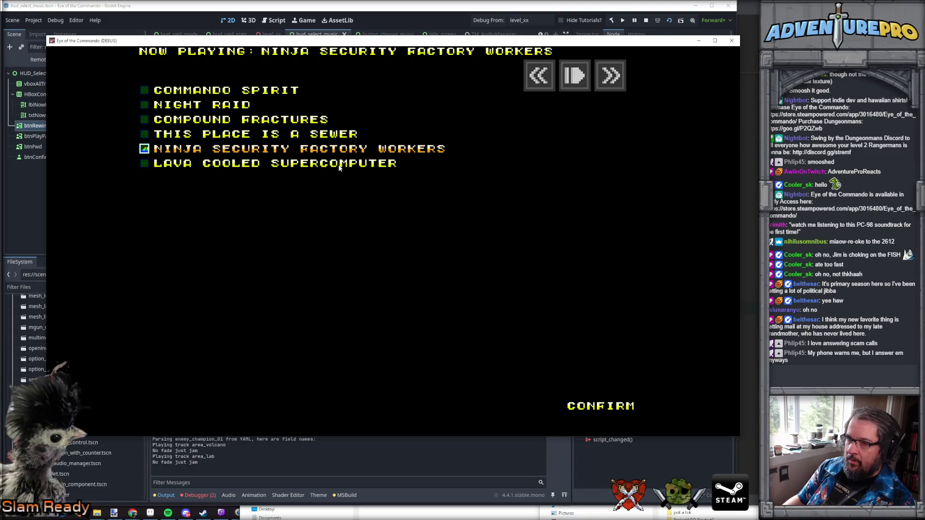
key("Left")
key("Return")
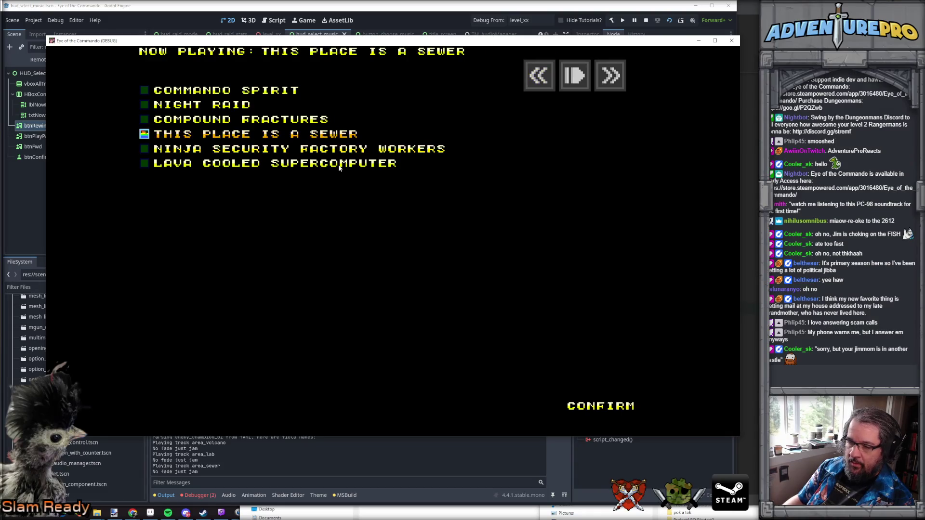
key("Return")
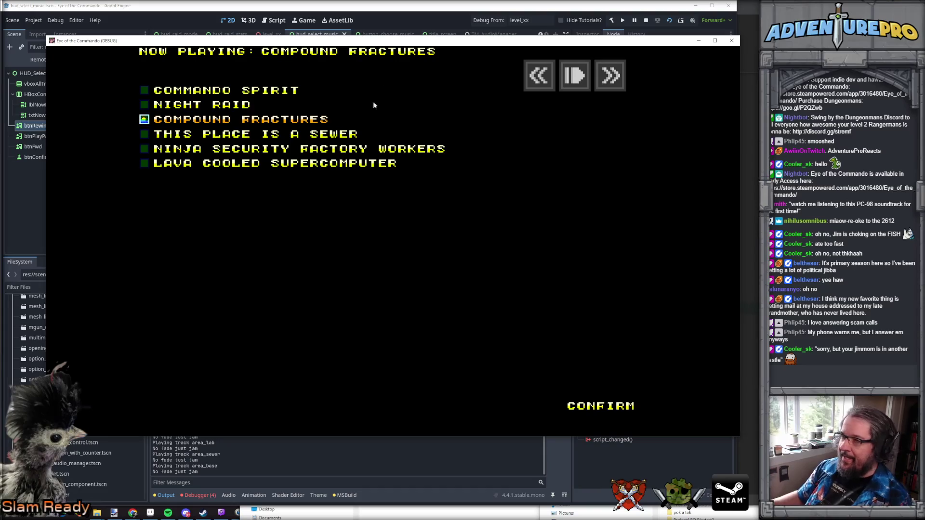
left_click(646, 21)
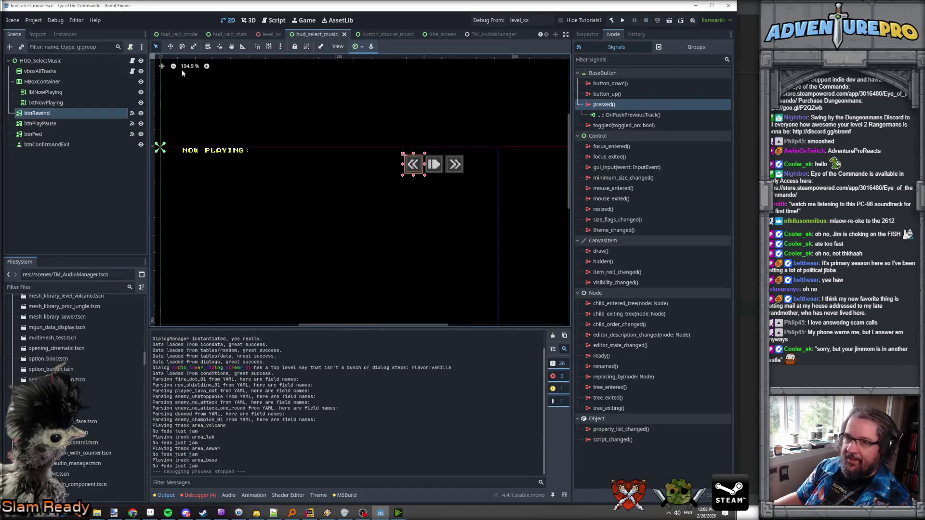
- Show the music-select node's full Inspector with Track List Jukebox collapsed
left_click(588, 34)
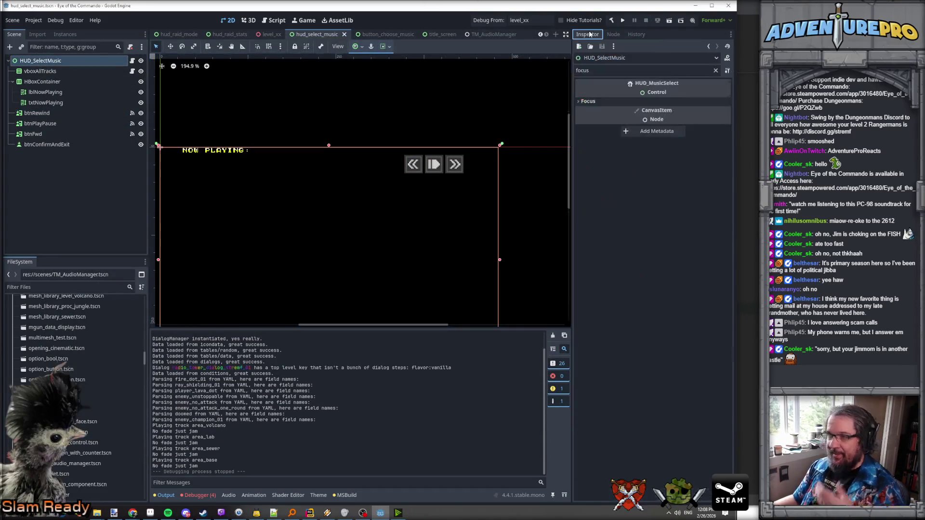
left_click(716, 71)
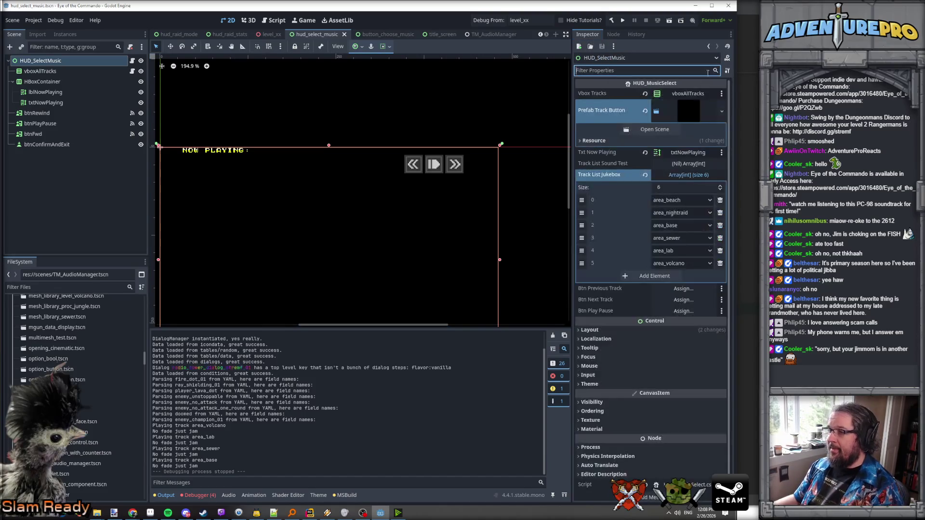
left_click(680, 176)
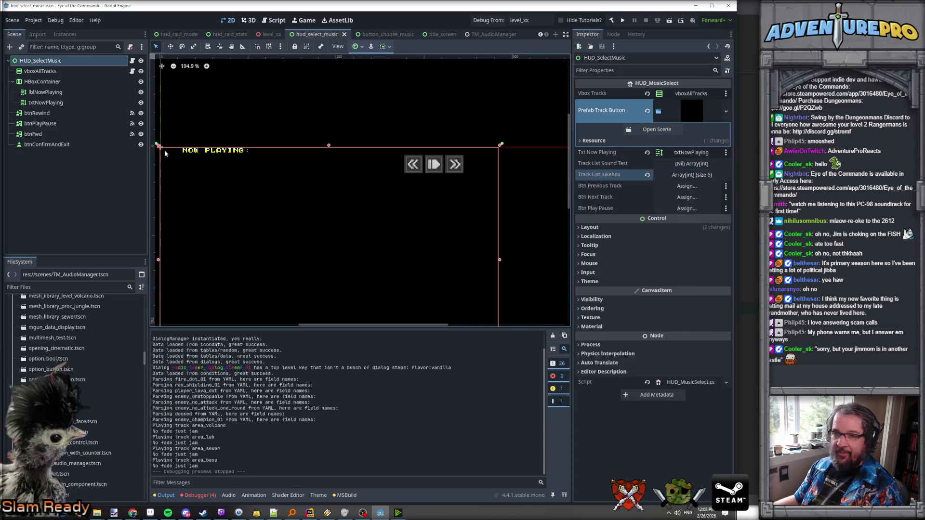
- Check the btnRewind, btnPlayPause and btnFwd nodes, then return to the HUD_MusicSelect script
left_click(39, 114)
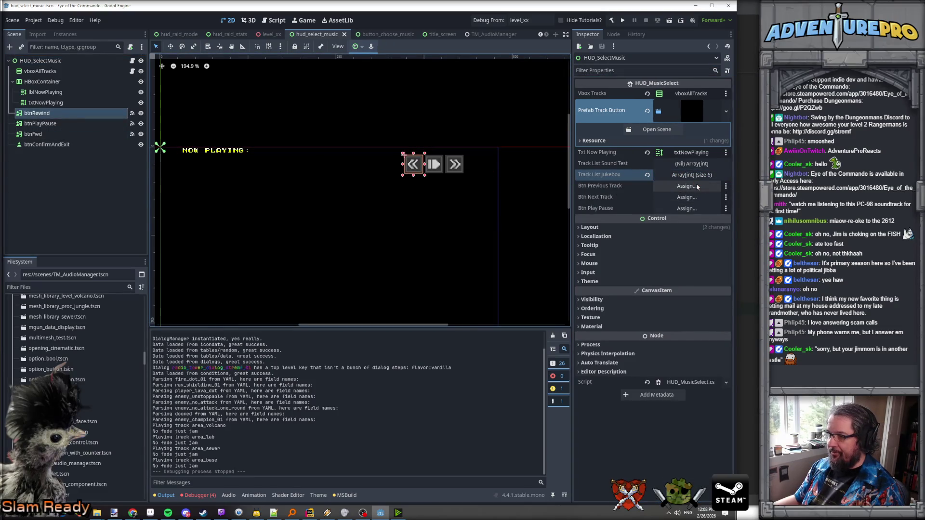
left_click(40, 123)
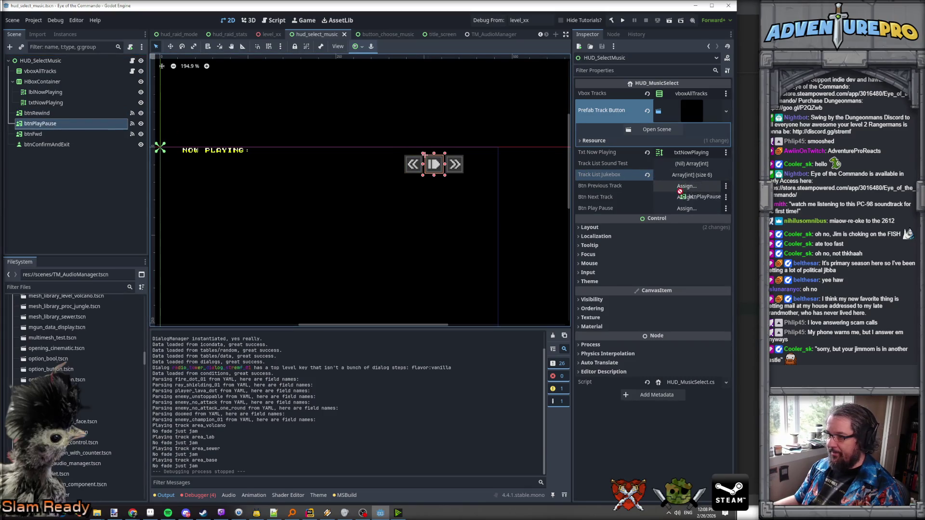
left_click(34, 134)
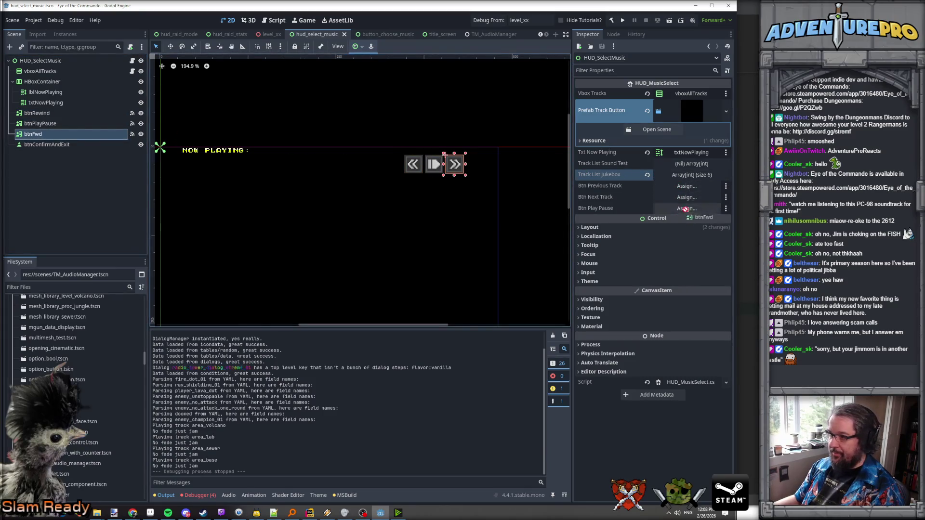
key("alt+Tab")
scroll(304, 161, "up", 10)
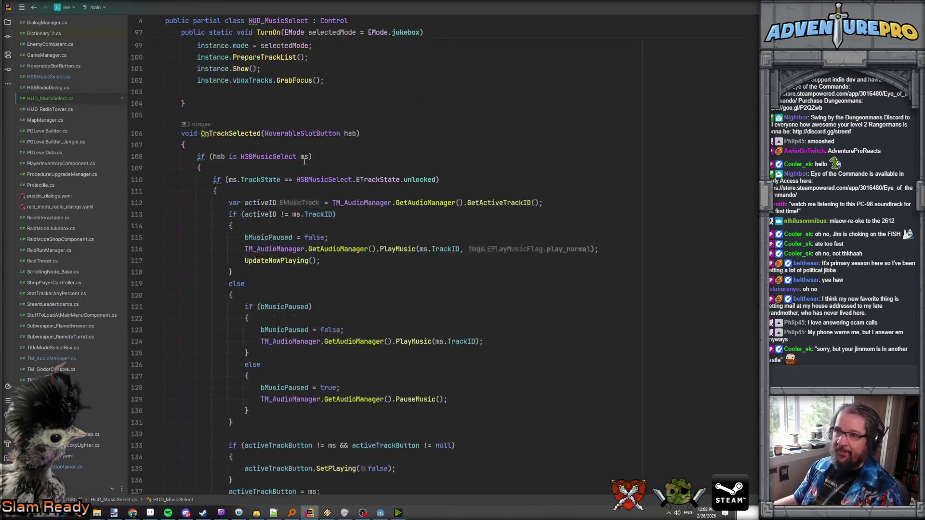
- Prefix 'Texture' on the three exported button fields, making them TextureButton, then return to Godot
scroll(305, 162, "up", 15)
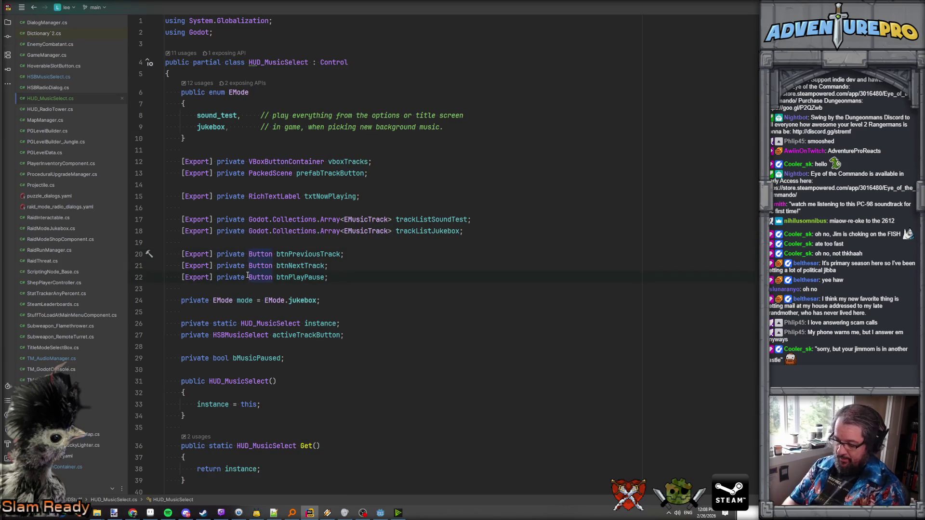
type("Texture")
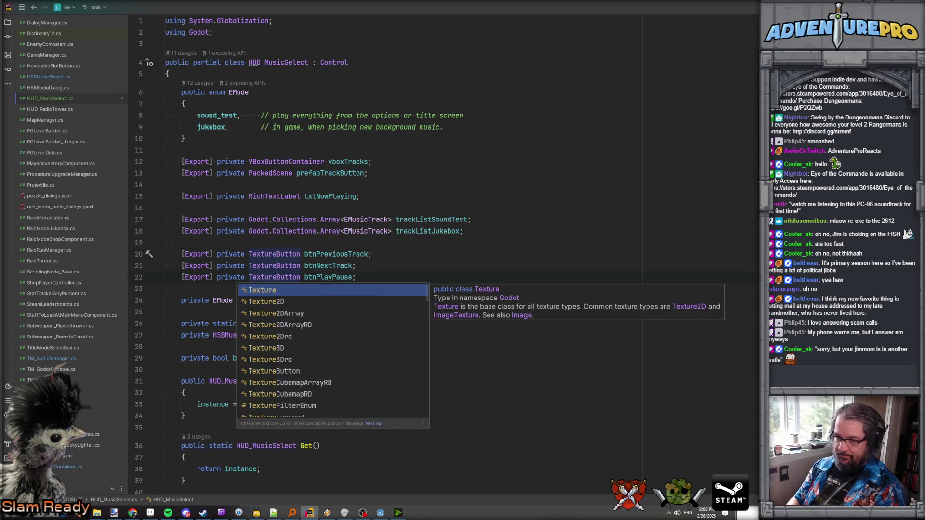
key("Escape")
key("ctrl+Right")
key("ctrl+Right")
key("Escape")
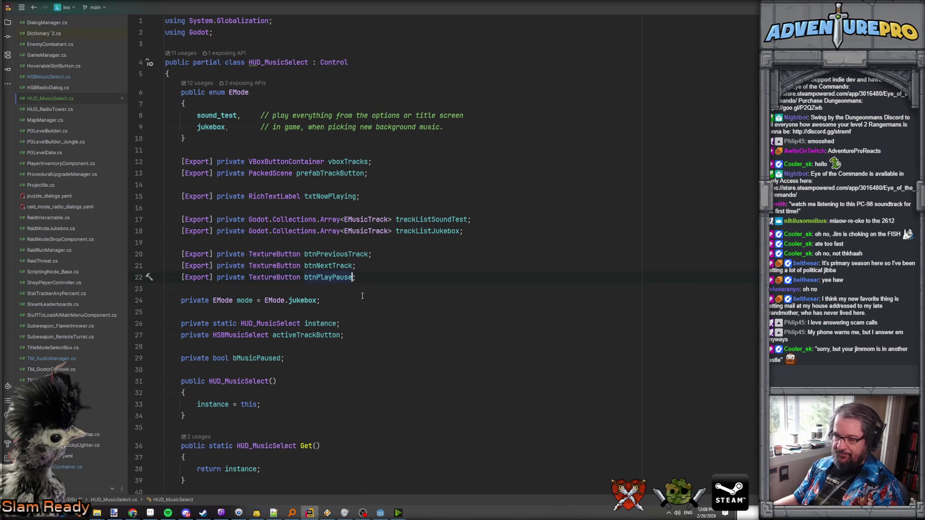
left_click(286, 255)
key("alt+Tab")
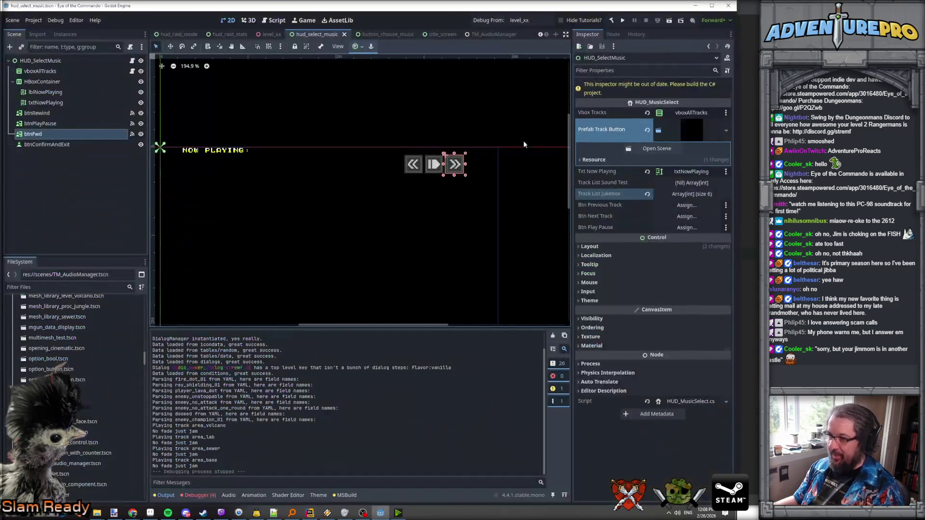
- Rebuild the C# project, dismissing the first build-failure message
left_click(612, 19)
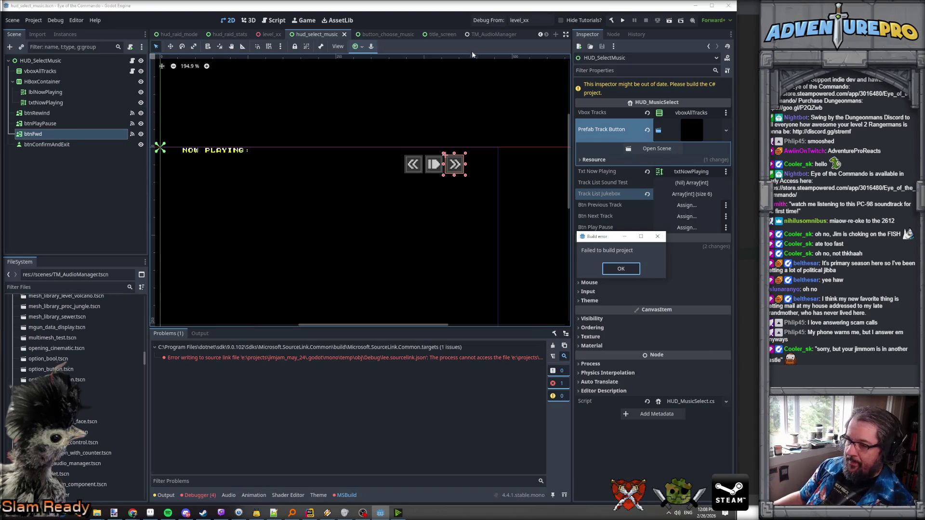
left_click(618, 269)
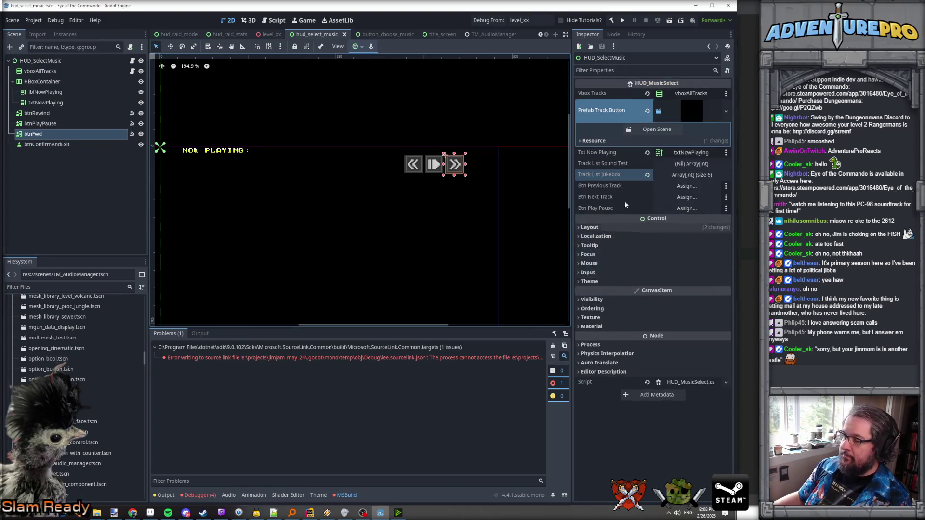
left_click(612, 20)
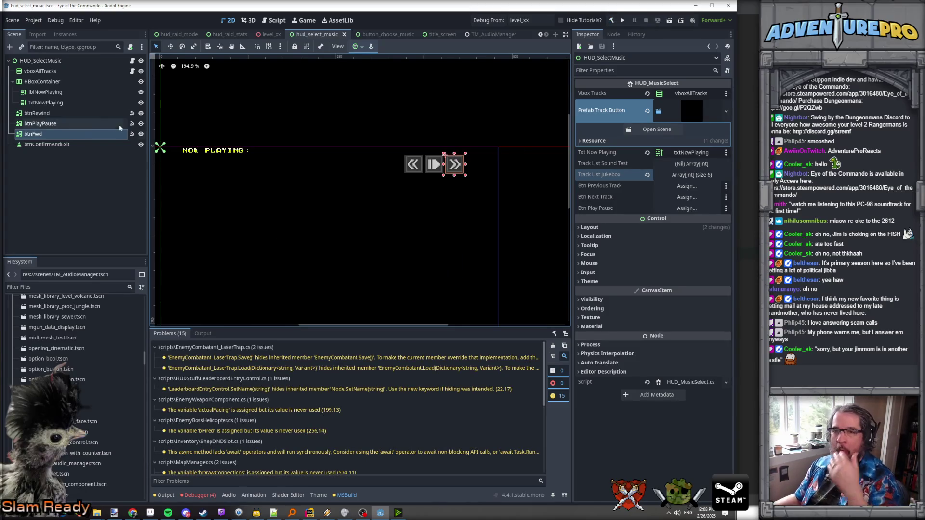
- Assign btnRewind, btnFwd and btnPlayPause to the previous, next and play-pause slots and save
left_click_drag(61, 113, 689, 186)
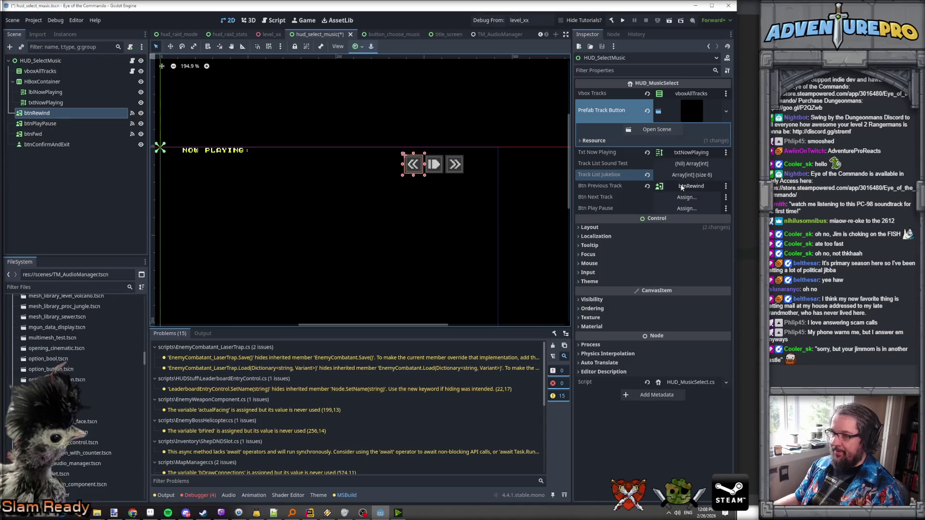
left_click_drag(105, 125, 689, 197)
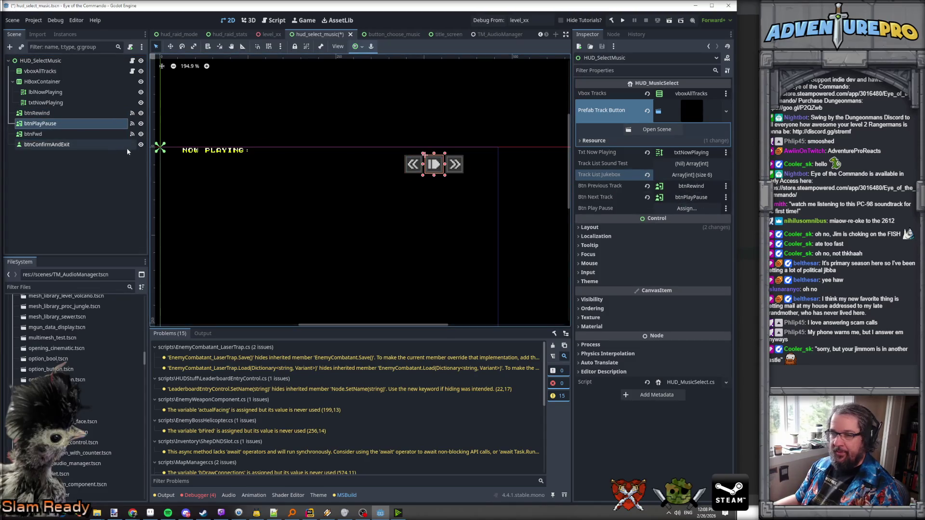
left_click_drag(53, 134, 674, 199)
mouse_move(46, 124)
left_mouse_down()
mouse_move(699, 223)
mouse_move(680, 212)
left_mouse_up()
key("ctrl+s")
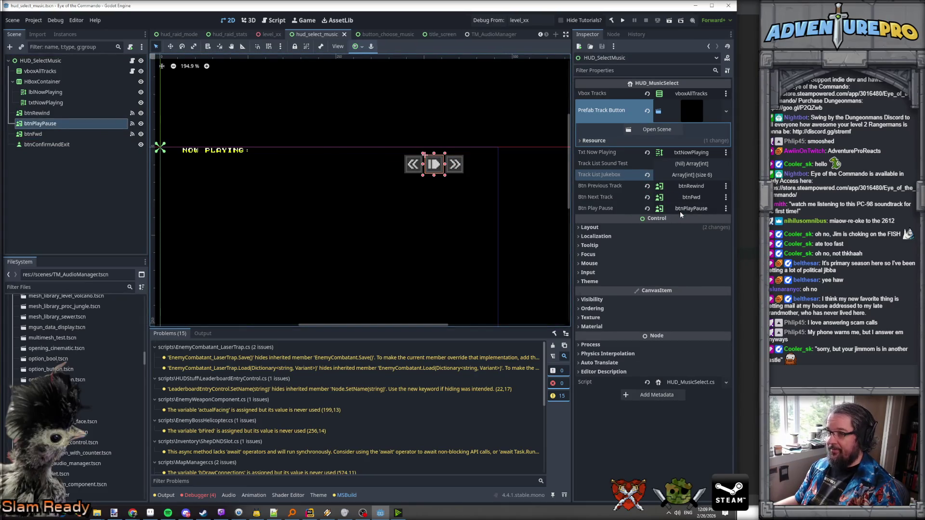
left_click(40, 71)
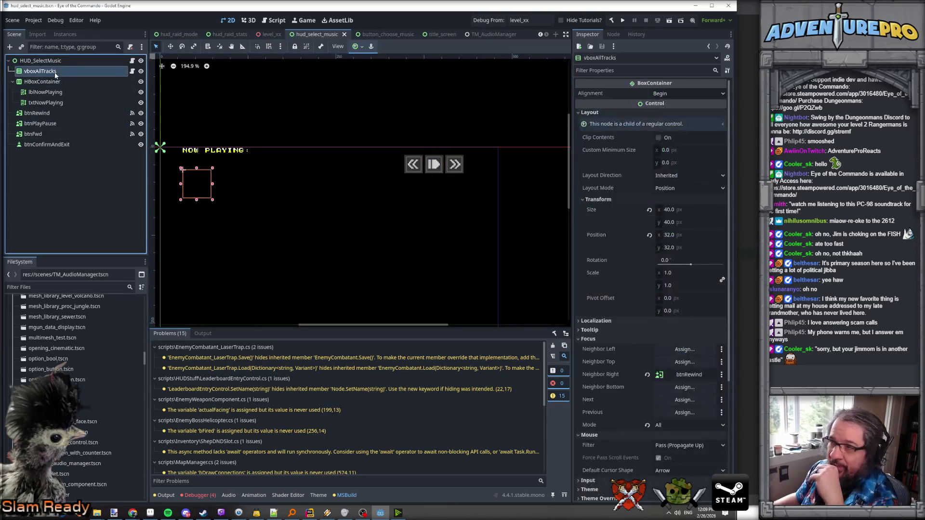
- Set vboxAllTracks as its own top and bottom focus neighbour
scroll(620, 351, "down", 2)
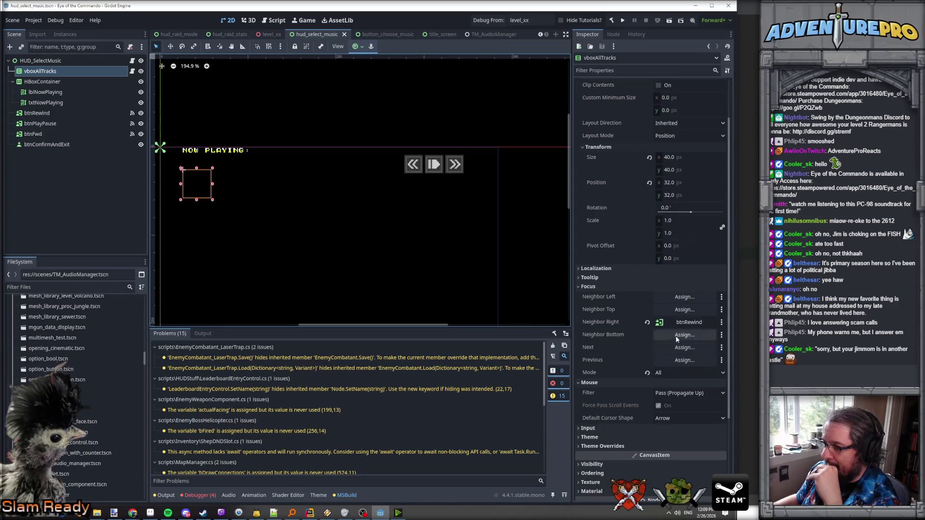
left_click(677, 311)
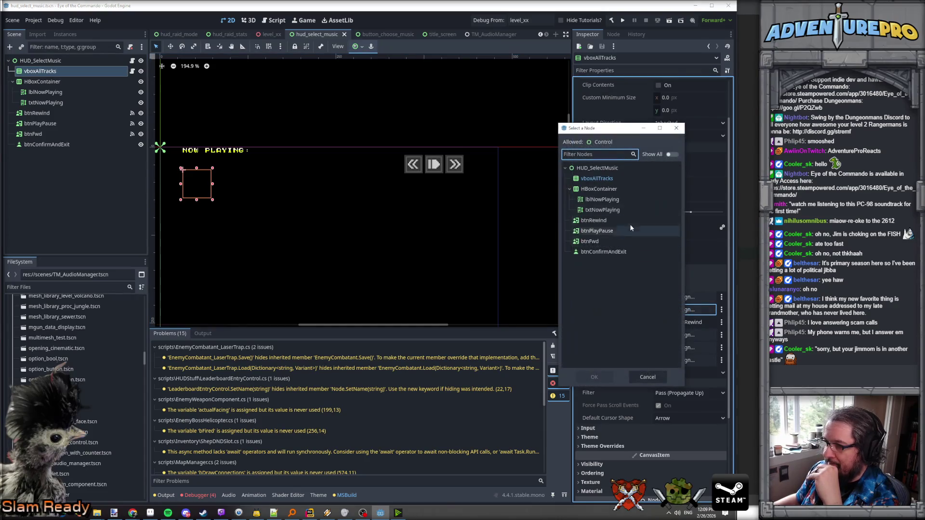
left_click(598, 180)
left_click(605, 374)
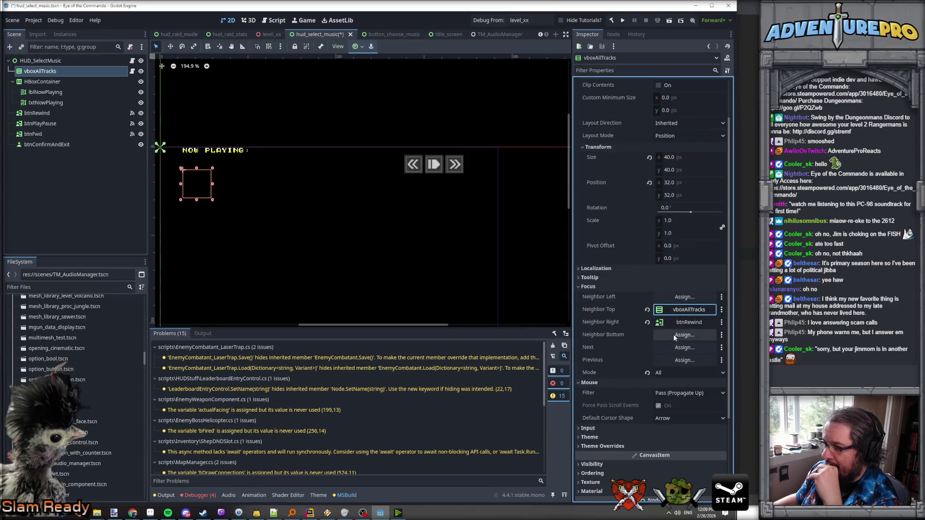
left_click(699, 335)
left_click(597, 178)
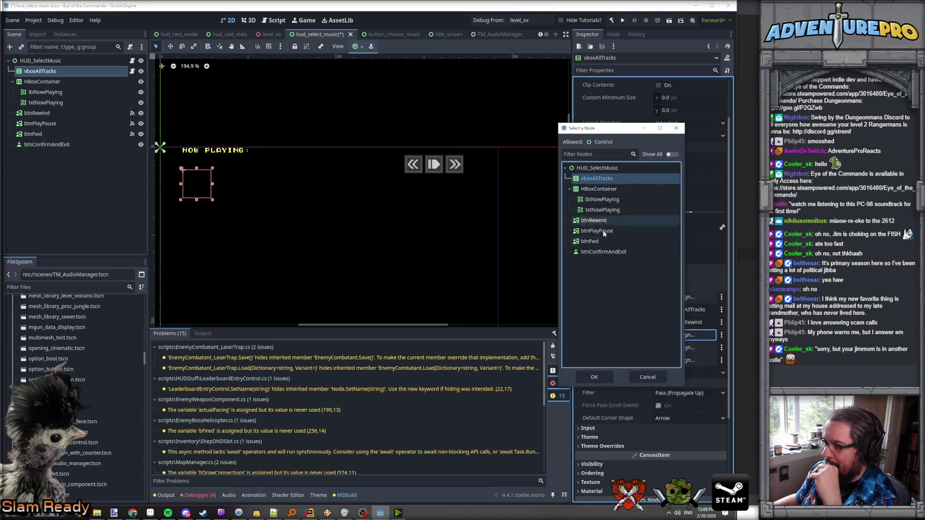
left_click(594, 377)
- Set vboxAllTracks as its own left focus neighbour and save the scene
left_click(685, 296)
left_click(604, 180)
left_click(610, 377)
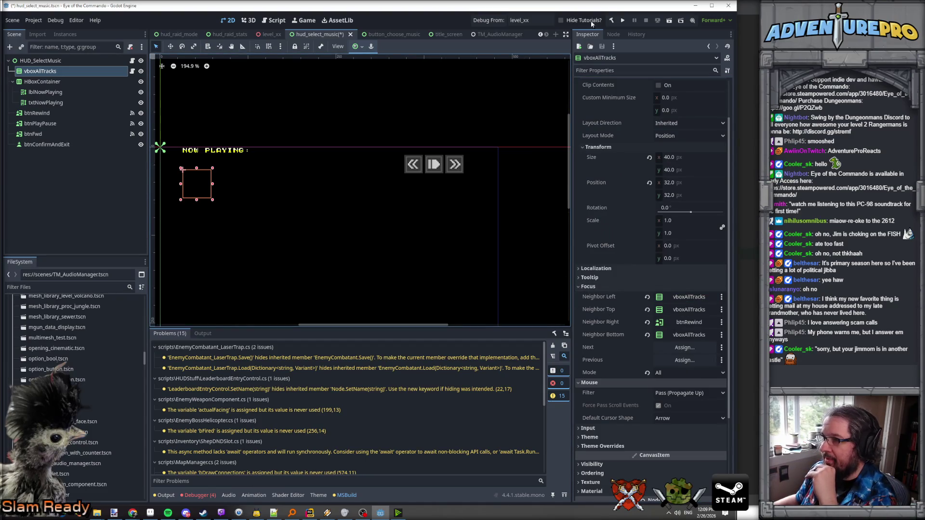
right_click(319, 33)
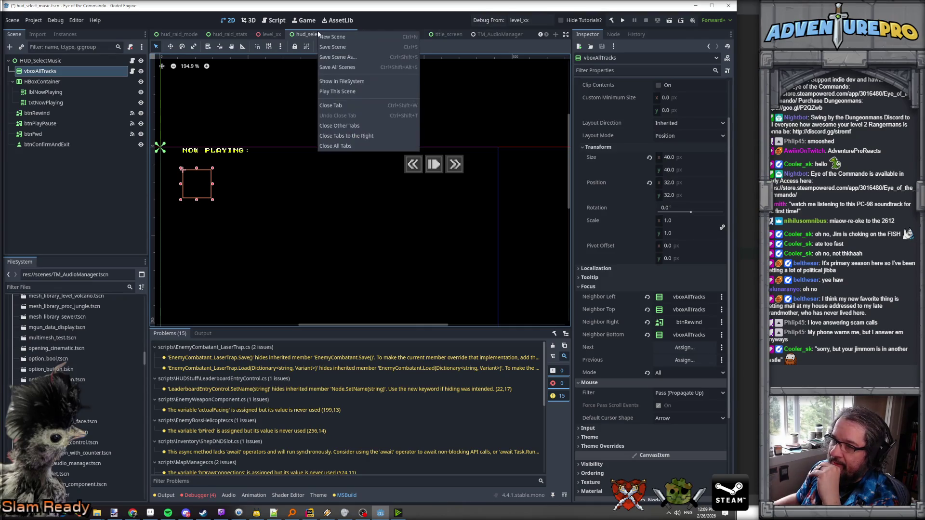
left_click(344, 93)
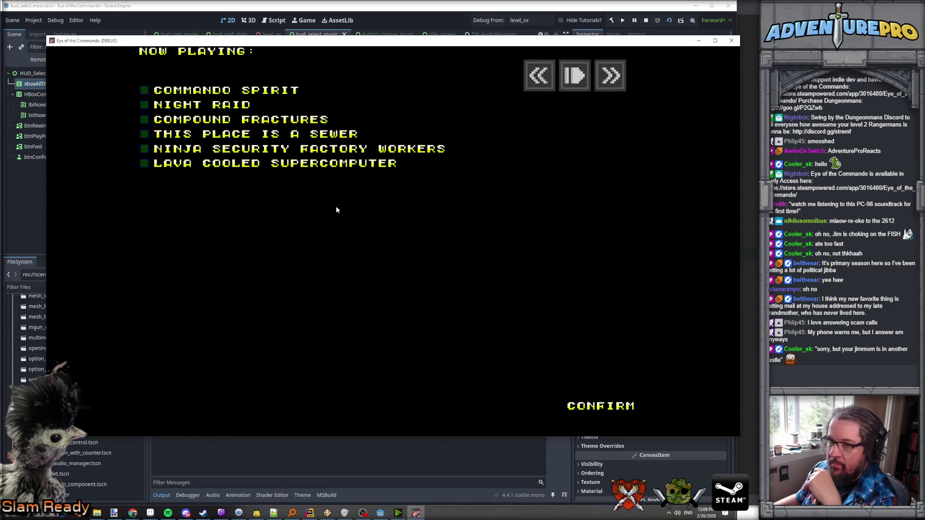
- Enter the music menu and skip forward from Commando Spirit to Lava Cooled Supercomputer
left_click(224, 106)
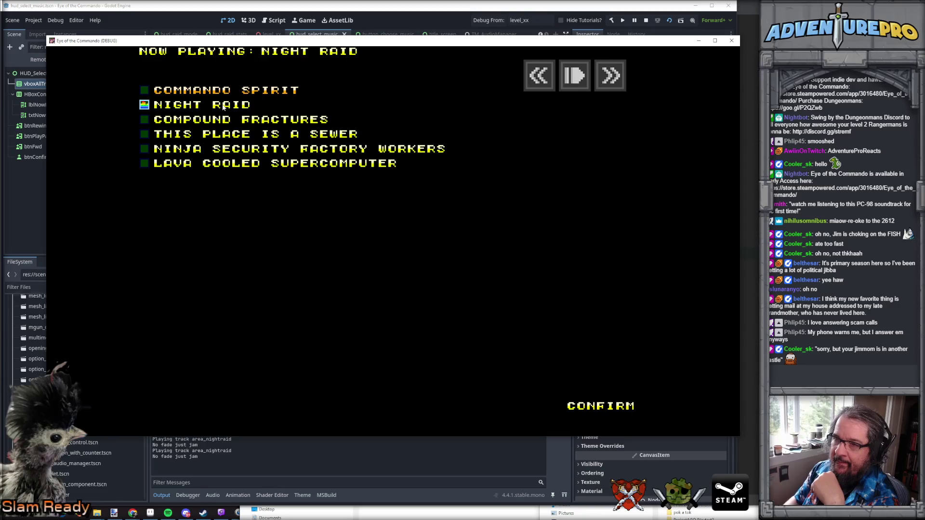
key("Up")
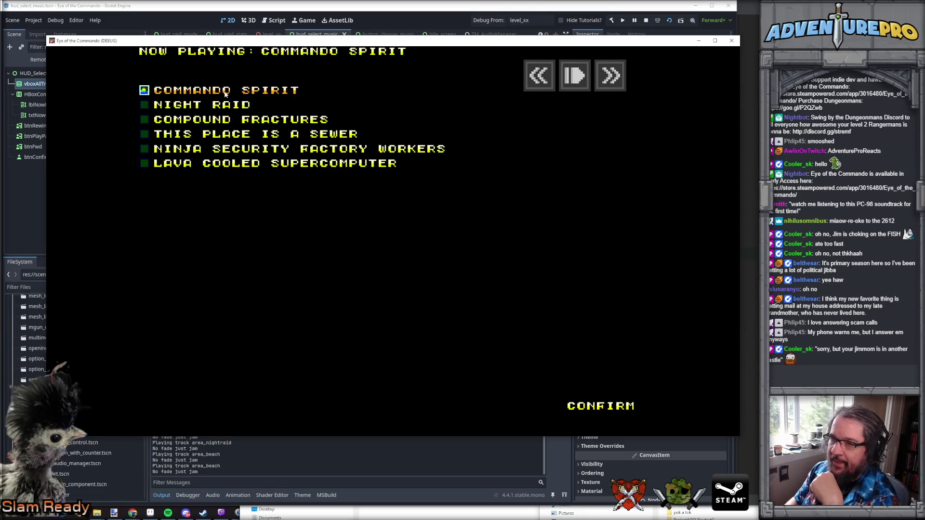
key("Up")
key("Right")
key("Right")
key("Return")
key("Return")
key("Return")
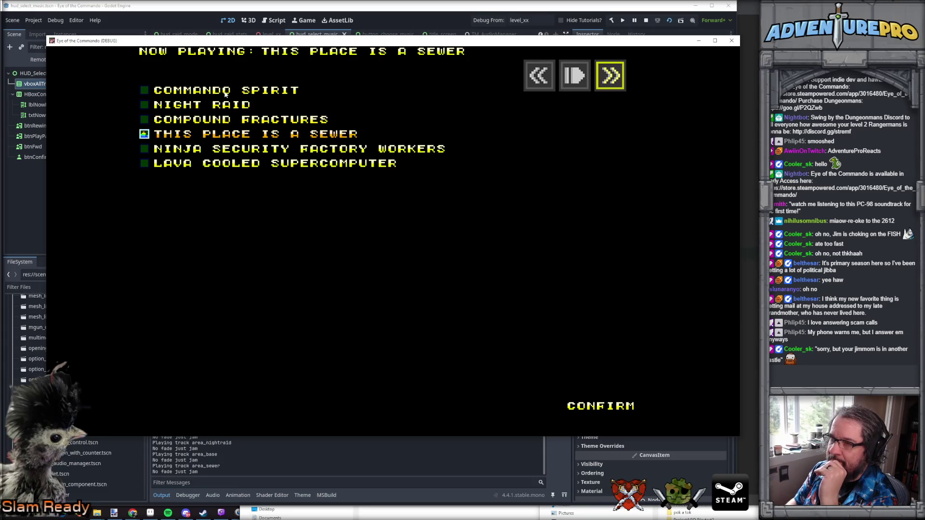
key("Return")
key("Left")
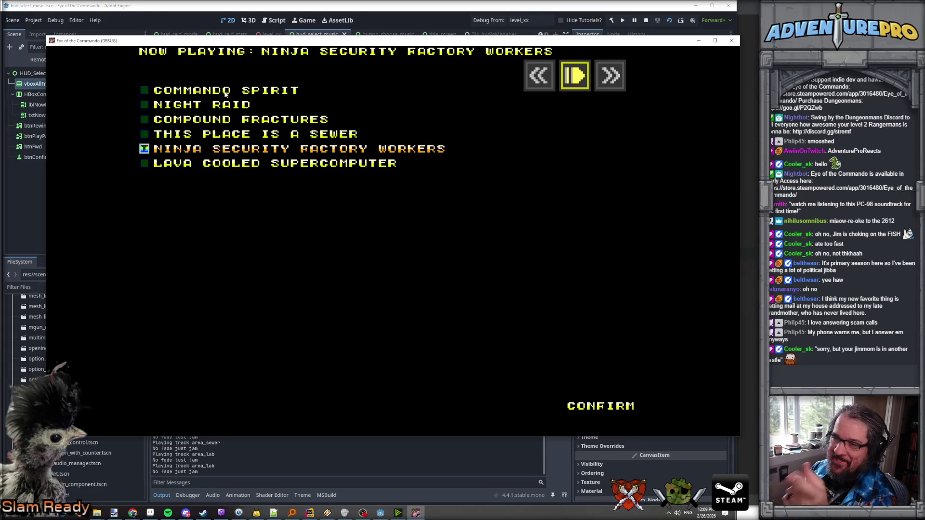
key("Right")
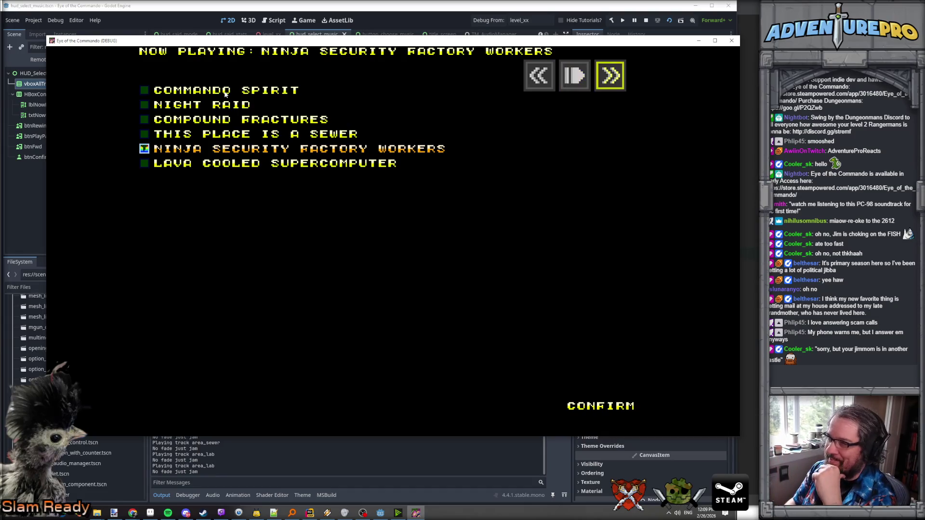
key("Return")
key("Return")
- Cycle through This Place Is A Sewer, Night Raid and Lava Cooled Supercomputer, wrapping to Commando Spirit
key("Left")
key("Left")
key("Left")
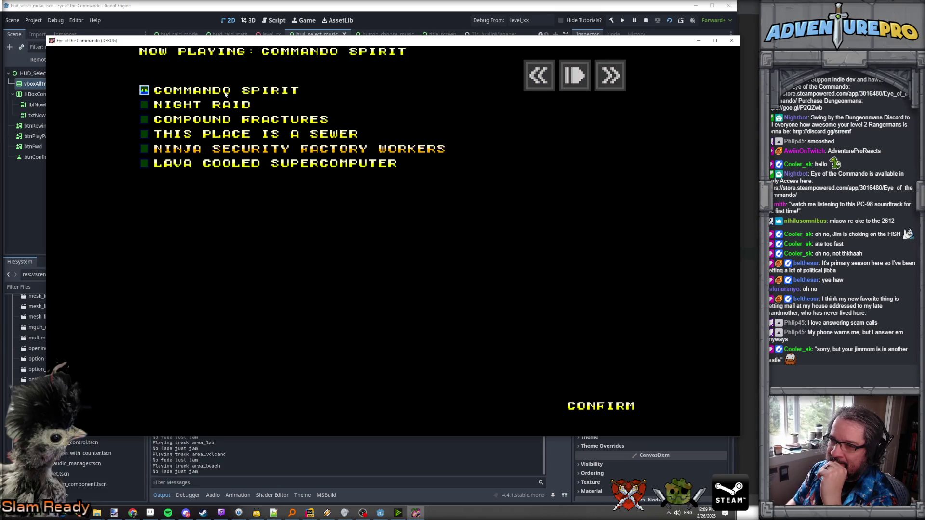
key("Return")
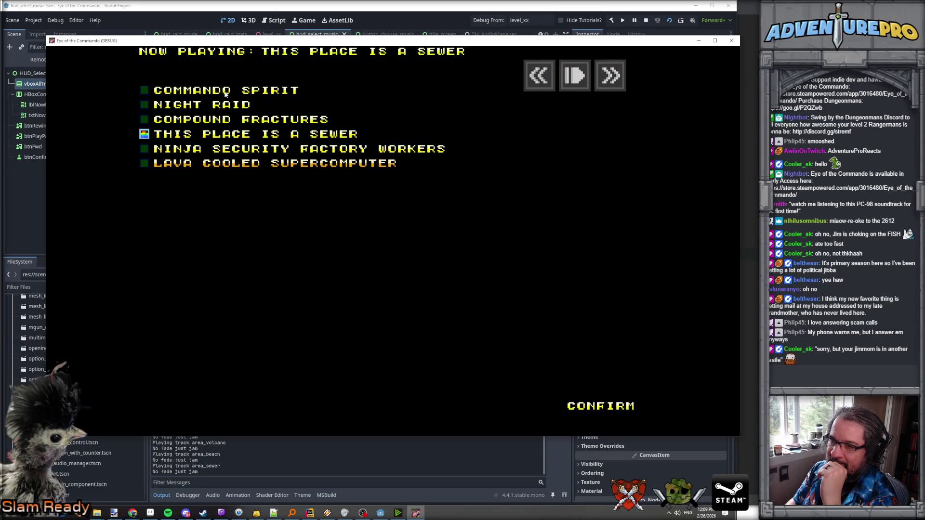
key("Return")
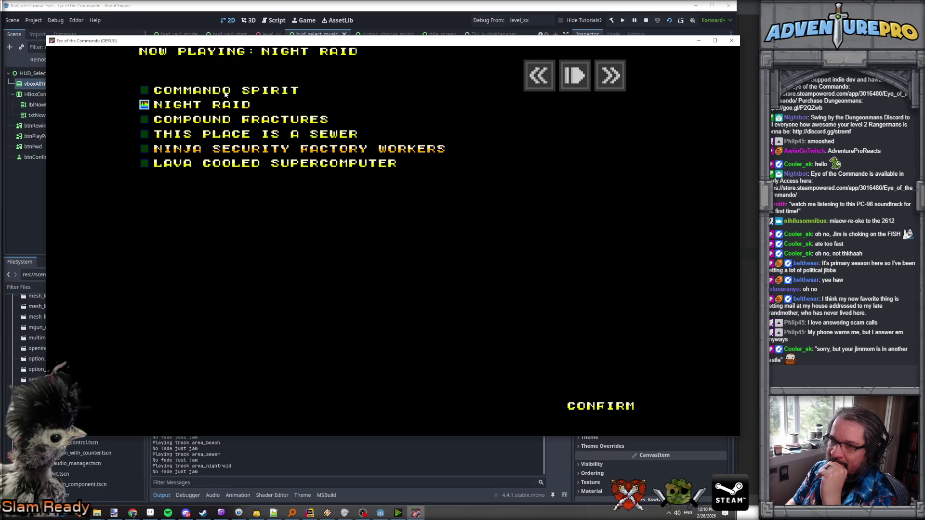
key("Return")
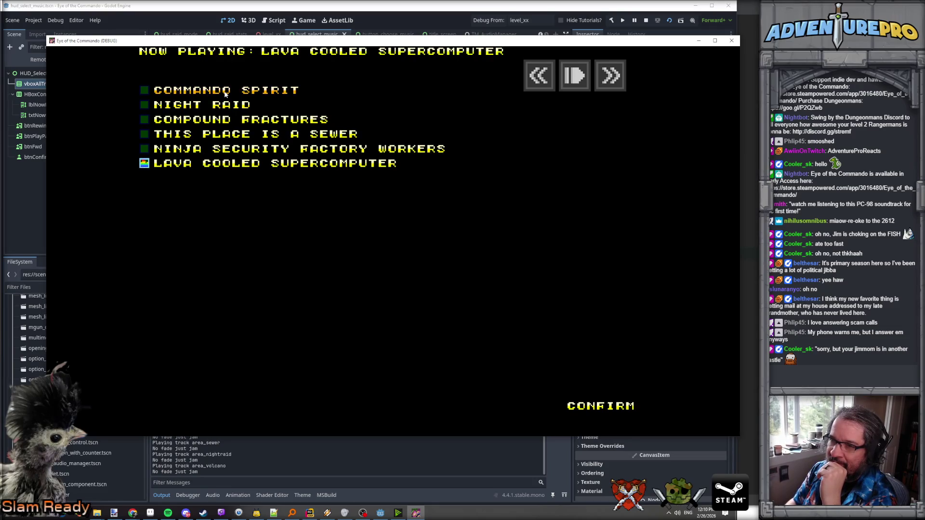
key("Return")
key("Right")
key("Right")
key("Right")
key("Return")
key("Return")
key("Return")
key("Return")
key("Left")
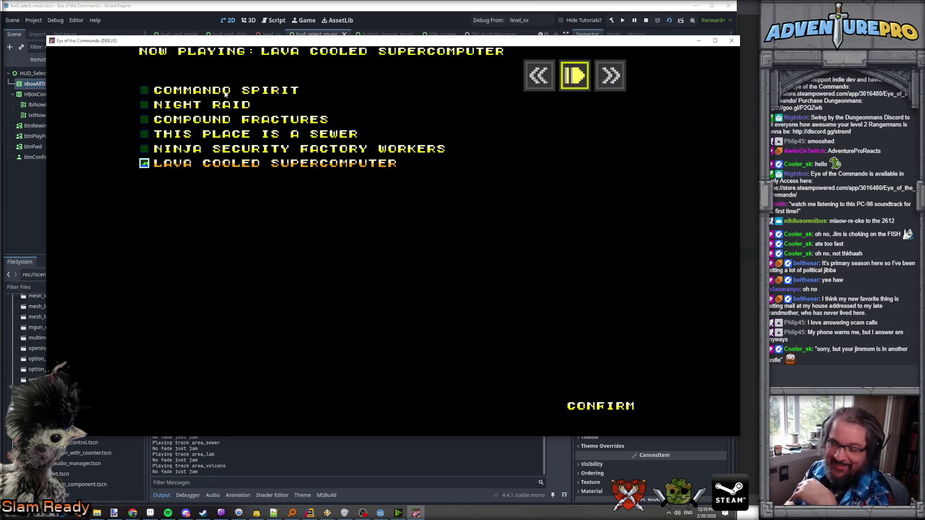
key("Down")
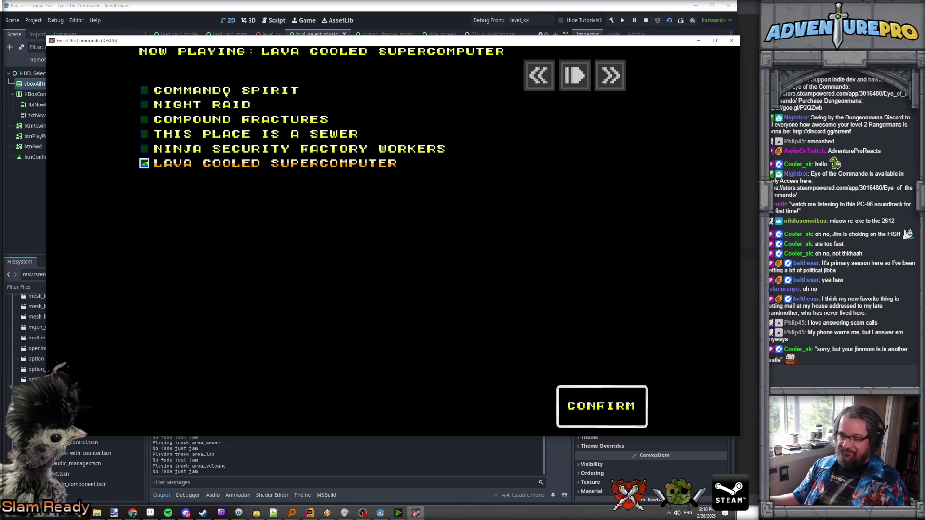
key("Return")
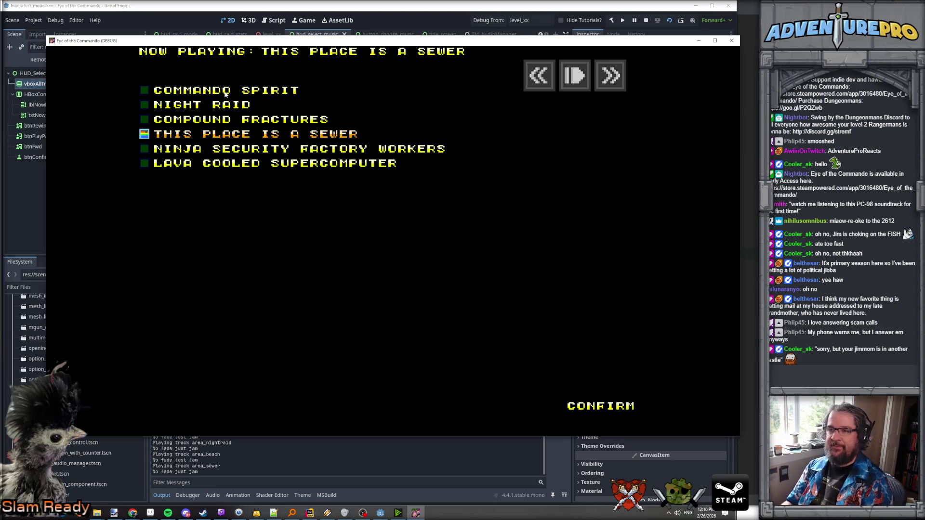
- Skip forward and back between Night Raid, Lava Cooled Supercomputer and Commando Spirit
key("Right")
key("Right")
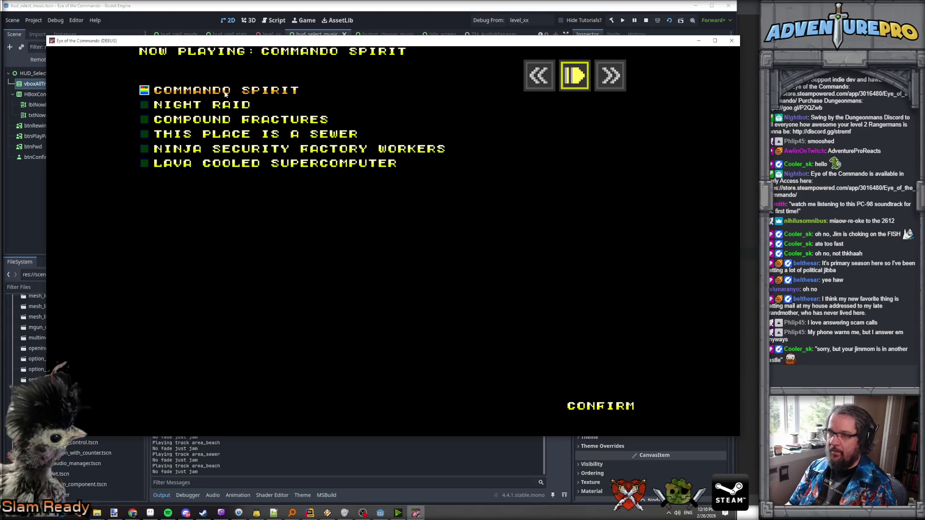
key("Right")
key("Return")
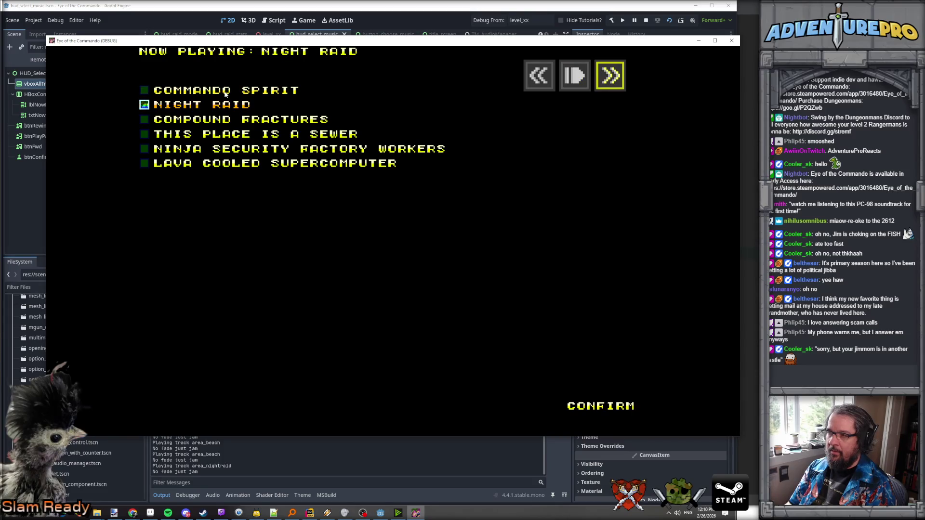
key("Return")
key("Return")
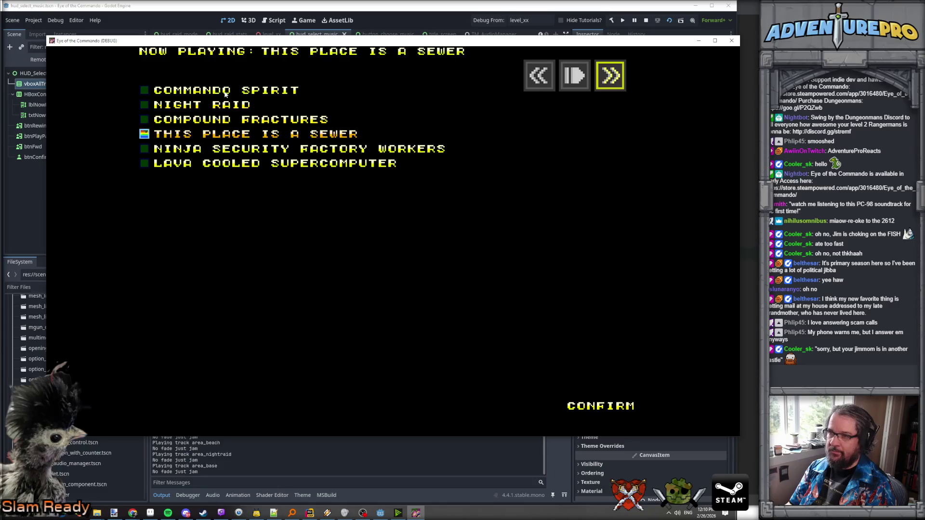
key("Return")
key("Left")
key("Left")
key("Return")
key("Return")
key("Return")
key("Right")
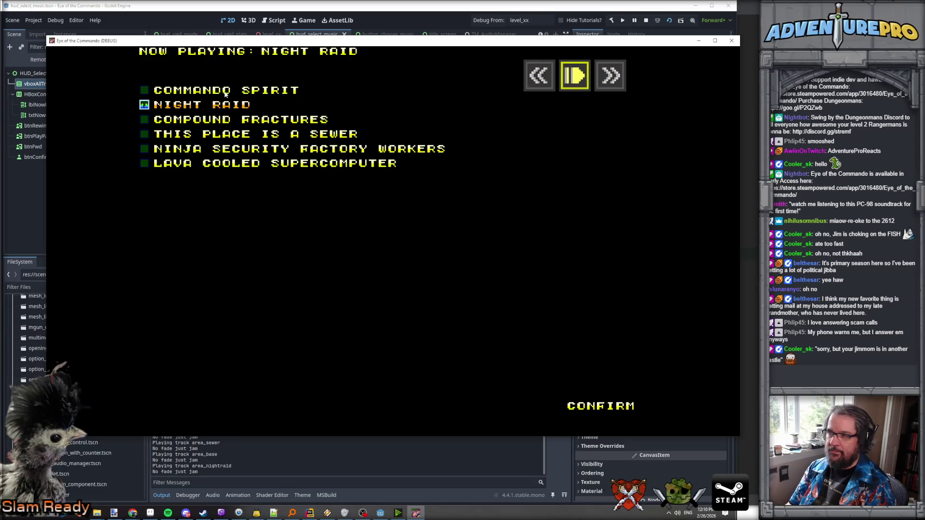
key("Right")
key("Return")
key("Return")
key("Return")
key("Return")
key("Left")
key("Left")
key("Return")
key("Return")
key("Return")
key("Return")
key("Right")
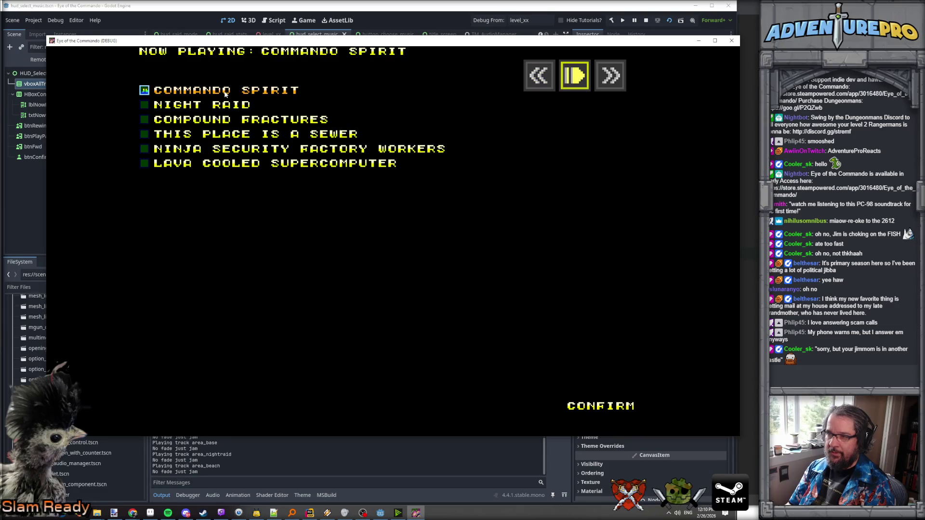
- Toggle Commando Spirit, play Compound Fractures from the list, then stop the game test
left_click(144, 95)
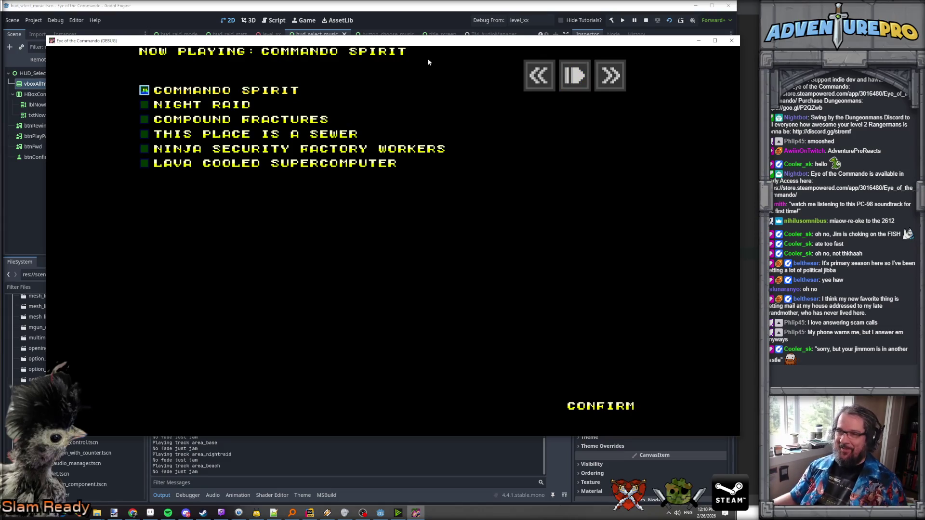
left_click(256, 121)
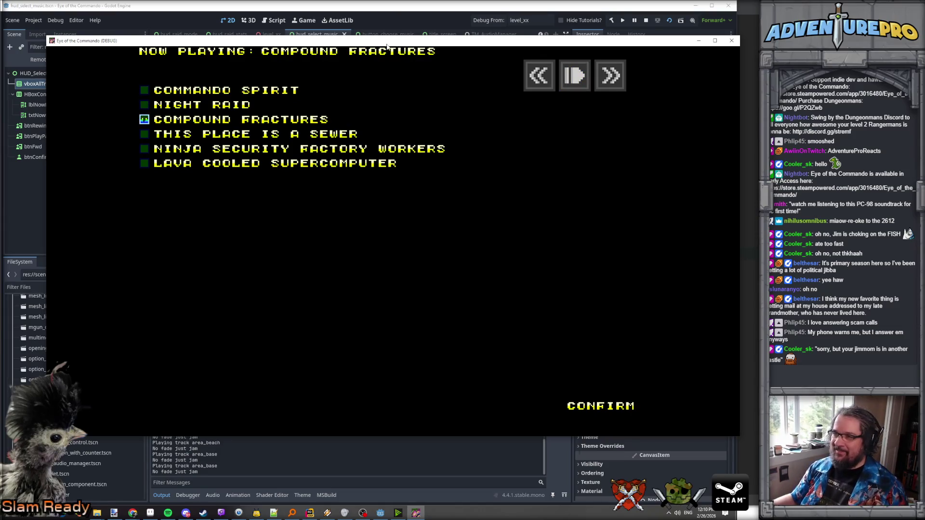
left_click_drag(387, 47, 475, 120)
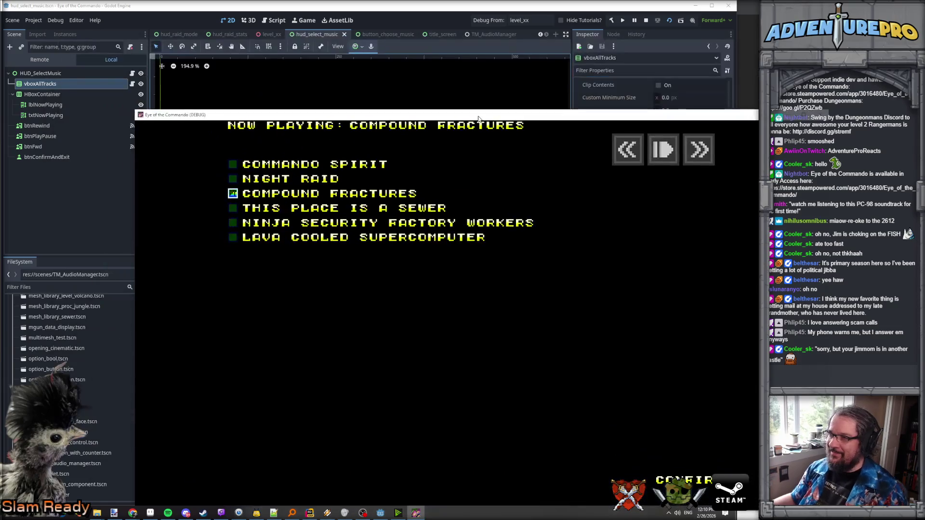
left_click(646, 20)
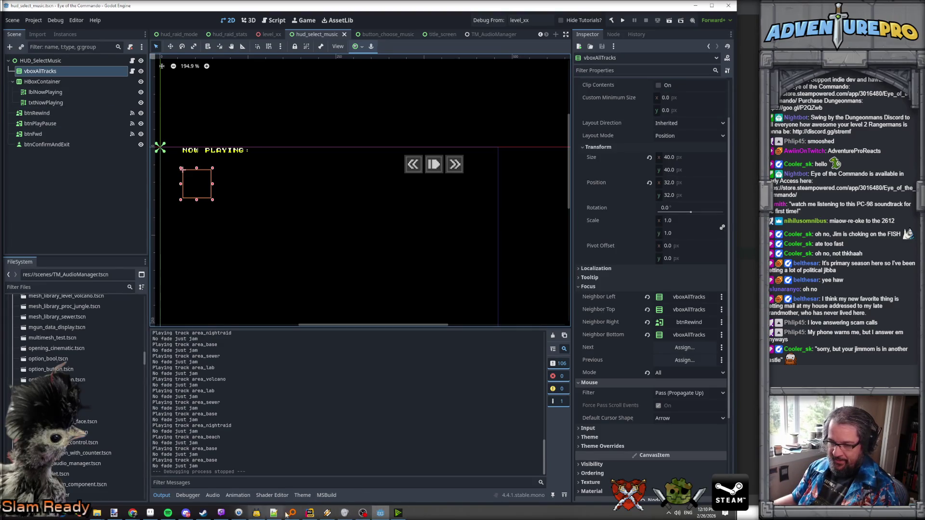
left_click(310, 514)
- Jump to the HSBMusicSelect class and inspect SetPlaying and its bool bWePlayin field
left_click(273, 196)
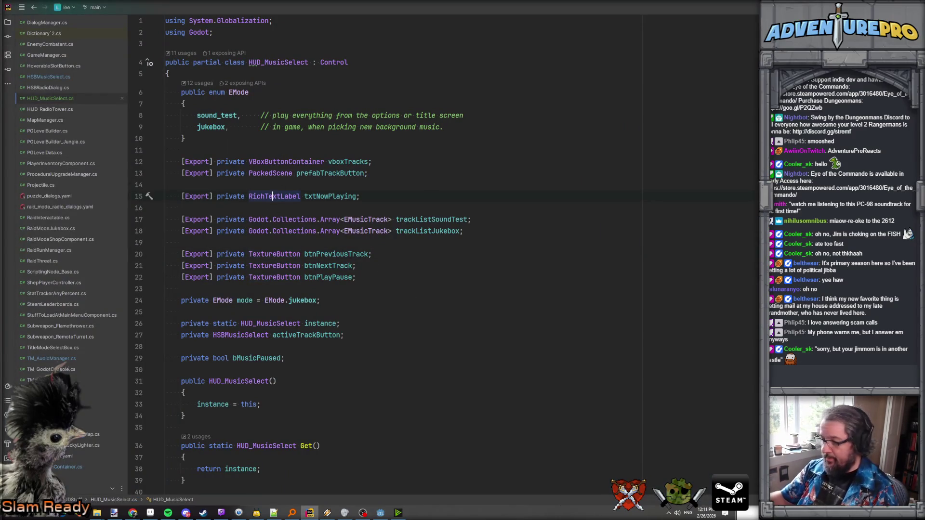
left_click(246, 335, "ctrl")
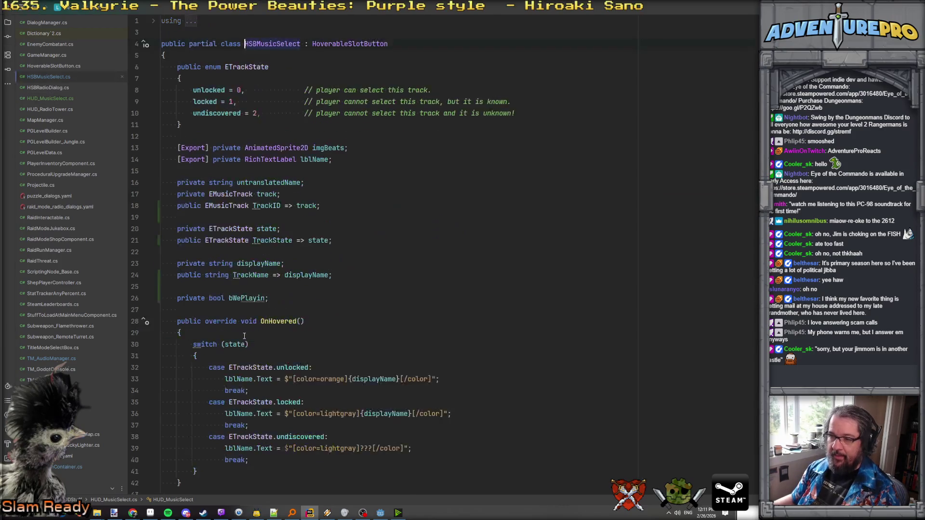
scroll(291, 149, "down", 1)
scroll(291, 149, "down", 8)
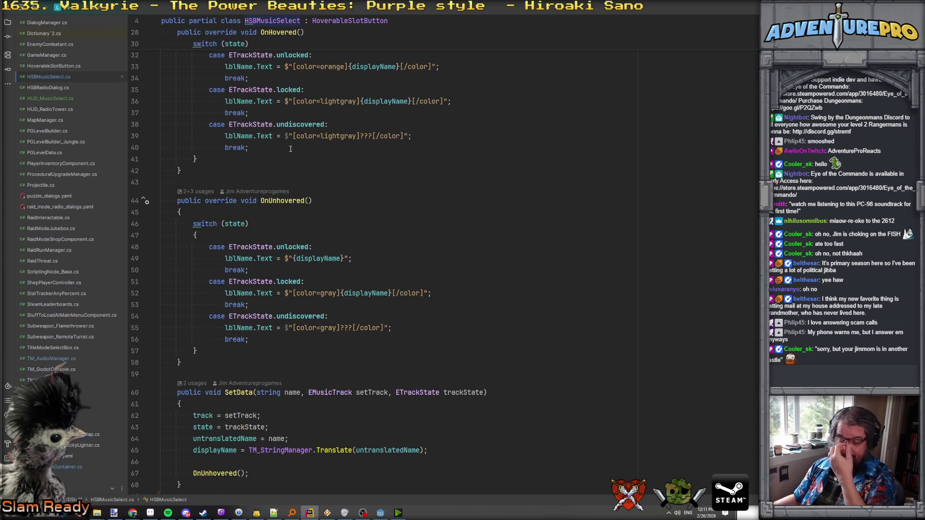
scroll(290, 149, "down", 7)
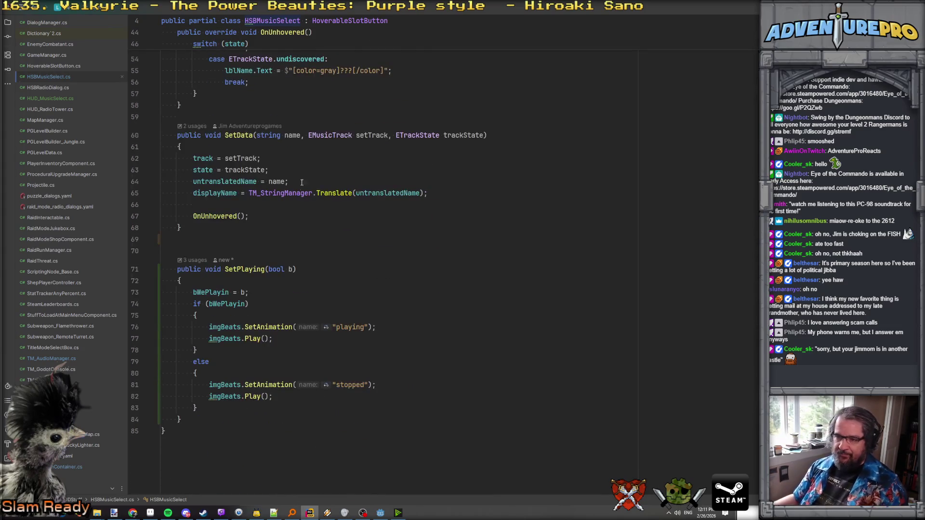
double_click(230, 303)
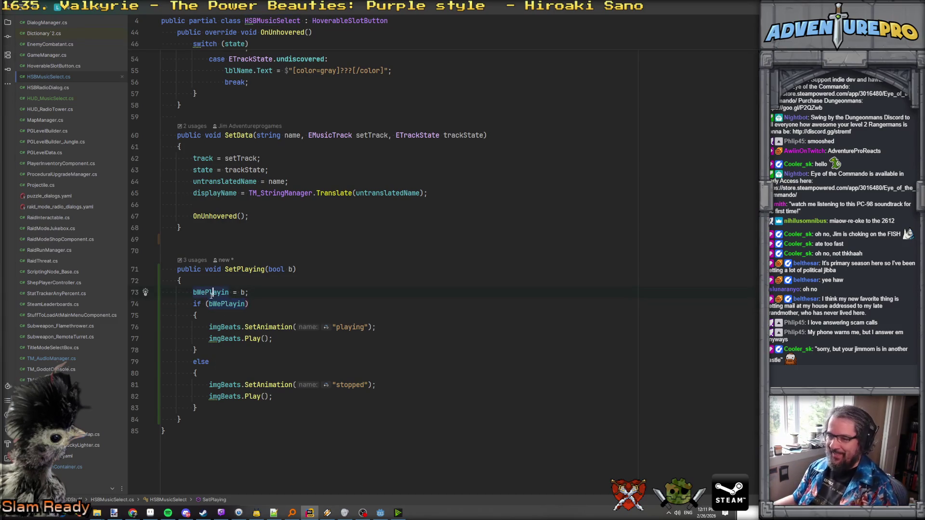
left_click(208, 292, "ctrl")
double_click(215, 203)
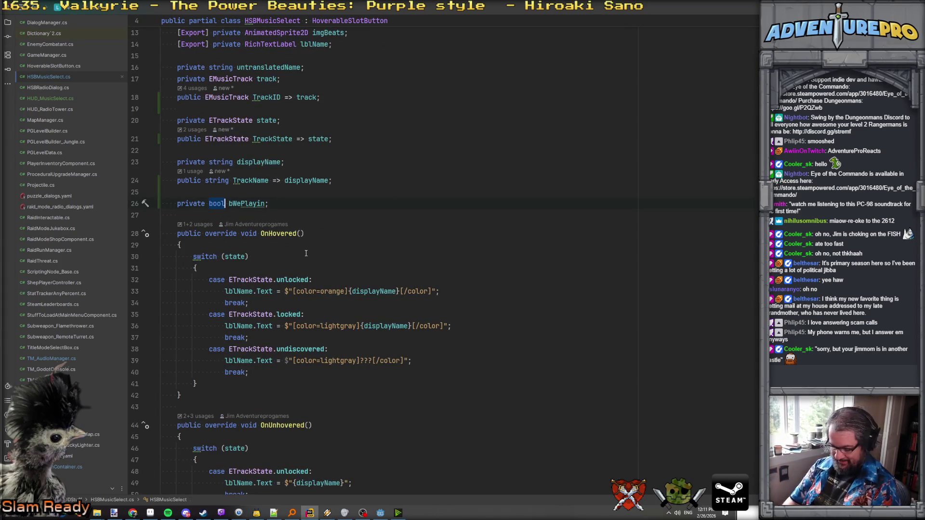
scroll(306, 253, "up", 4)
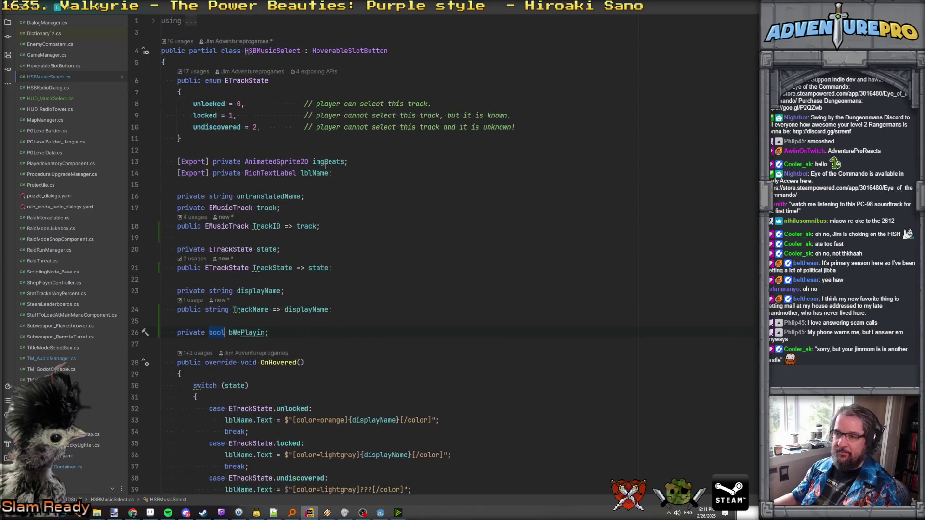
left_click(234, 127)
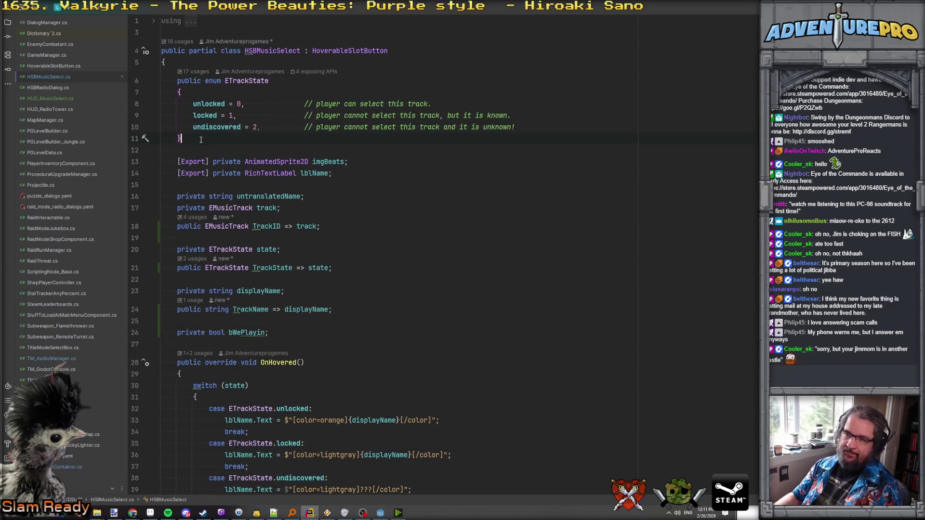
- Add 'public enum EButtonState' below ETrackState with members off = 0, playing, paused
key("Return")
key("Return")
type("public e")
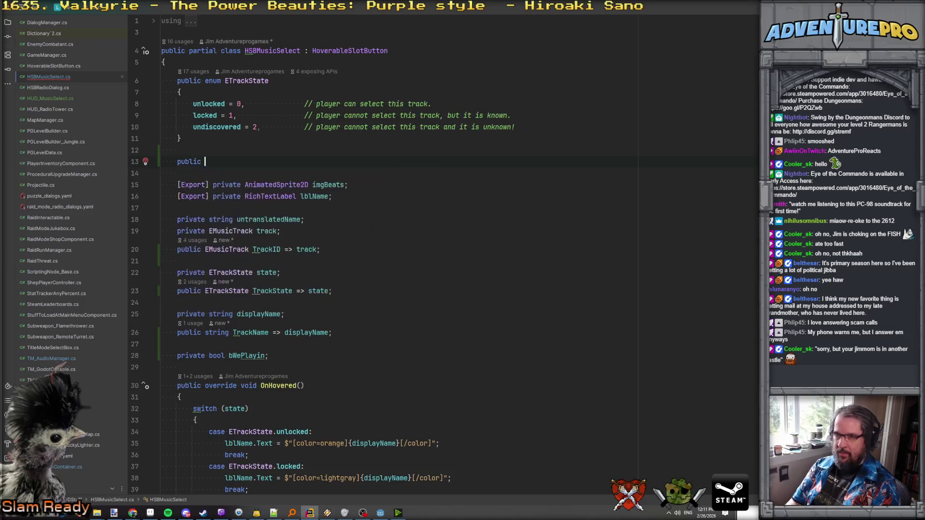
type("num EButt")
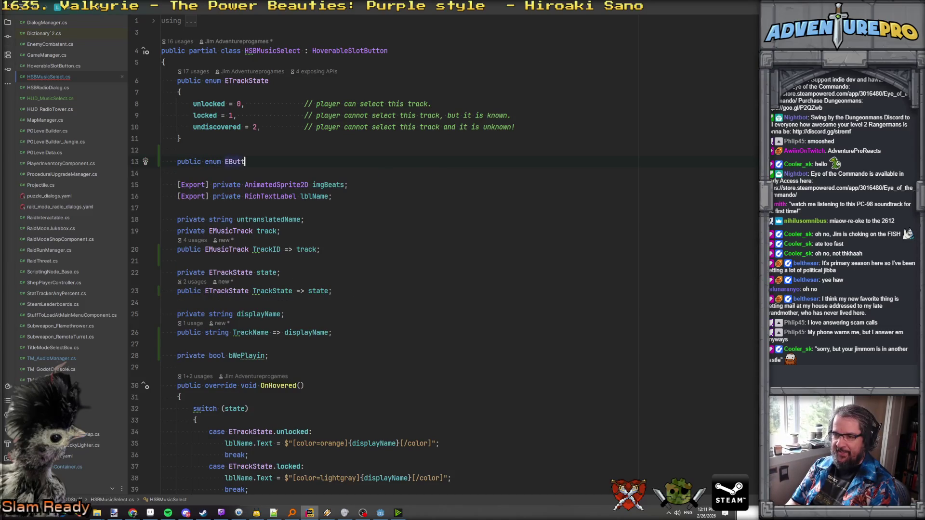
type("onState")
key("Return")
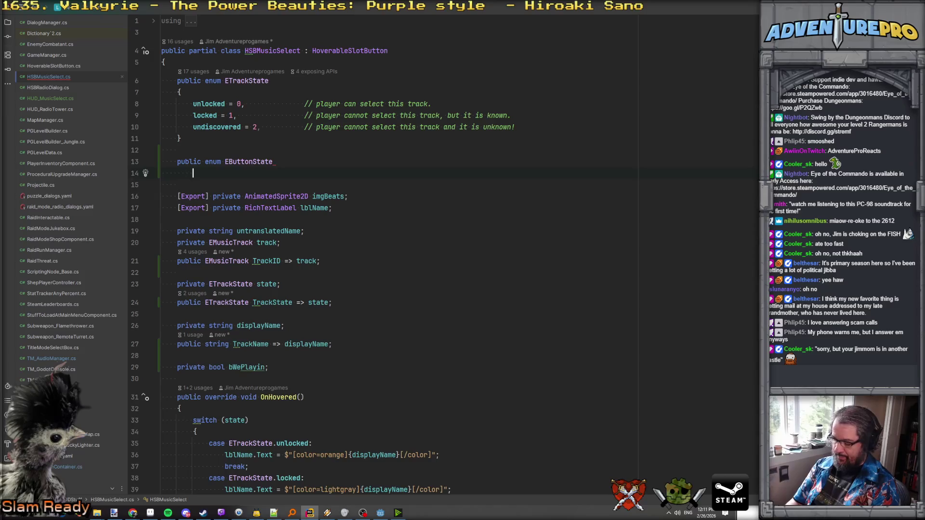
type("{")
key("Return")
type("off = 0,")
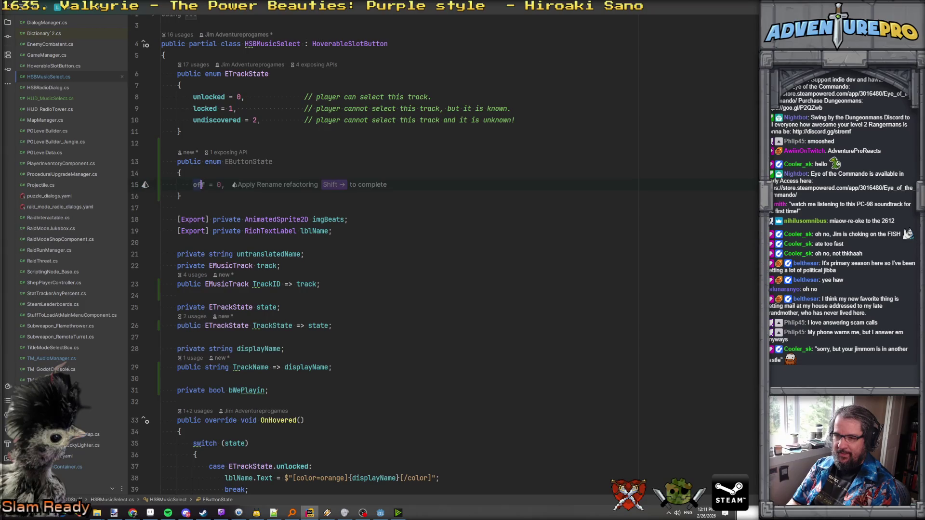
key("BackSpace")
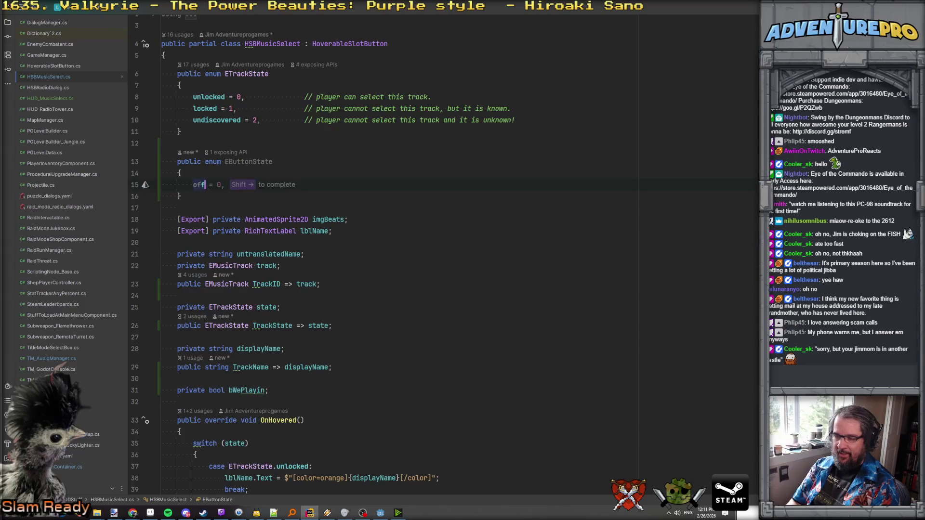
key("Return")
type("pp")
key("BackSpace")
type("laying,")
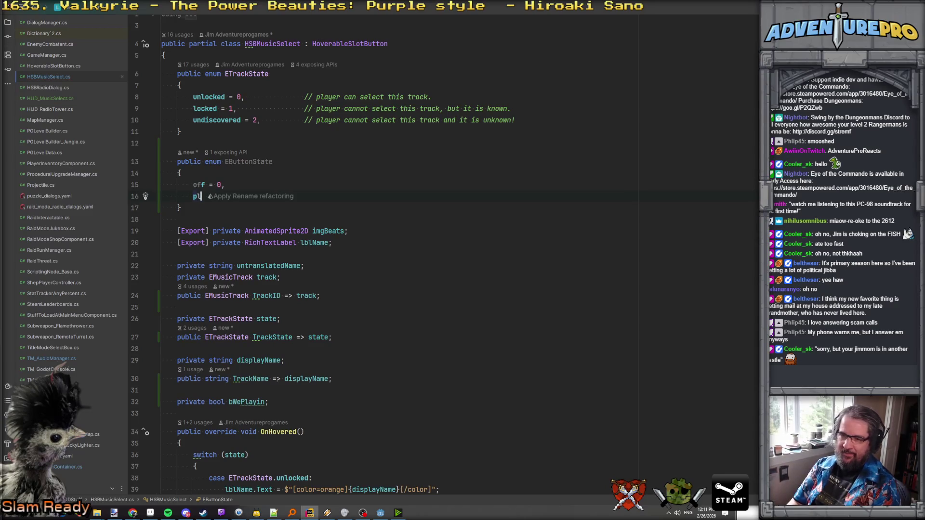
key("Return")
type("paused,")
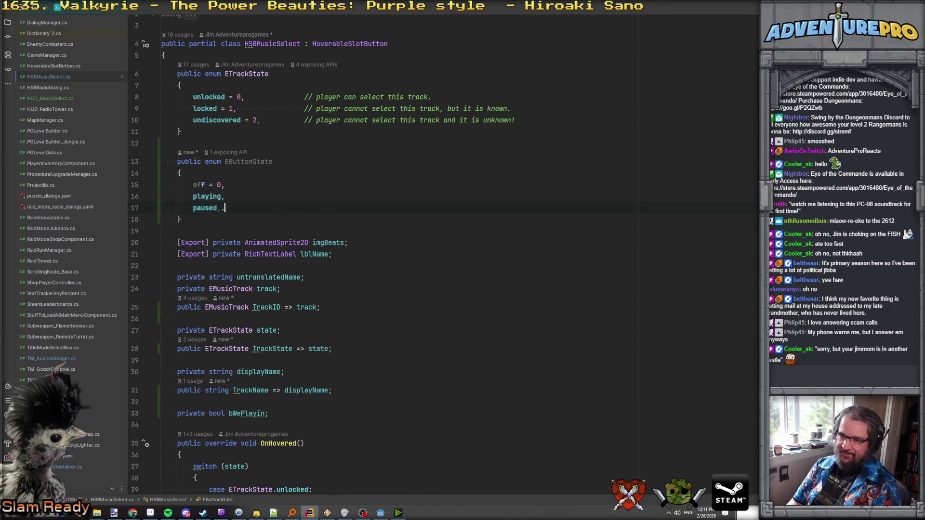
- Change the 'bool bWePlayin' field to 'EButtonState buttonState'
left_click(261, 161)
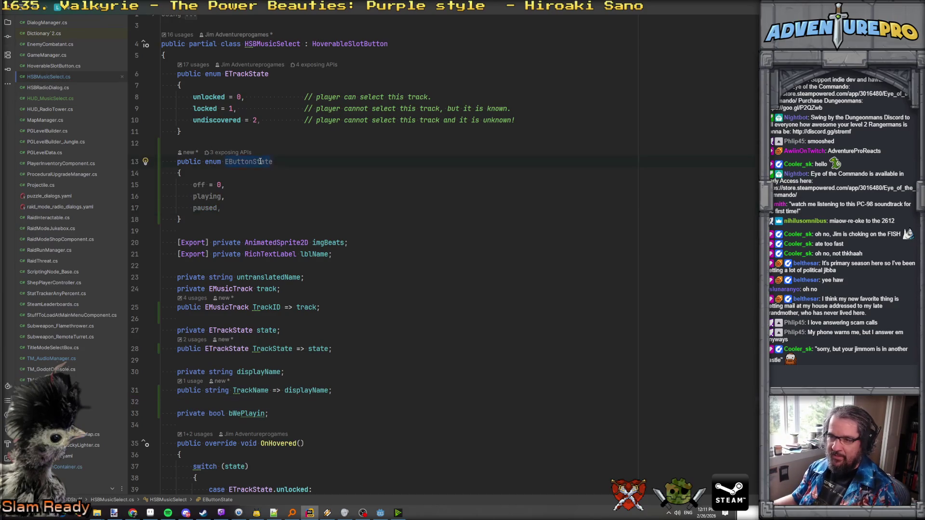
scroll(293, 297, "down", 6)
double_click(218, 205)
type("EButtonState")
left_click(346, 205)
type("buttonState")
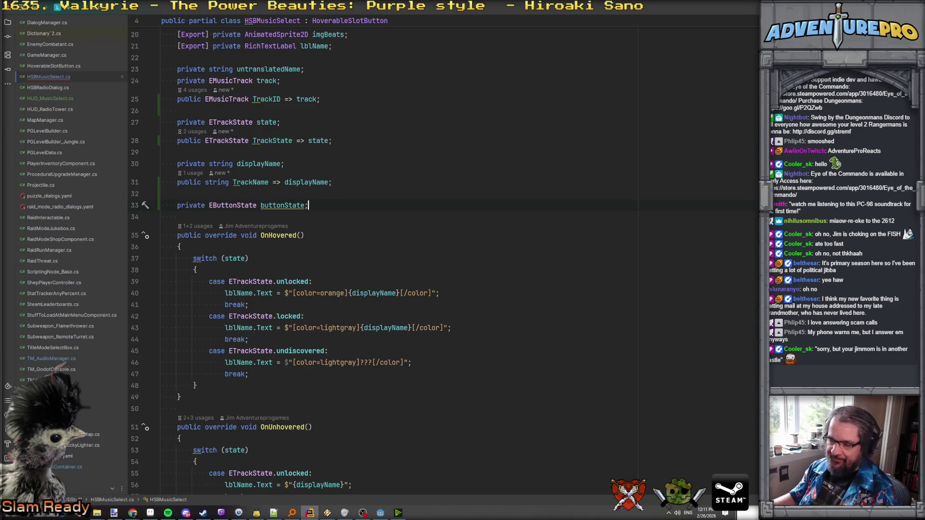
scroll(308, 399, "down", 12)
left_click(213, 319)
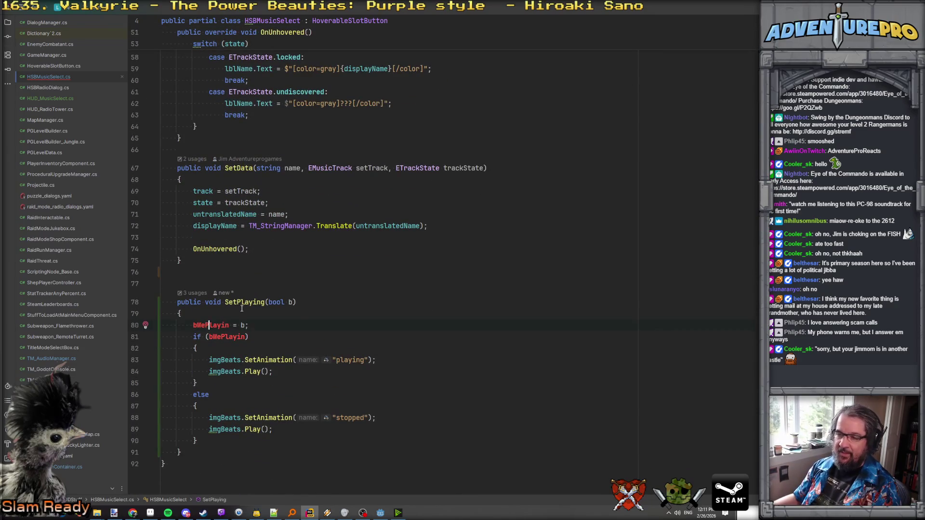
- In SetPlaying, replace 'bWePlayin = b;' with 'if (b) { state = EButtonState.playing; }'
key("Up")
left_click(263, 301)
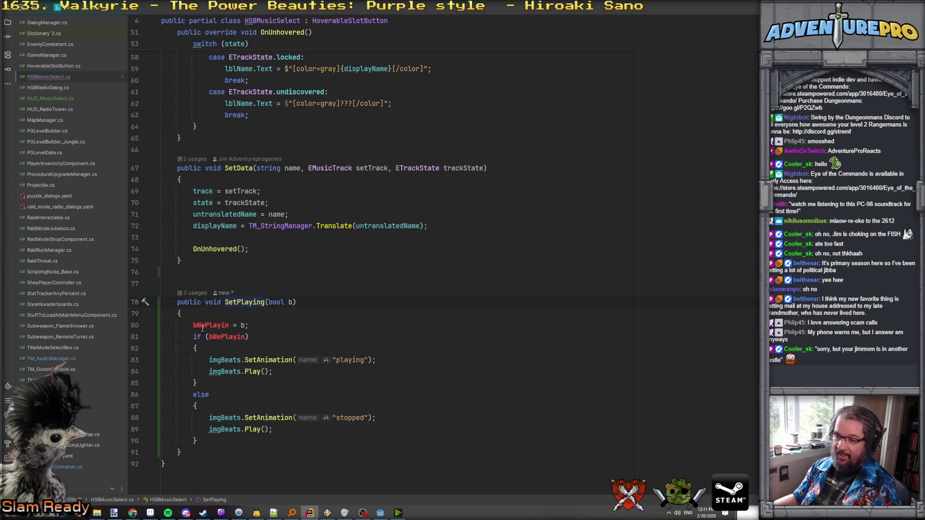
key("shift+Home")
type("if (")
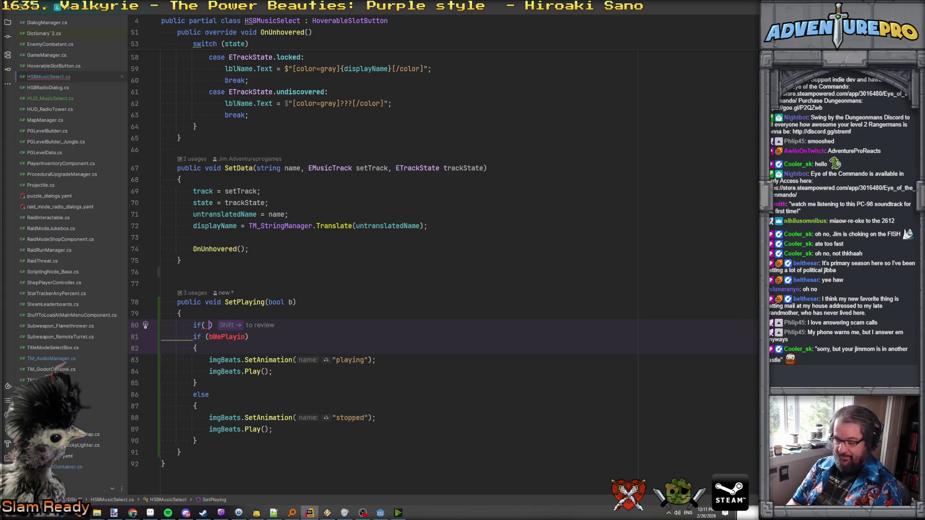
type("b)")
key("Return")
type("{")
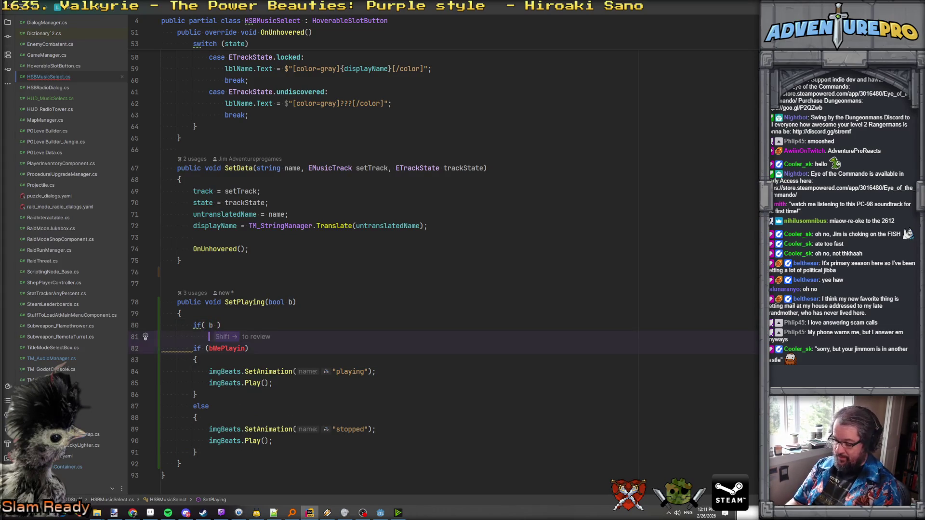
key("Return")
type("state =")
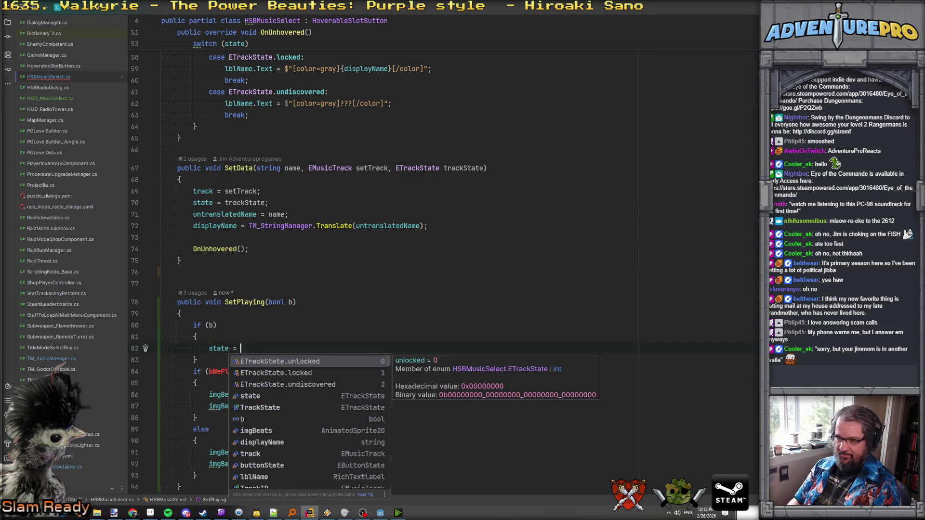
type(" E")
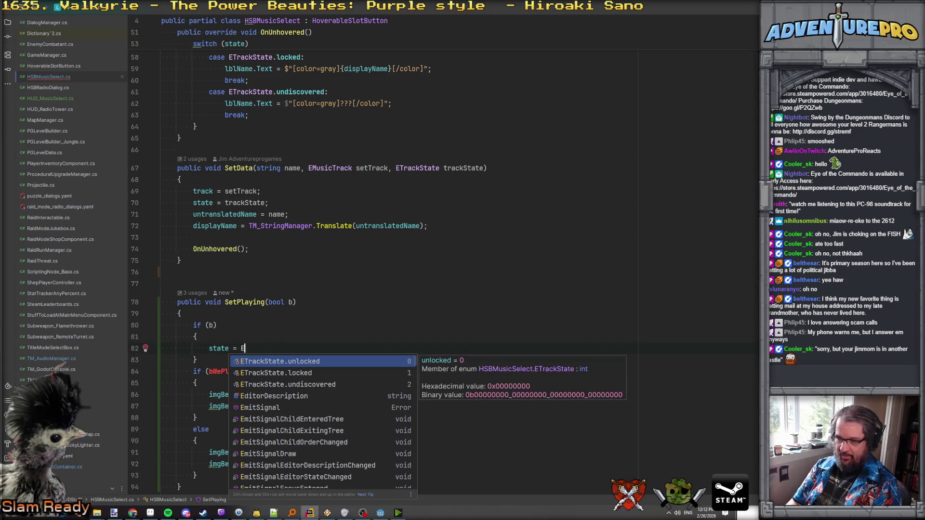
type("ButtonState.pl")
key("Return")
type(";")
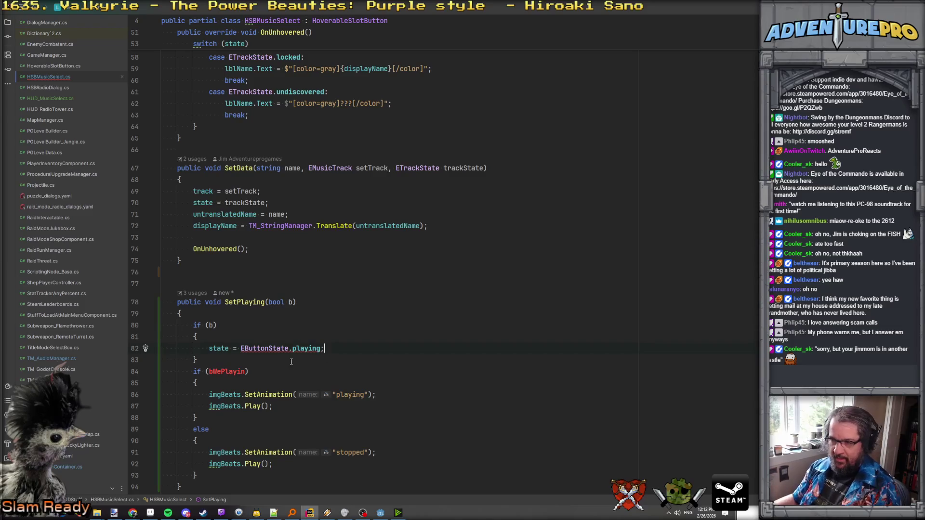
left_click(306, 348, "ctrl")
scroll(233, 210, "down", 2)
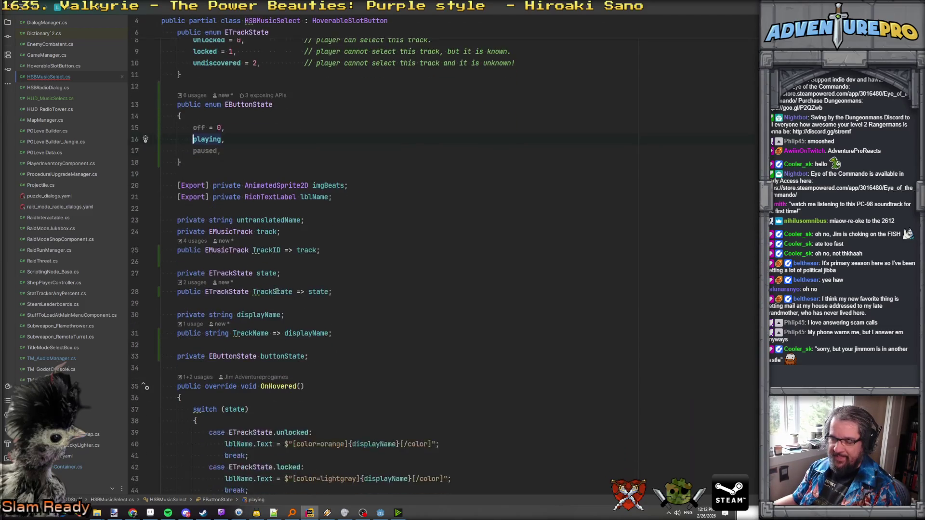
- Rename the ETrackState field 'state' to trackState, confirming the related-symbols rename
left_click(304, 351)
double_click(266, 269)
key("ctrl+r")
key("ctrl+r")
type("tra")
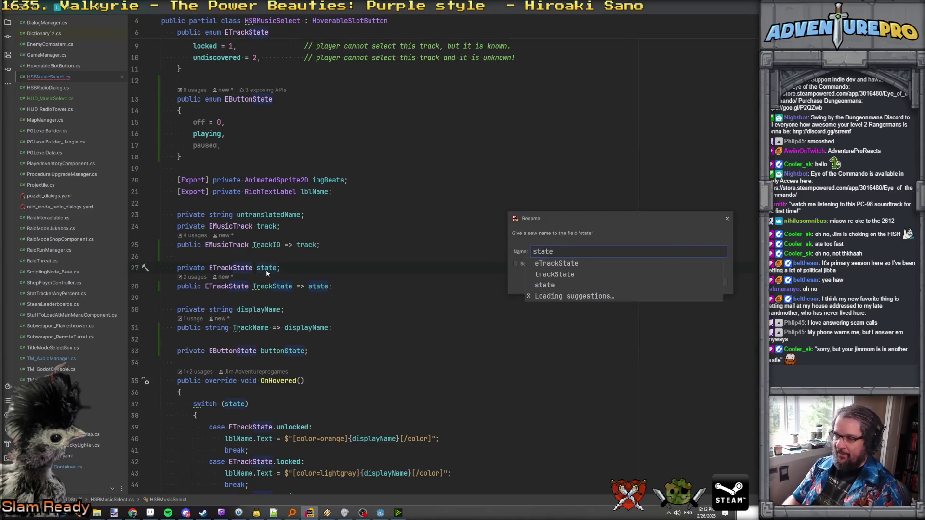
type("ckS")
key("Delete")
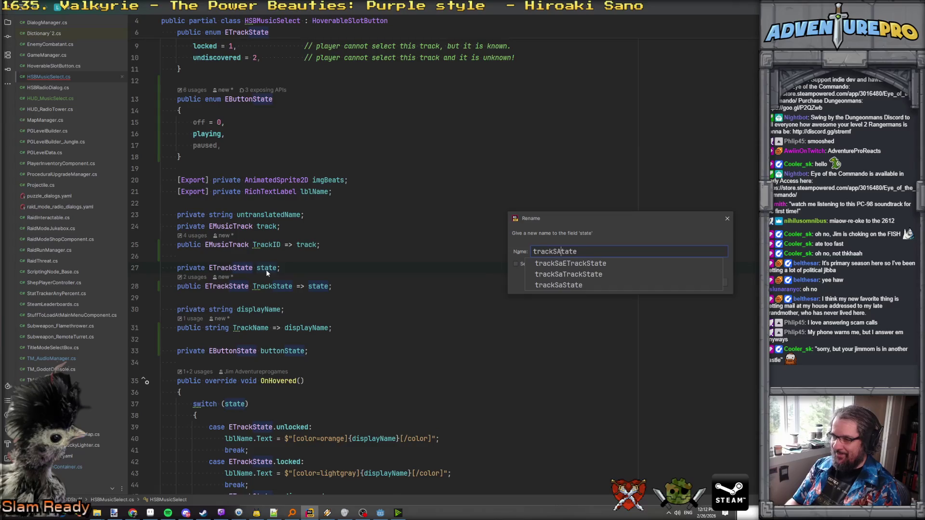
key("Return")
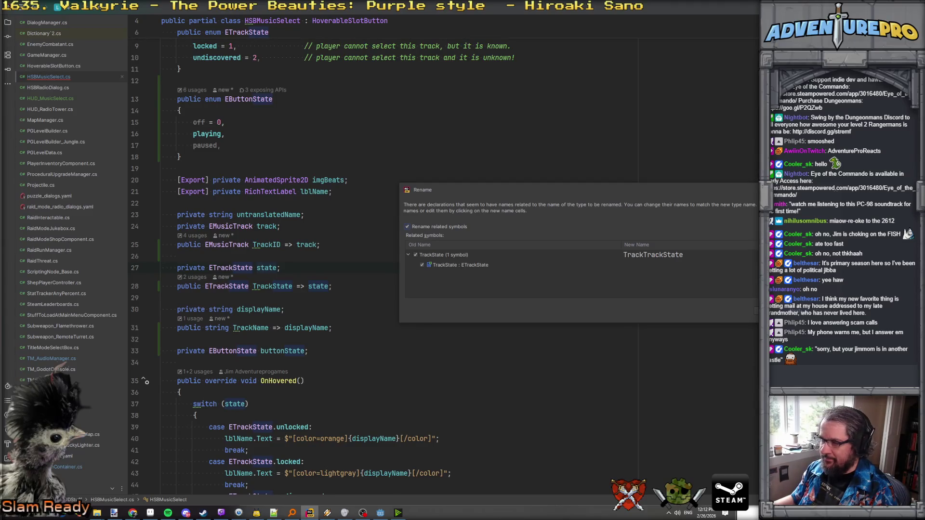
key("Return")
- Fix the doubled property name TrackTrackState back to TrackState
left_click(273, 287)
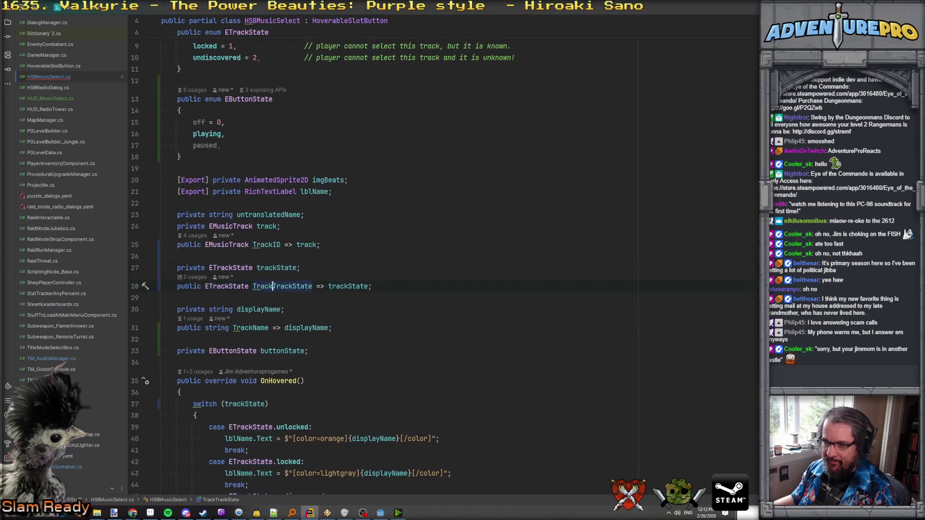
key("BackSpace")
key("BackSpace")
key("BackSpace")
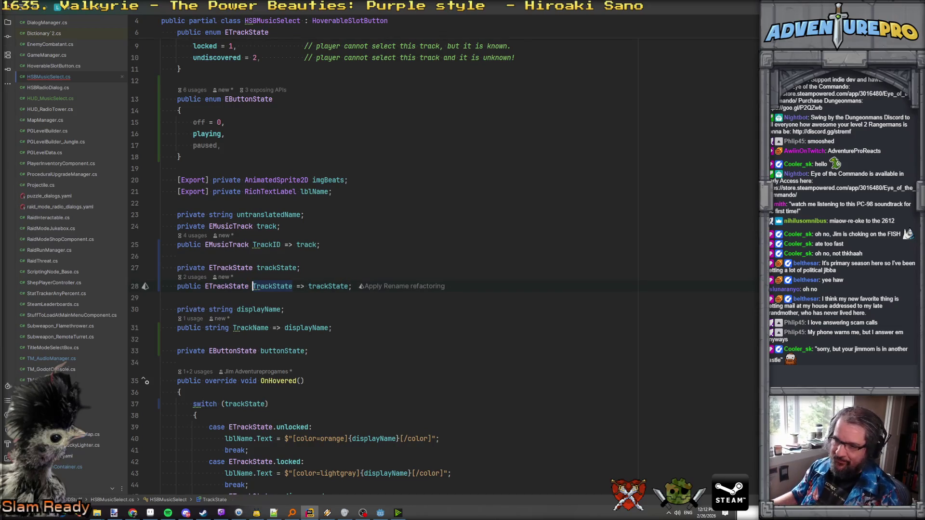
scroll(299, 359, "down", 3)
double_click(279, 217)
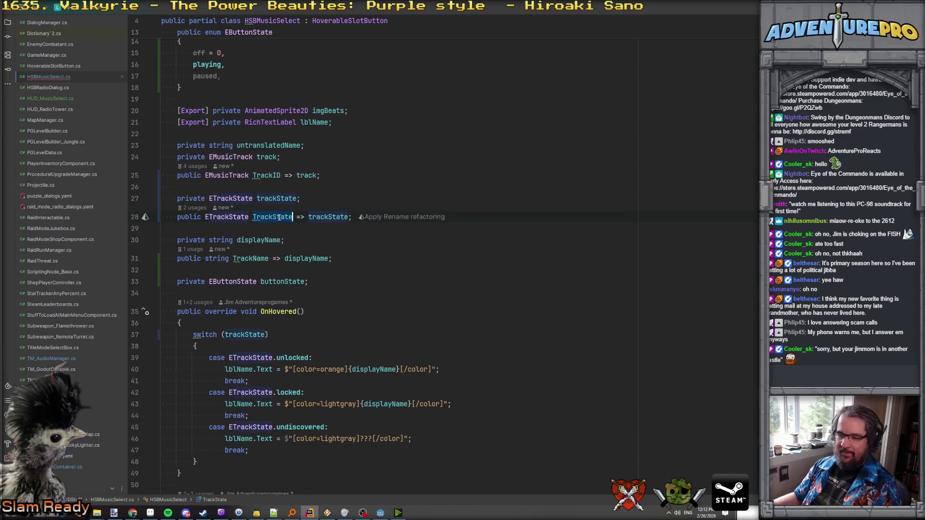
- In SetPlaying's if branch, replace trackState with buttonState so it assigns EButtonState.playing
scroll(294, 257, "up", 3)
scroll(304, 255, "down", 15)
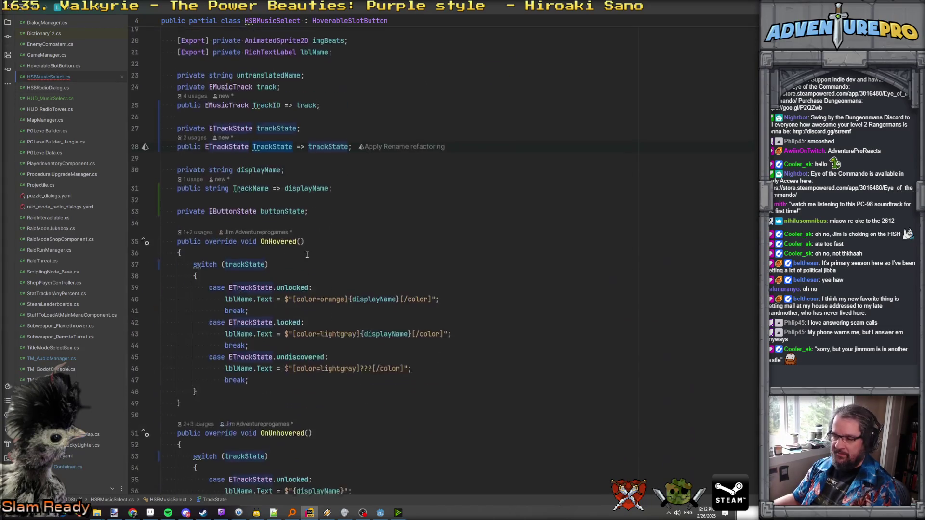
scroll(307, 254, "down", 5)
double_click(248, 284)
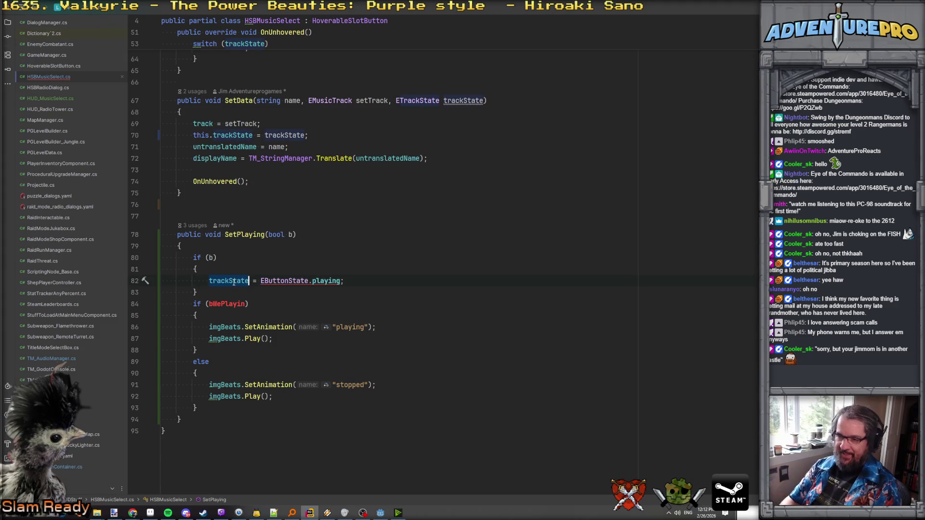
type("but")
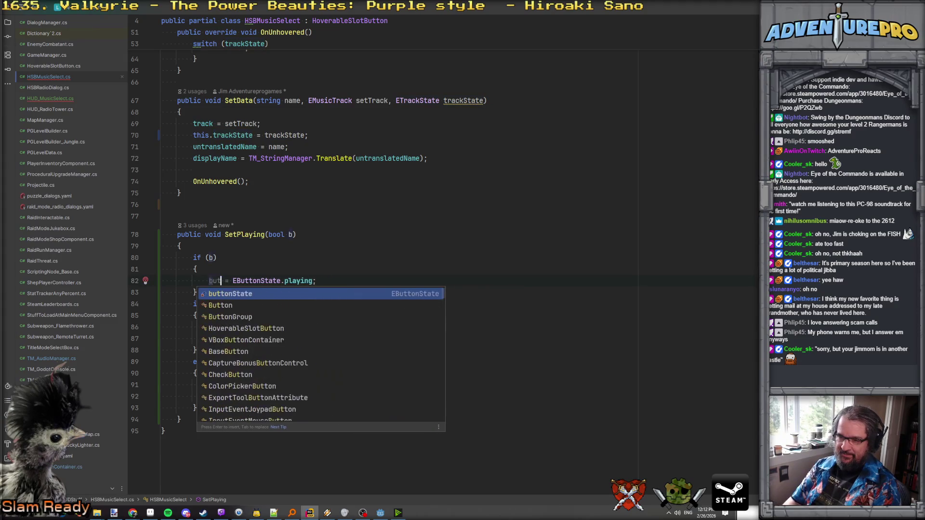
key("Return")
key("End")
- Add an else branch setting buttonState to EButtonState.off
key("Down")
key("Return")
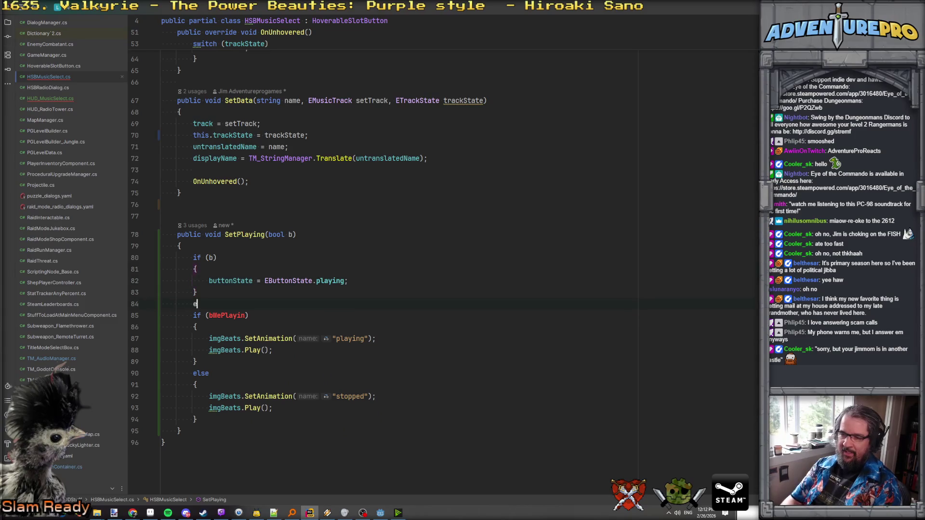
type("else")
key("Return")
type("{")
key("Return")
type("buttonState =")
key("Return")
type("=")
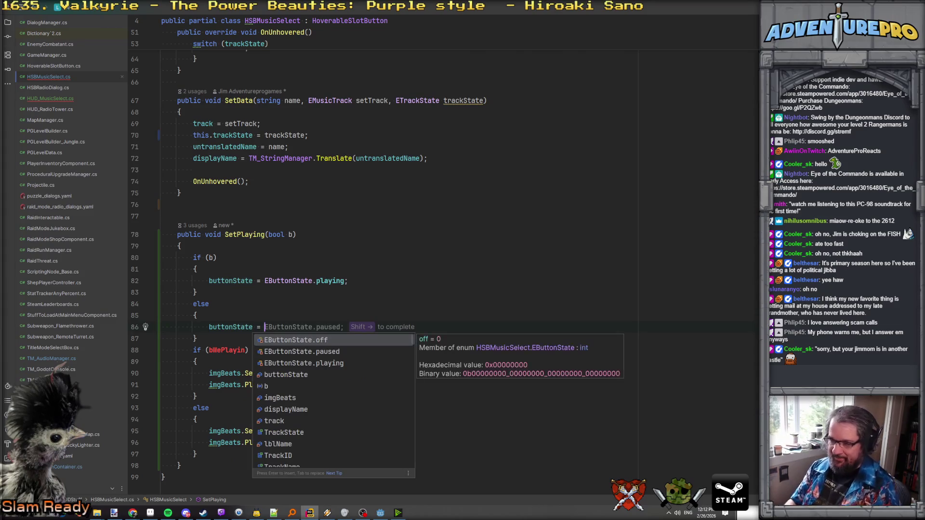
key("Down")
key("Up")
key("Return")
- Add a blank line below the if (bWePlayin) block for a new method
left_click(162, 350)
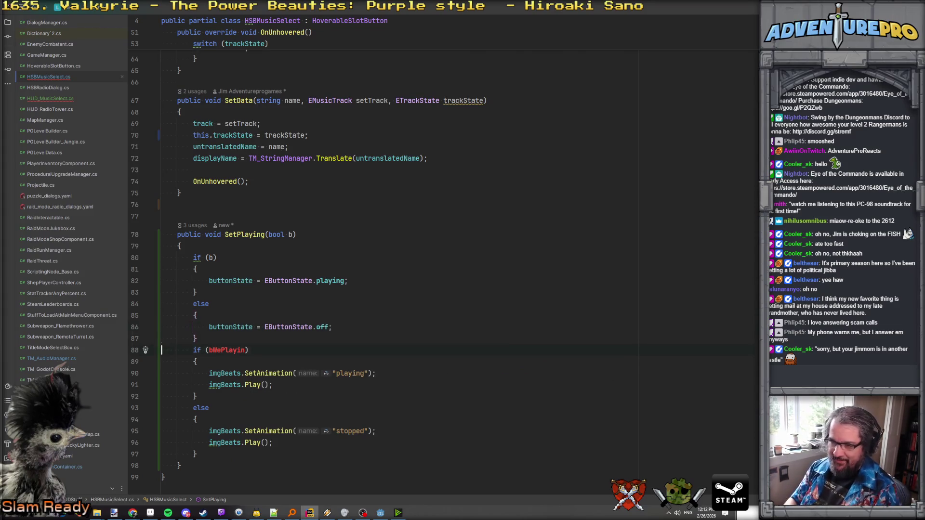
scroll(250, 302, "down", 2)
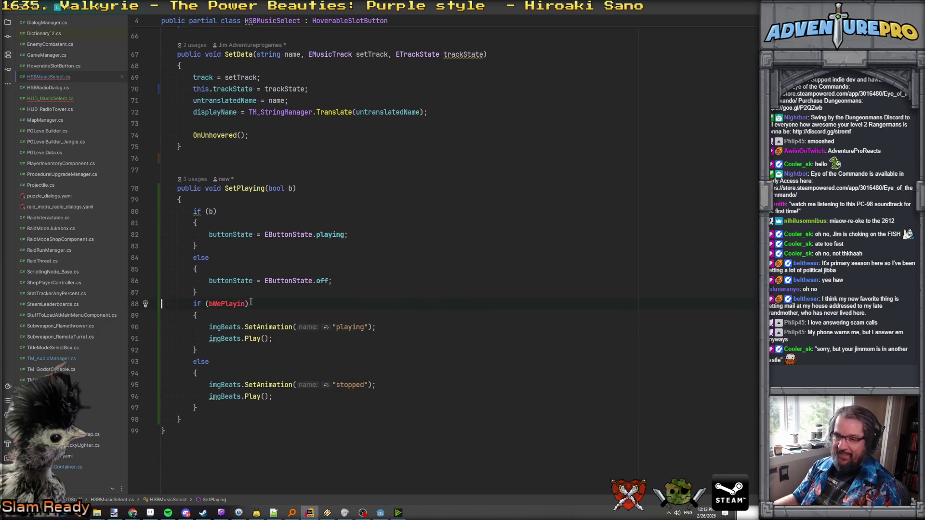
key("Up")
key("Up")
key("Down")
key("Down")
key("Down")
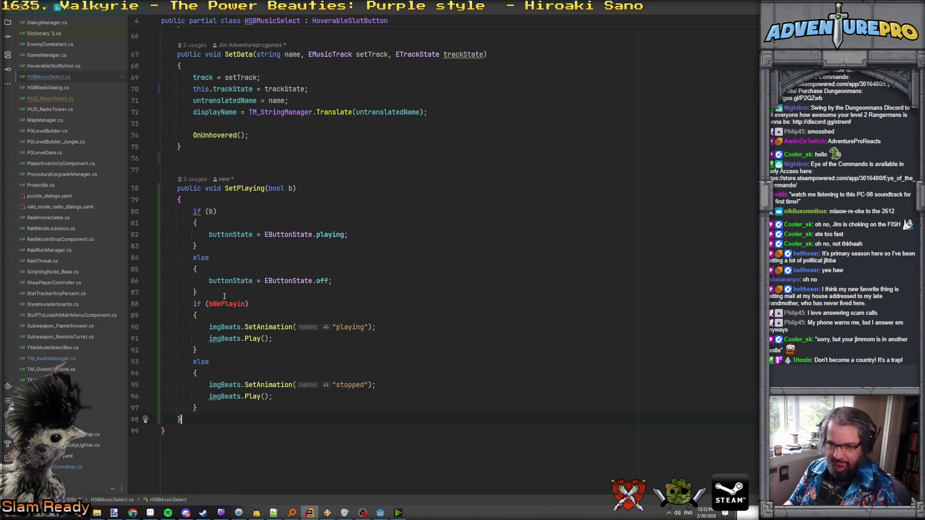
key("Return")
key("Return")
- Declare void UpdateAnimatedButton() containing a switch on buttonState with all cases generated
type("void ")
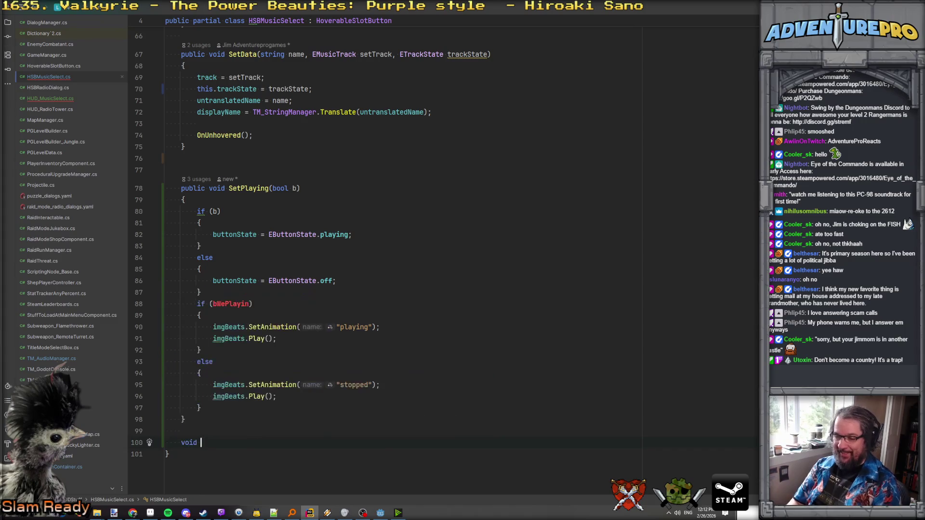
type("UpdateAnimatedButton")
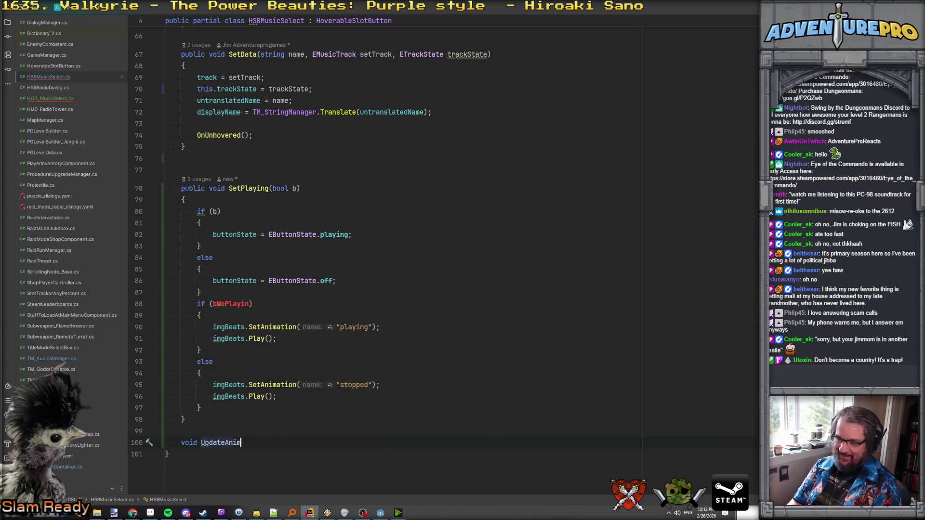
type("(")
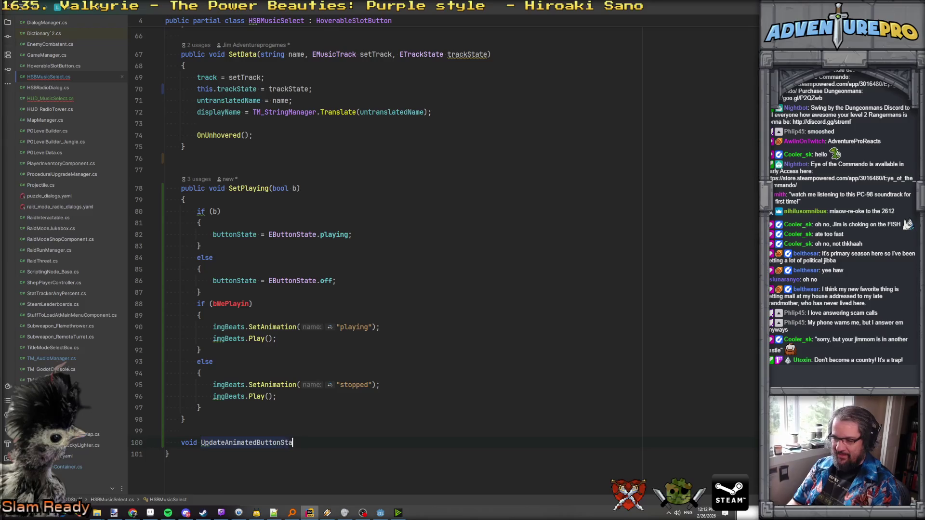
type(")")
key("Return")
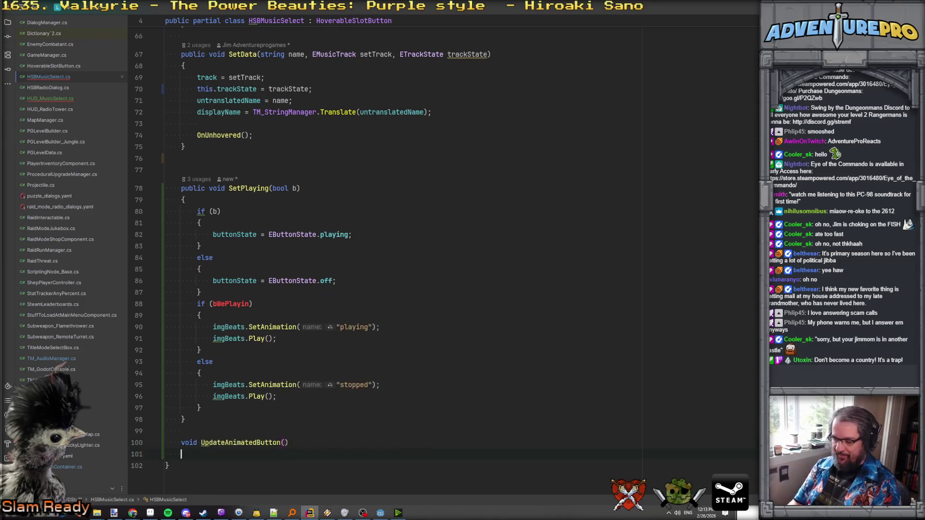
type("{")
key("Return")
type("switch( butt")
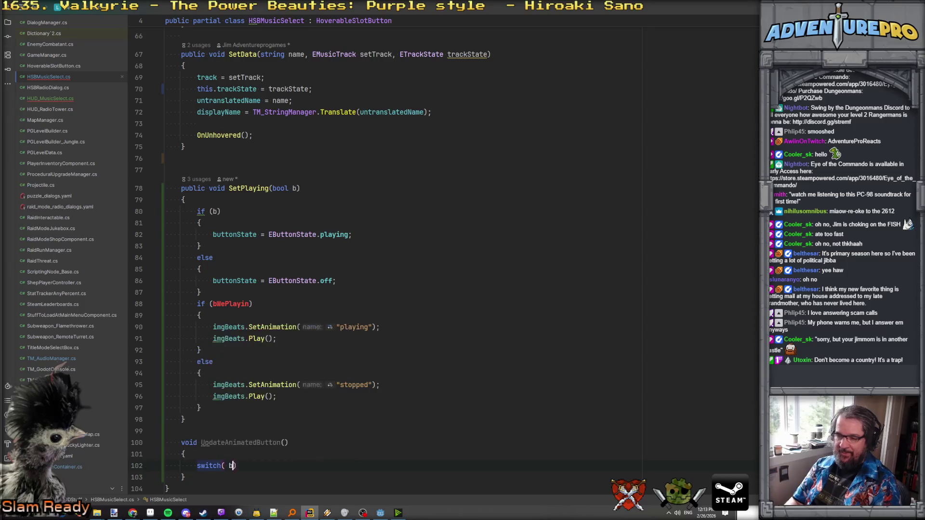
key("Return")
type(")")
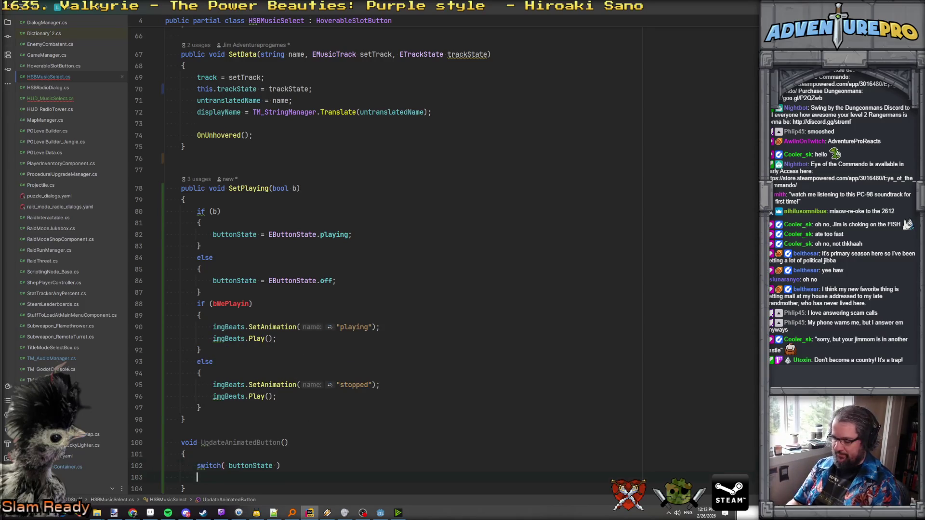
type("{")
key("Return")
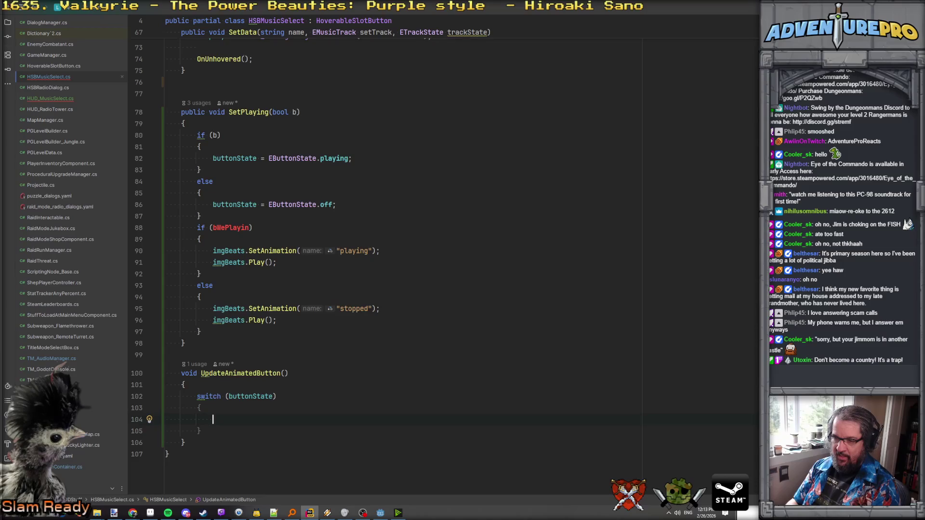
key("alt+Return")
key("Return")
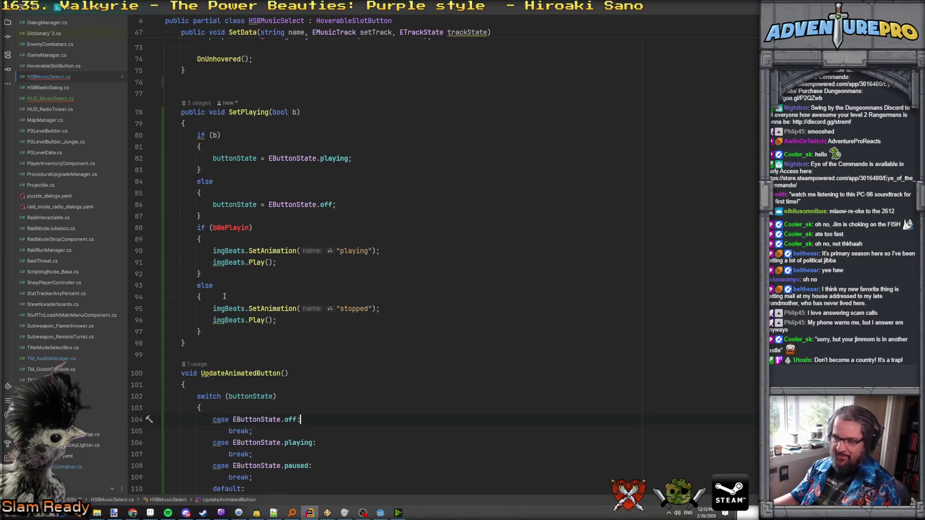
- Under the off case, call imgBeats.SetAnimation("stopped") and imgBeats.Play()
key("Return")
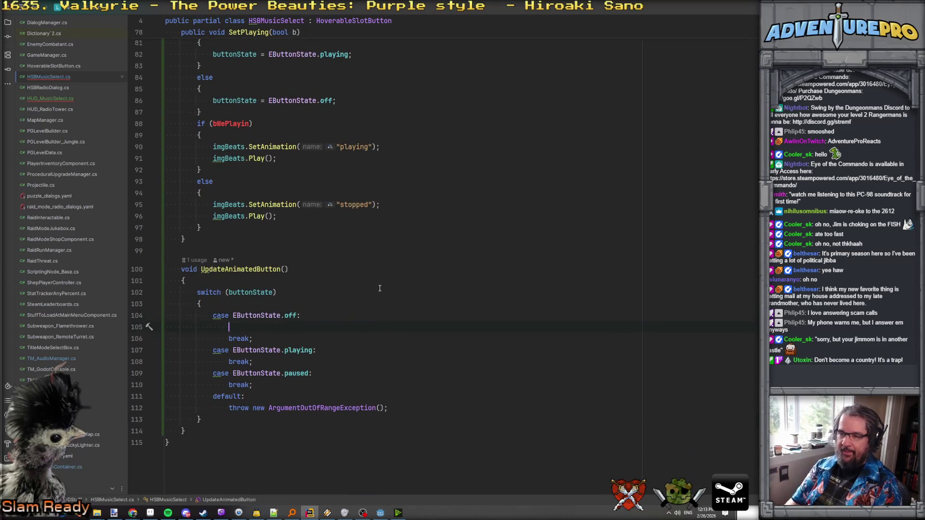
type("img")
key("Return")
type(".SetA")
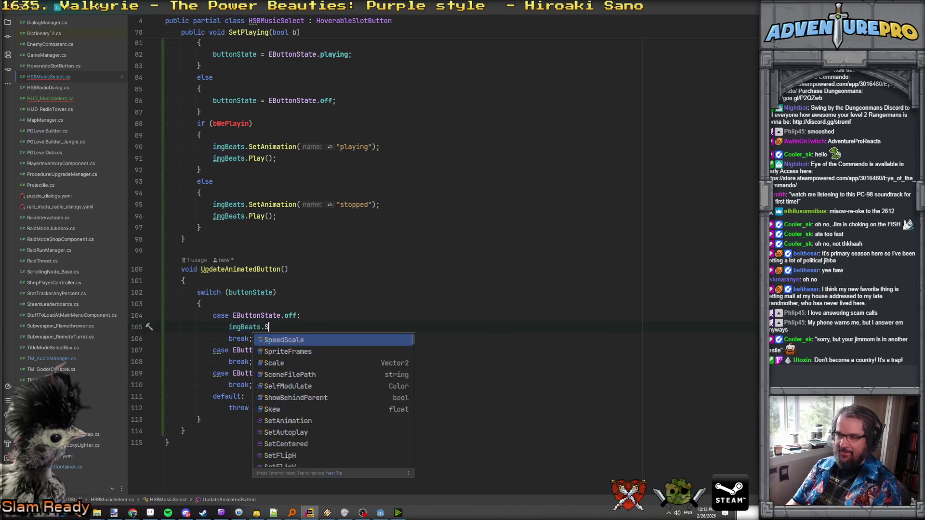
key("Return")
type("stopped")
key("Return")
type("img")
key("Return")
type("Pla")
key("BackSpace")
key("BackSpace")
key("BackSpace")
type(".Pla")
key("Return")
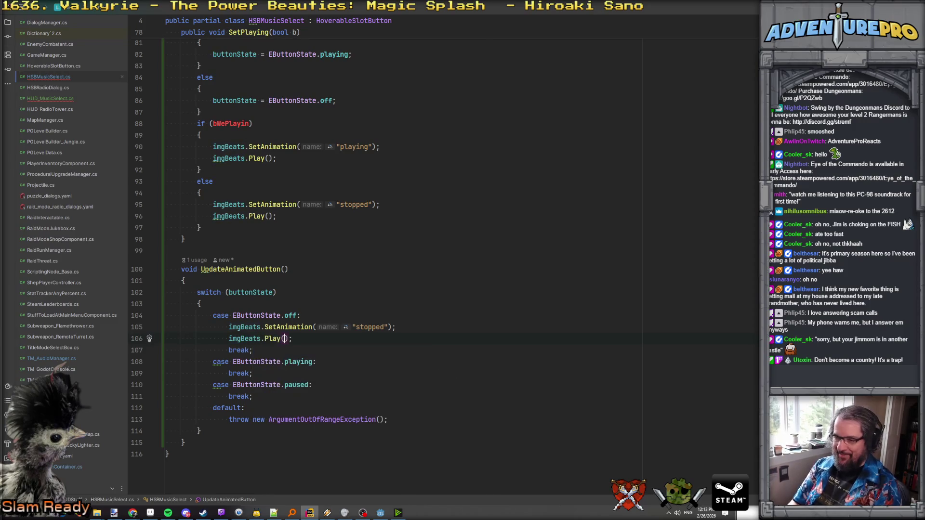
- Duplicate those lines under the playing case, changing "stopped" to "playing"
left_click_drag(153, 338, 151, 332)
key("ctrl+c")
left_click(356, 366)
key("Return")
key("ctrl+v")
double_click(350, 147)
key("ctrl+c")
double_click(370, 373)
key("ctrl+v")
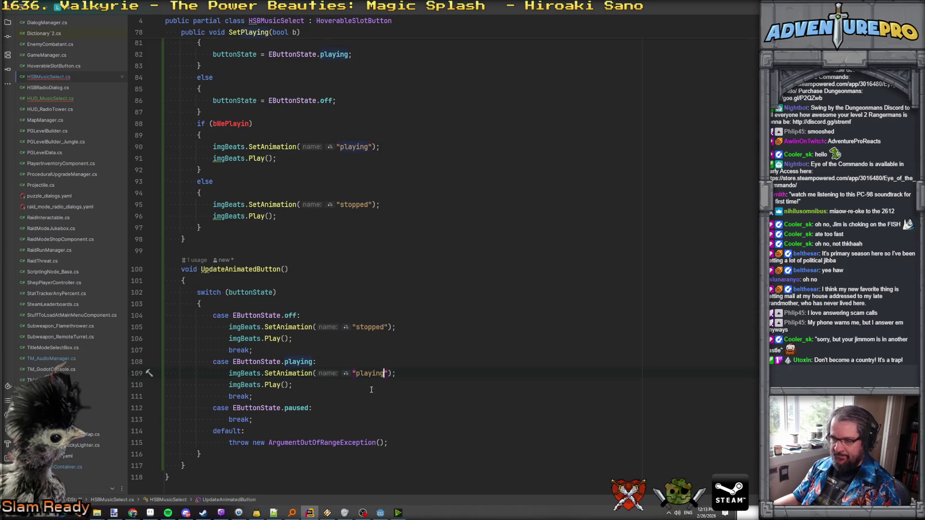
- Under the paused case, call imgBeats.Pause()
left_click(397, 409)
key("Return")
type("o")
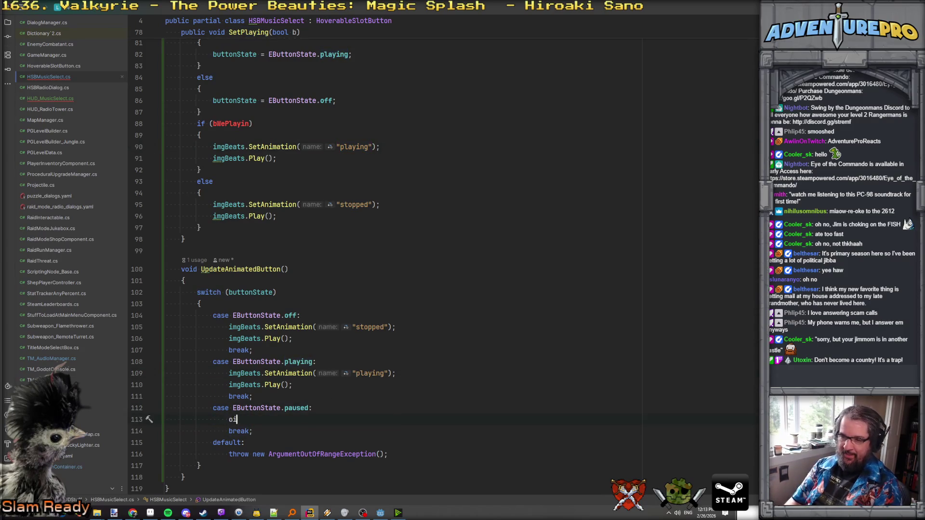
key("BackSpace")
key("BackSpace")
type("imgBN")
key("BackSpace")
type("e")
key("Return")
type(".Pau")
key("Return")
type(";")
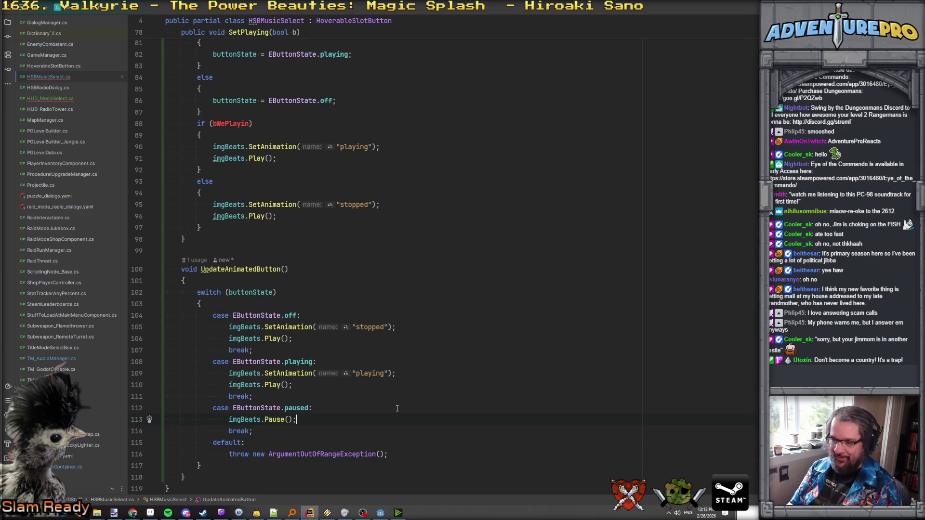
scroll(184, 239, "up", 3)
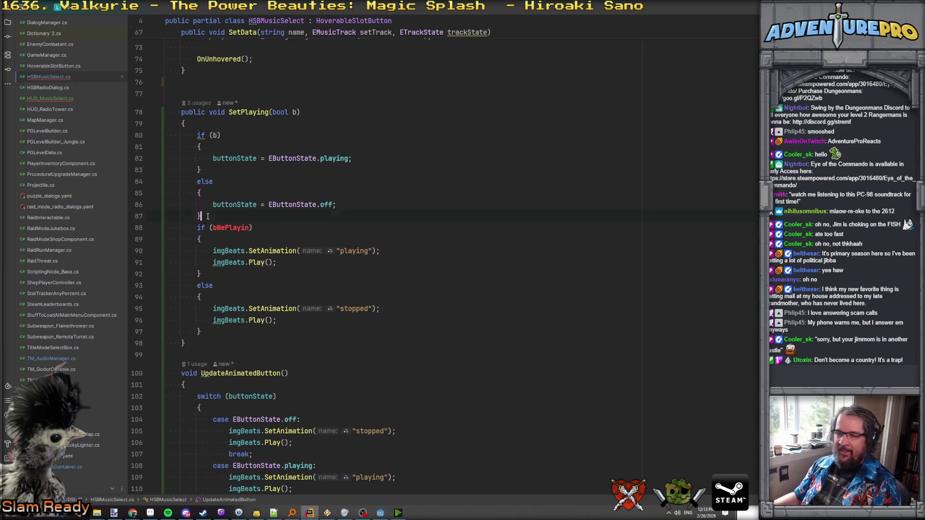
- Call UpdateAnimatedButton() in SetPlaying and delete the old if/else animation block
key("Return")
type("UpdateAnimatedButton();")
key("Down")
key("Home")
key("shift+Down")
key("shift+Down")
key("shift+Down")
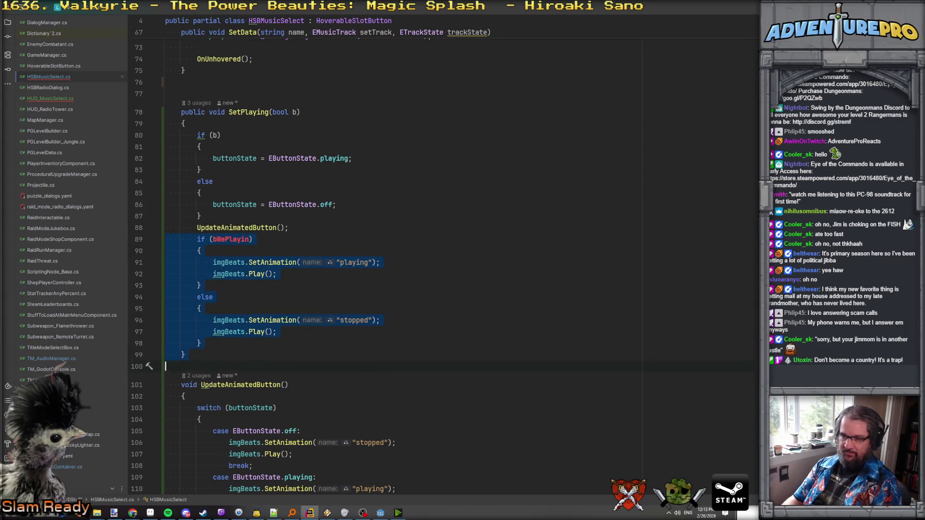
key("Delete")
- Declare public void SetPaused(bool bPaused) with an if (bPaused) block
key("End")
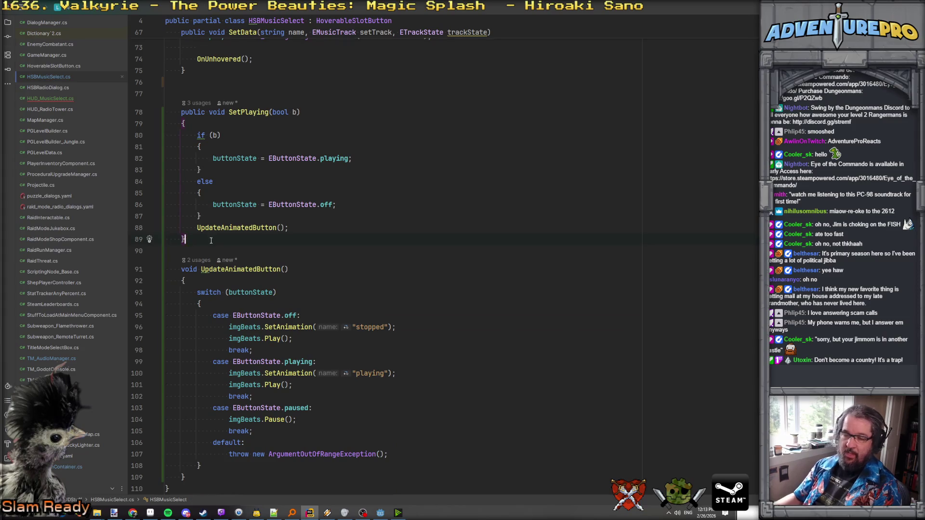
key("Return")
key("Return")
type("public void SetPau")
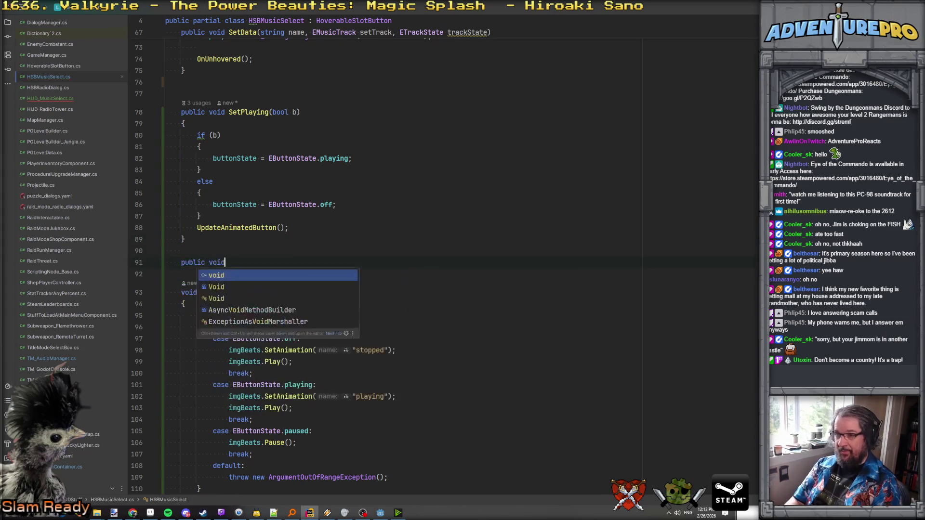
type("(bool bPa")
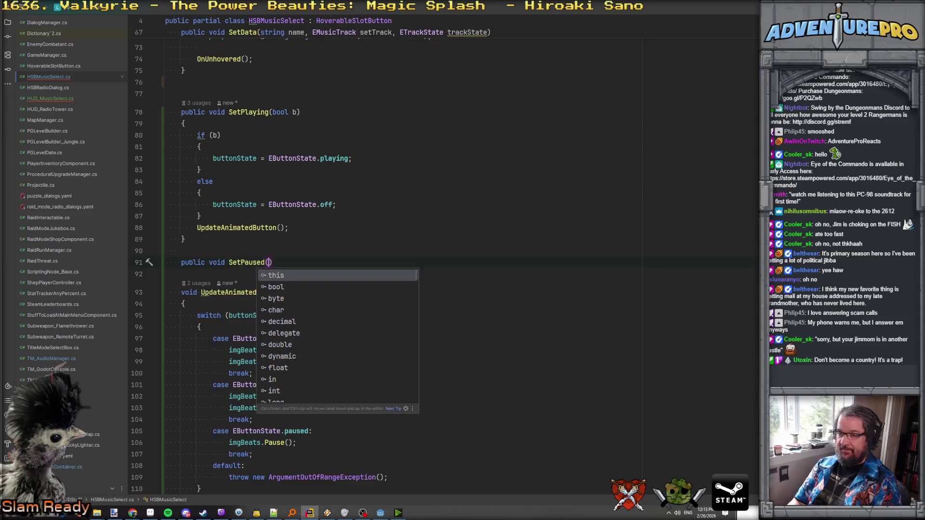
type("used)")
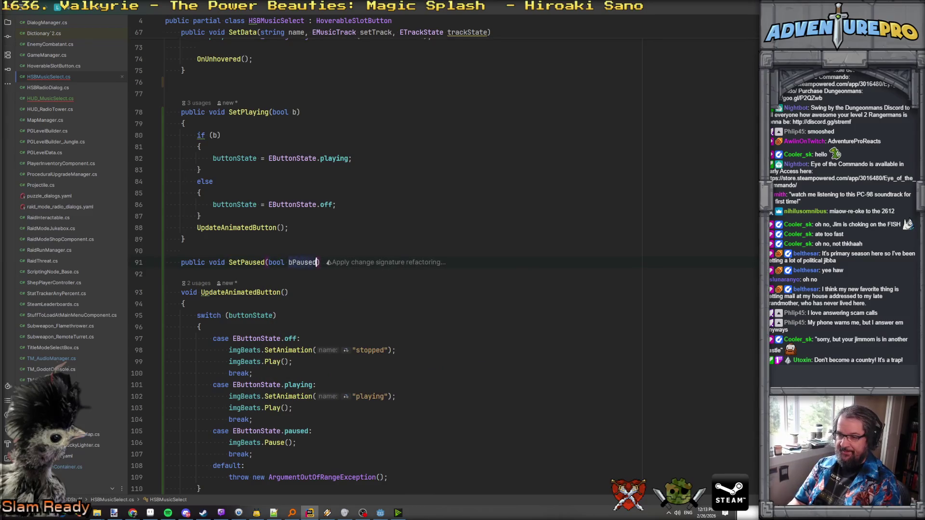
key("Return")
type("{")
key("Return")
type("if( bPaused ")
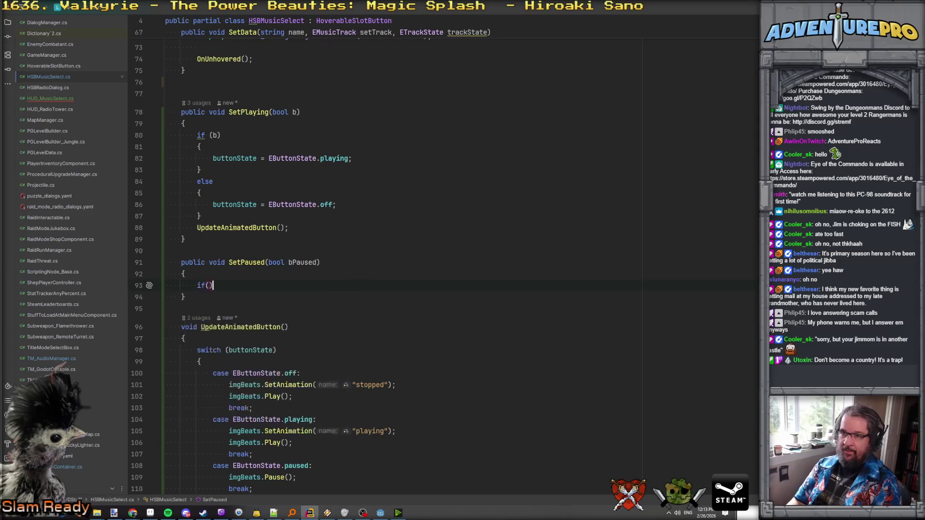
type(")")
key("Return")
type("{")
key("Return")
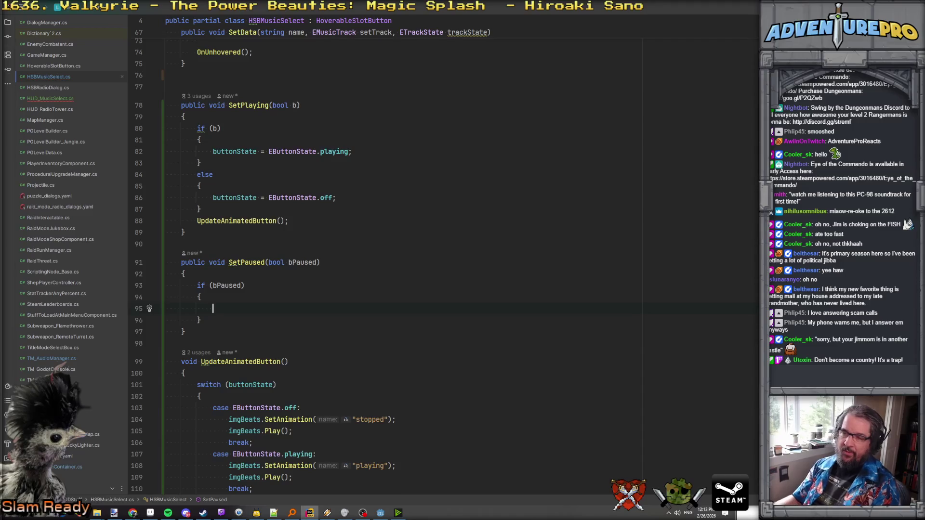
double_click(241, 264)
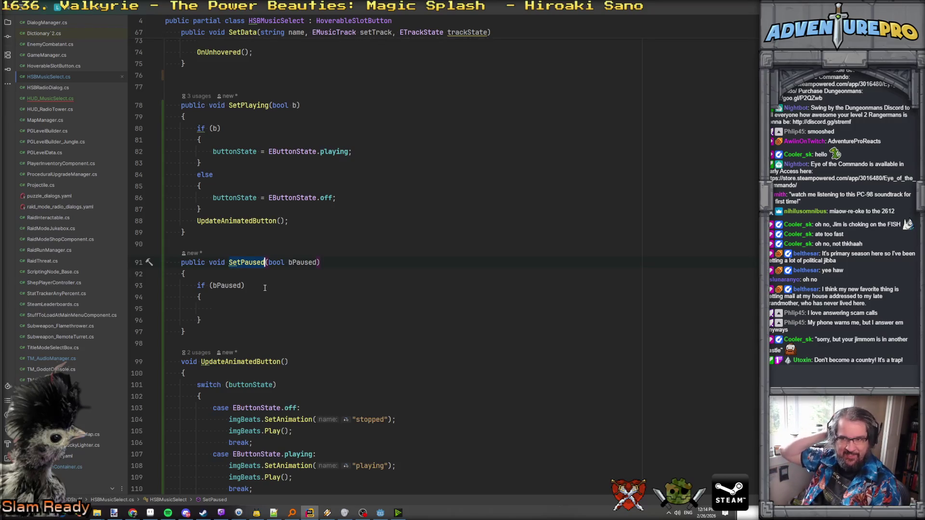
left_click(259, 305)
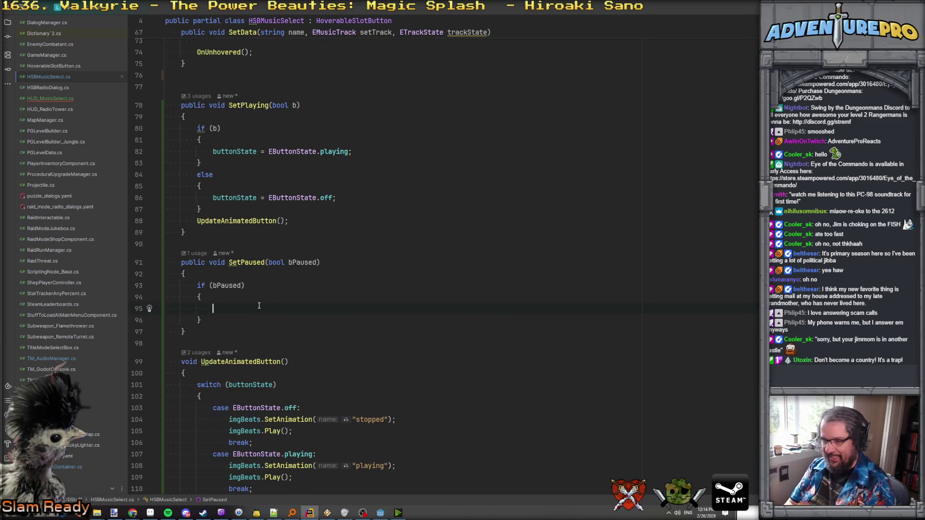
- Inside the if block, set buttonState to EButtonState.paused
type("b")
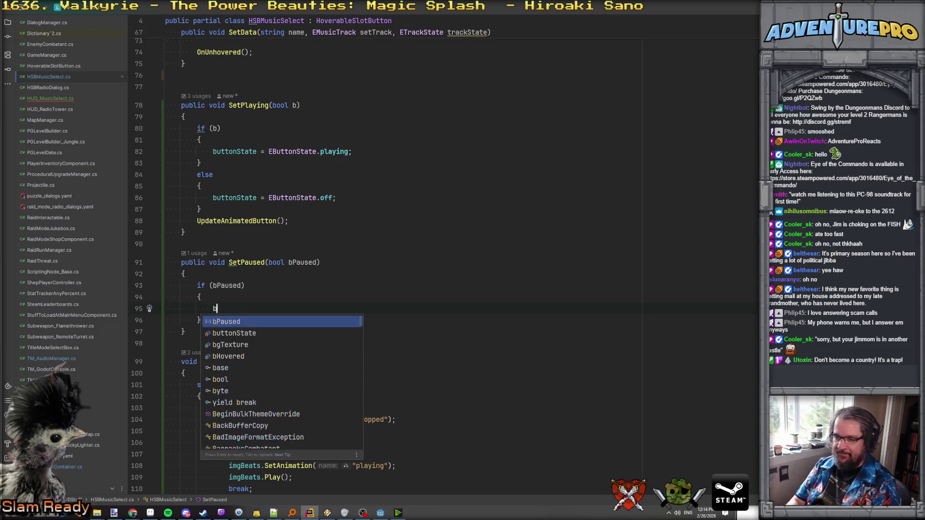
type("uttonState =")
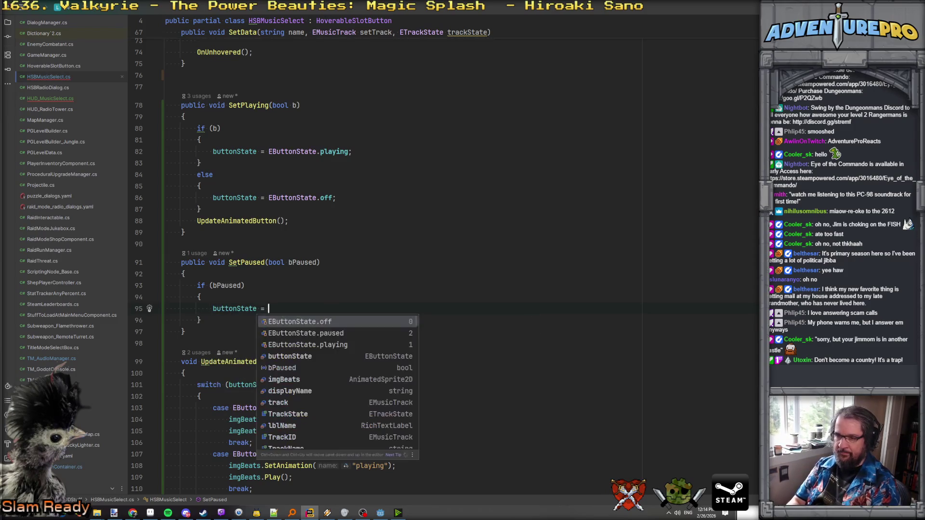
key("Down")
key("Return")
type(";")
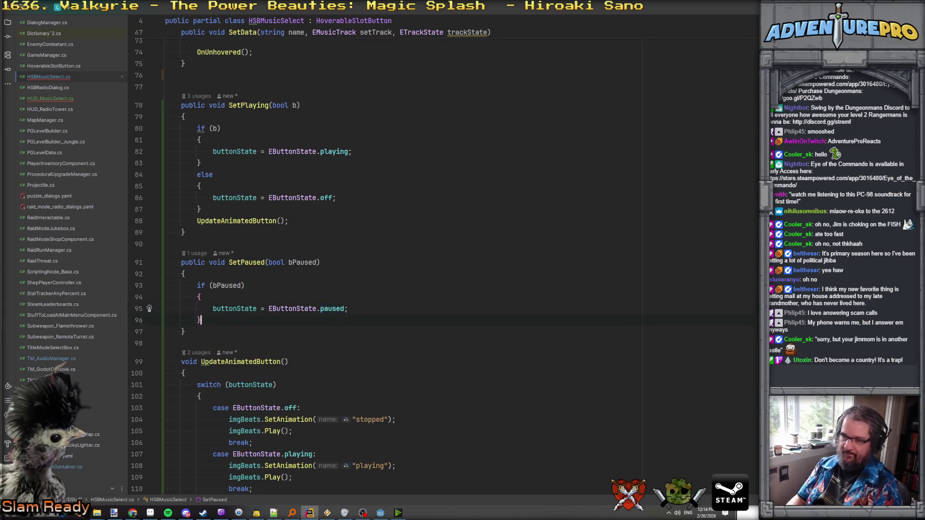
- Add an else branch setting buttonState to EButtonState.playing
key("Return")
type("else")
key("Return")
type("{")
key("Return")
type("buit")
key("BackSpace")
key("BackSpace")
key("Return")
type("=")
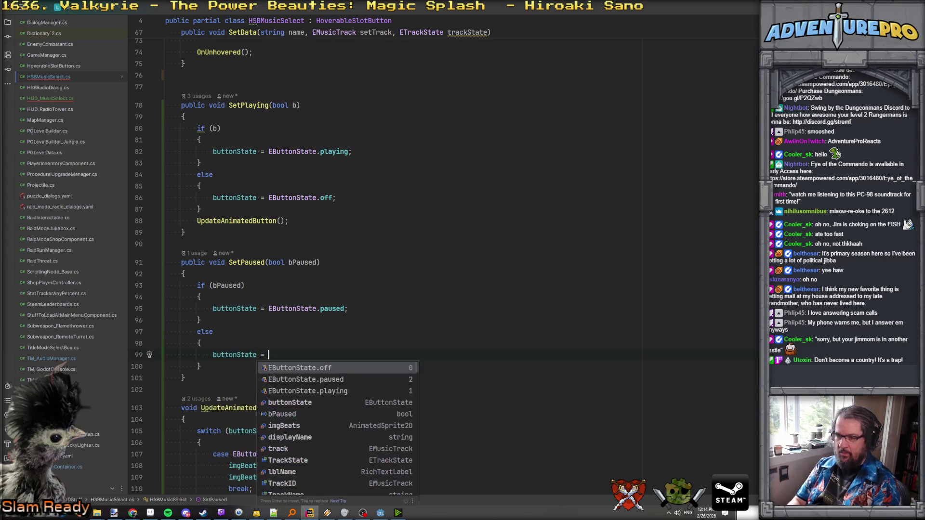
key("Down")
key("Down")
key("Return")
type(";")
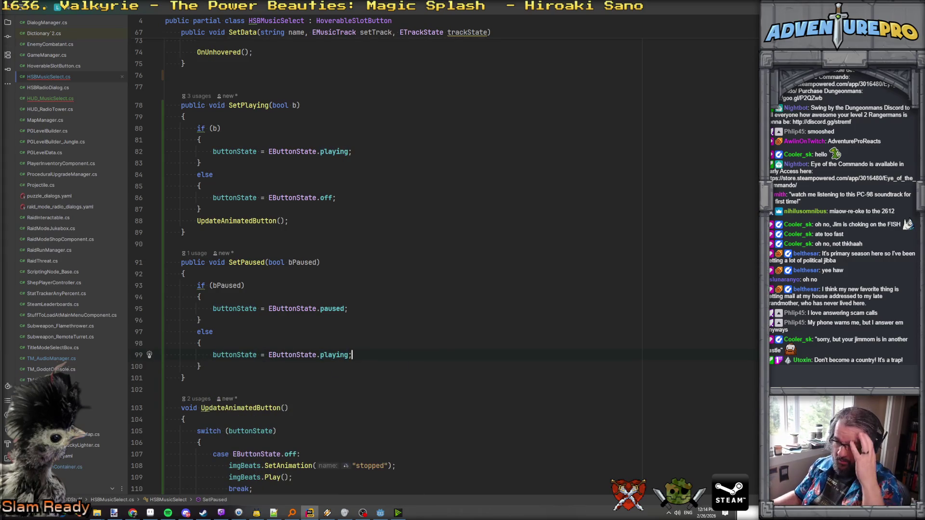
- End SetPaused with a call to UpdateAnimatedButton()
scroll(272, 308, "down", 2)
scroll(277, 311, "up", 3)
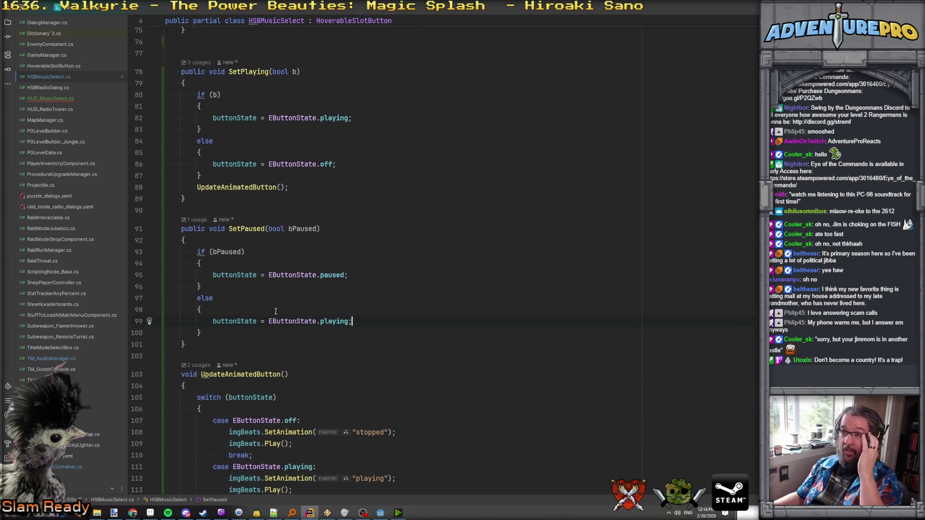
scroll(276, 313, "down", 2)
scroll(290, 311, "down", 1)
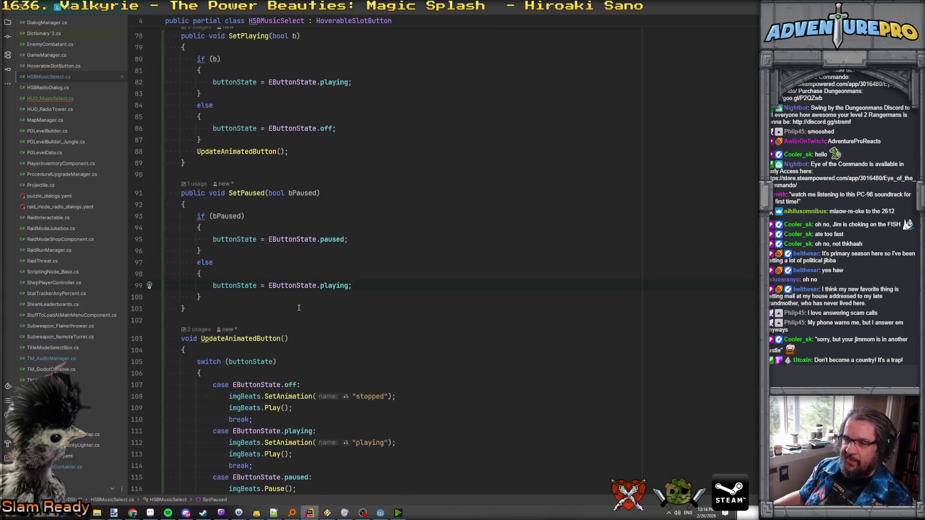
key("Return")
type("Upda")
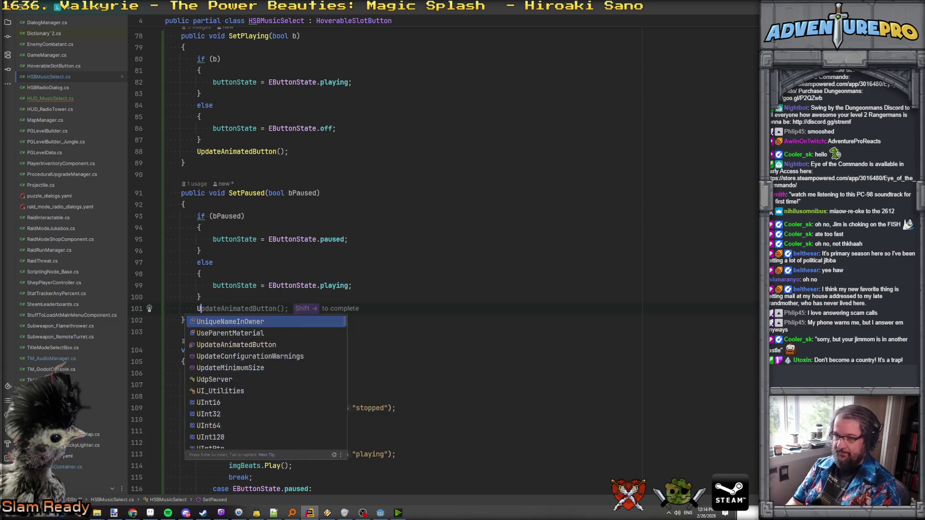
key("Return")
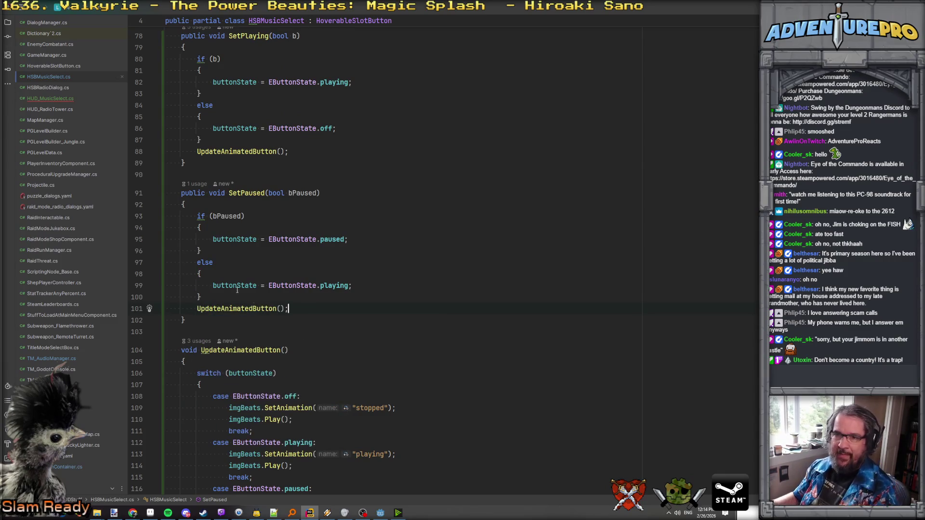
left_click(62, 99)
scroll(346, 338, "down", 8)
scroll(346, 338, "down", 20)
left_click(258, 233)
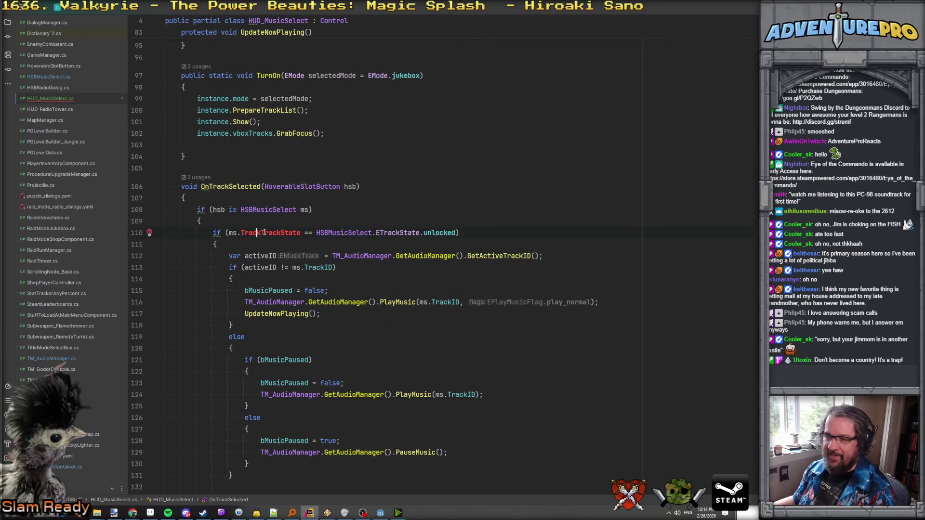
key("BackSpace")
key("BackSpace")
key("BackSpace")
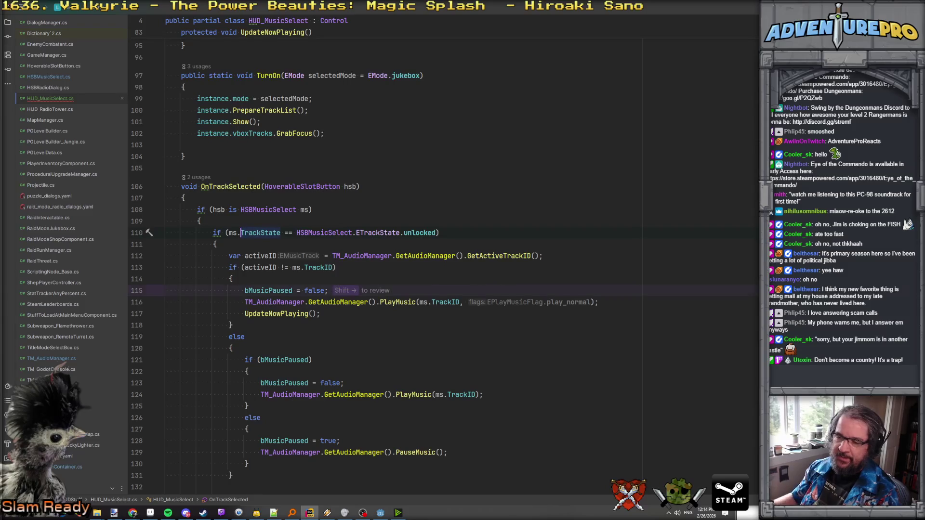
scroll(305, 282, "down", 2)
left_click(371, 233)
left_click(331, 249)
left_click(286, 245)
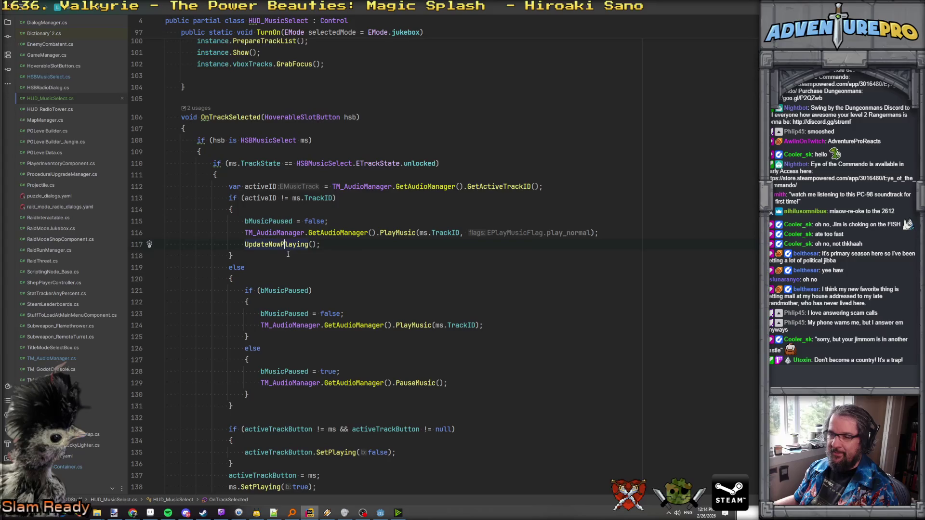
left_click(320, 313)
left_click(362, 372)
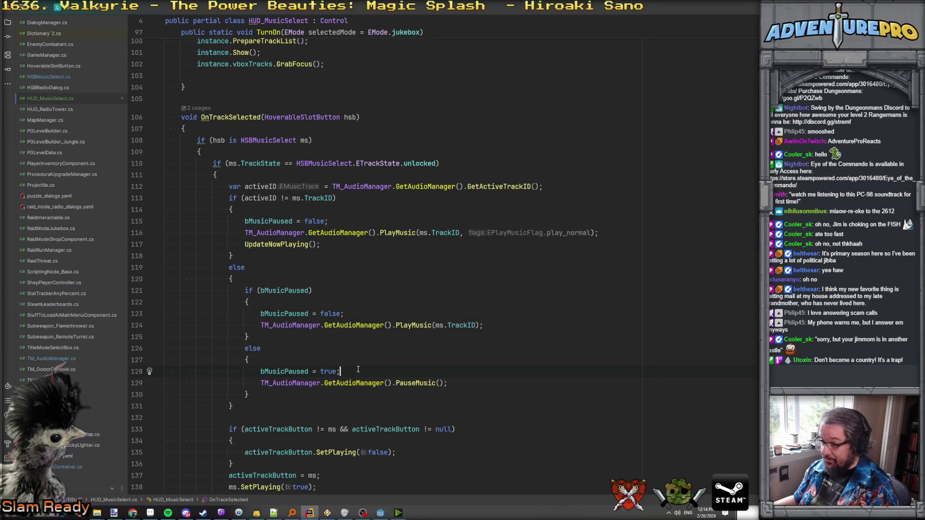
key("Return")
type("ac")
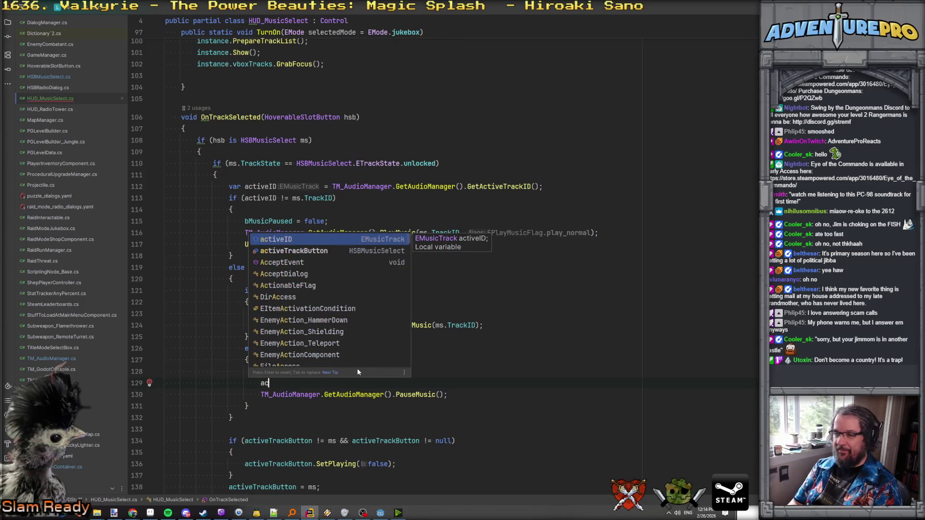
key("Down")
type(".")
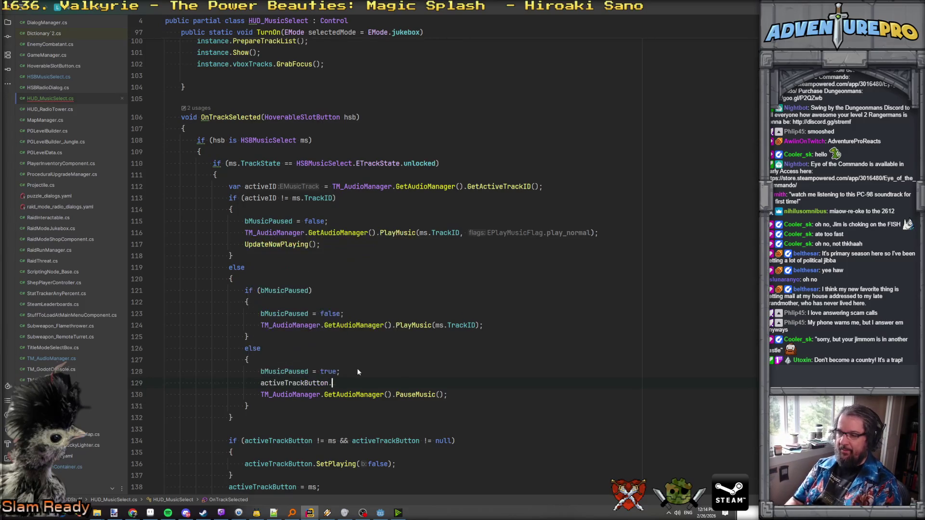
type("setp")
key("Return")
type("t")
key("Return")
key("Home")
key("Home")
key("shift+Down")
key("ctrl+c")
key("Up")
key("Up")
key("Up")
key("Up")
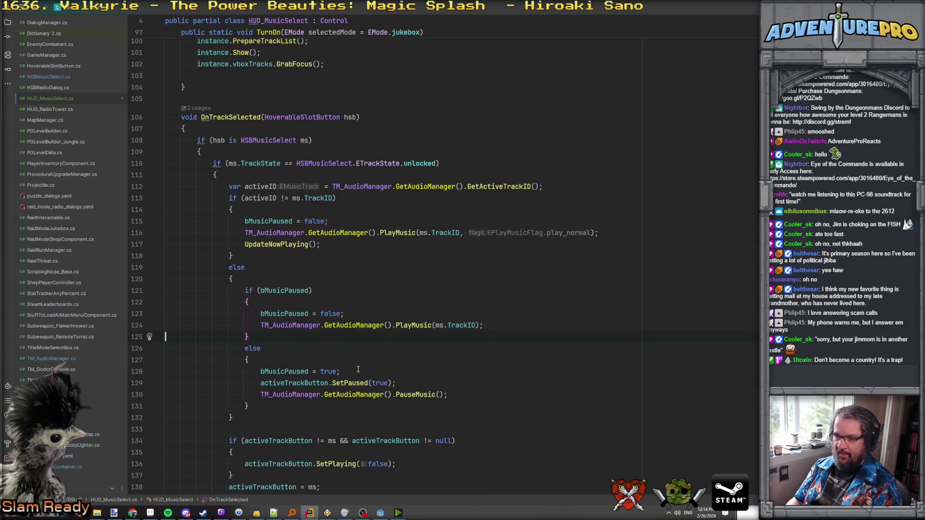
key("ctrl+v")
key("BackSpace")
key("BackSpace")
key("BackSpace")
type("false")
key("Home")
key("Home")
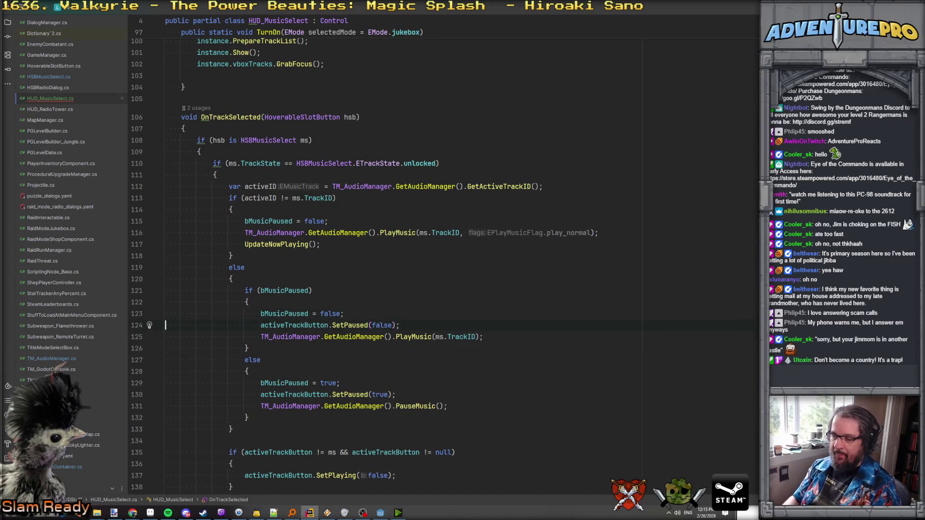
scroll(321, 337, "down", 4)
scroll(321, 337, "up", 4)
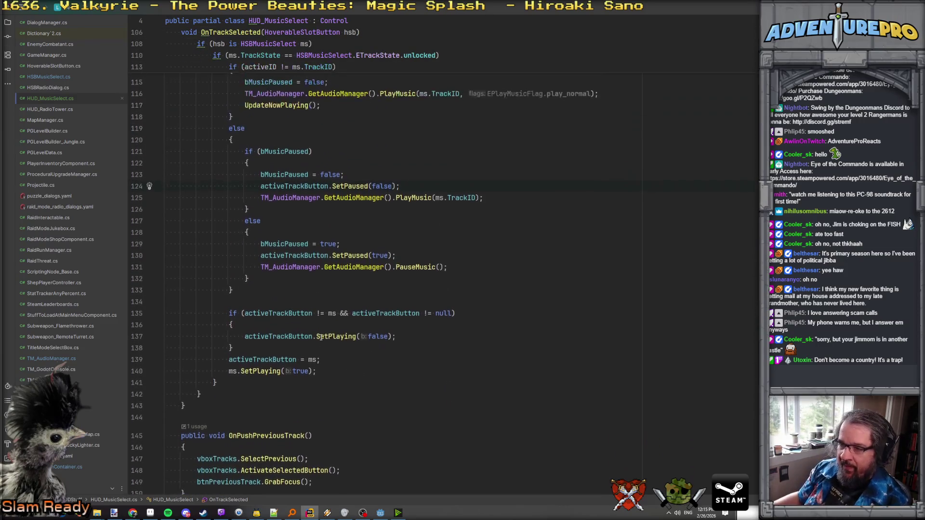
scroll(289, 251, "down", 1)
scroll(275, 221, "down", 1)
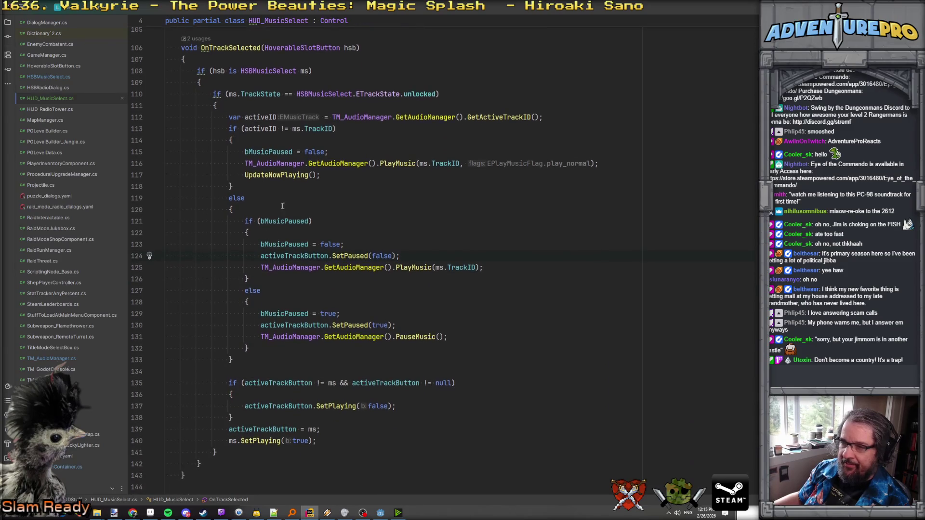
left_click(280, 304)
left_click(343, 314)
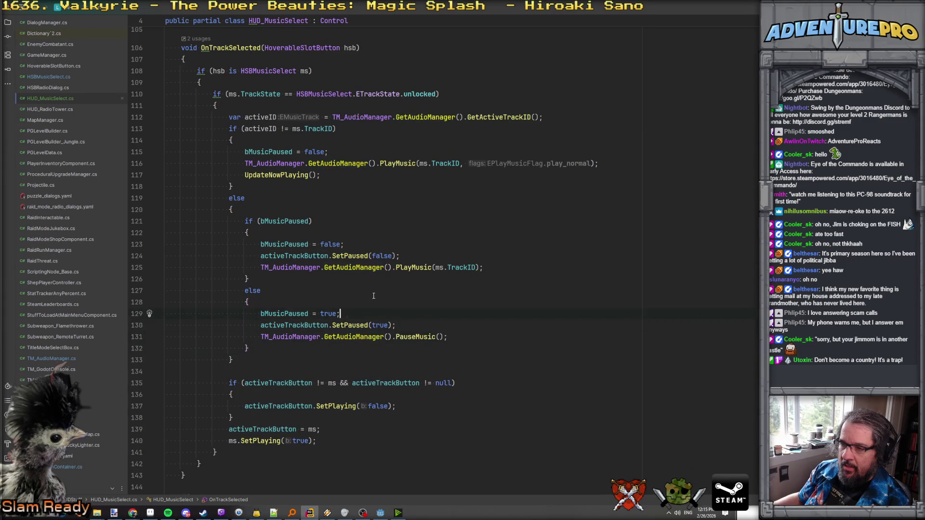
left_click(270, 209)
left_click(267, 198)
left_click(278, 128)
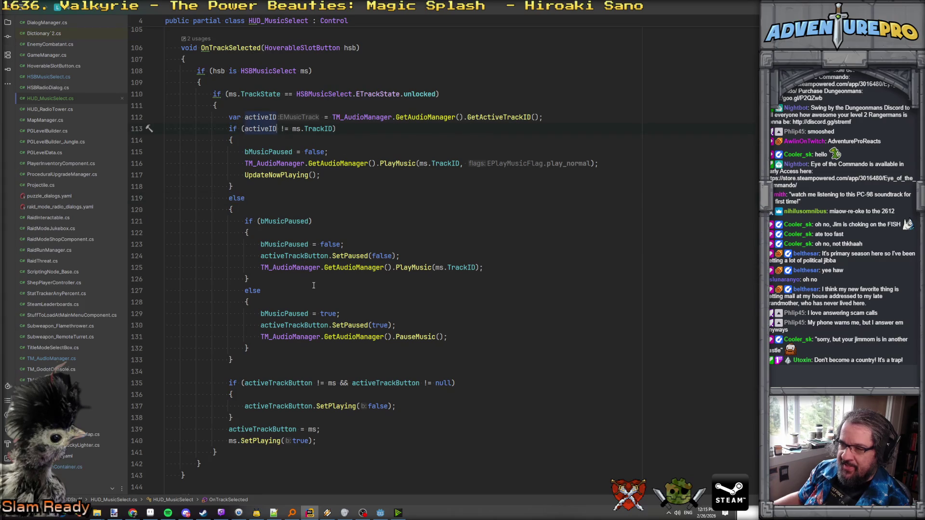
left_click(353, 345)
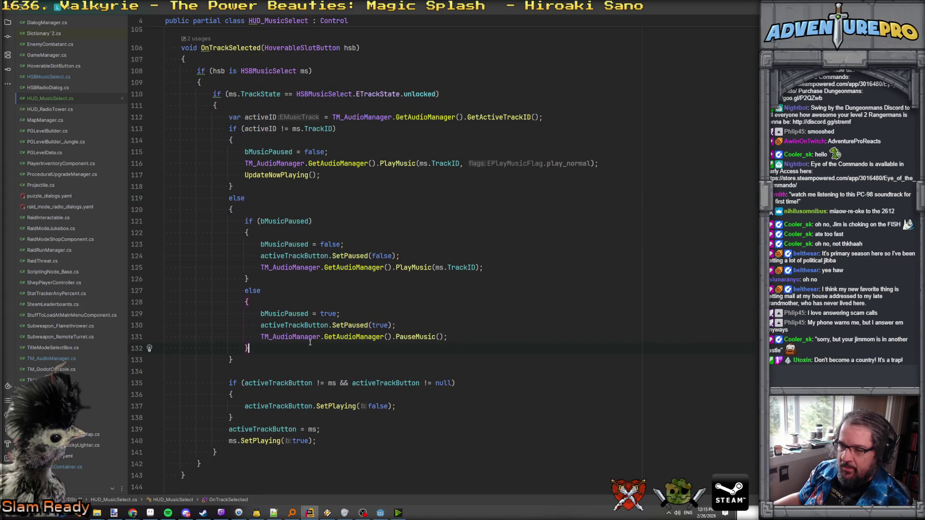
key("Down")
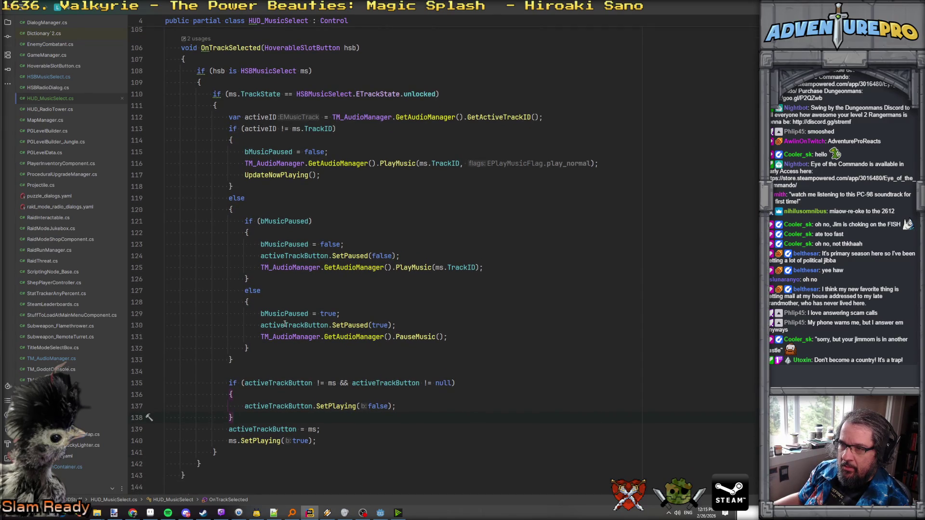
scroll(286, 324, "down", 1)
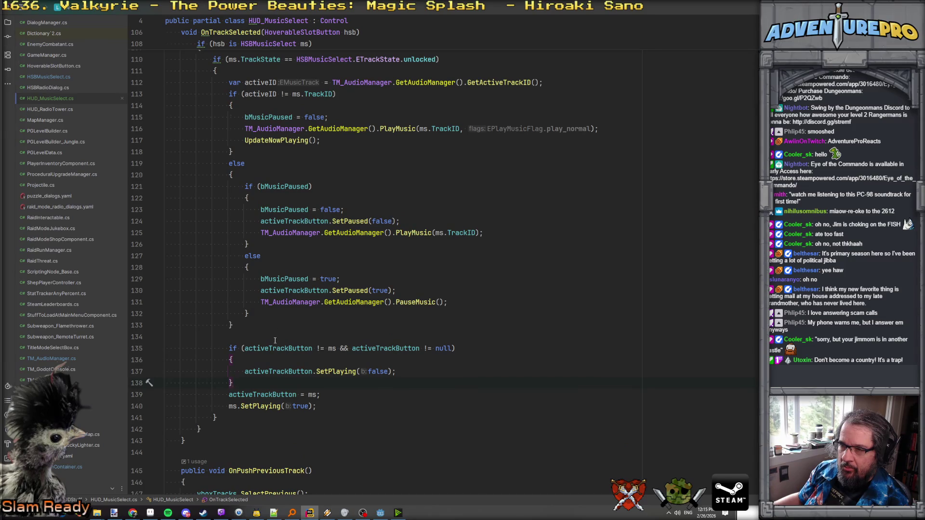
mouse_move(229, 395)
left_mouse_down()
mouse_move(318, 406)
mouse_move(350, 393)
left_mouse_up()
key("ctrl+c")
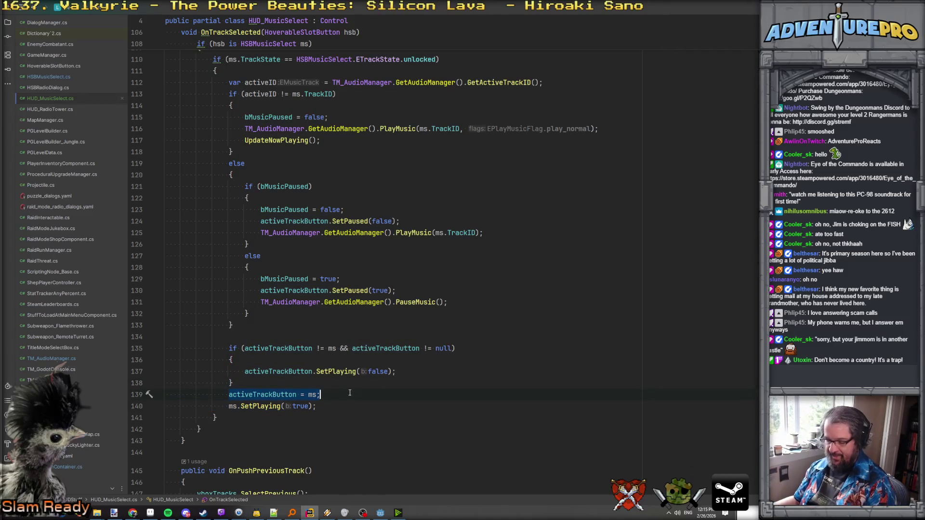
- Paste activeTrackButton = ms as the first line of the unlocked-track branch in OnTrackSelected
scroll(350, 393, "up", 3)
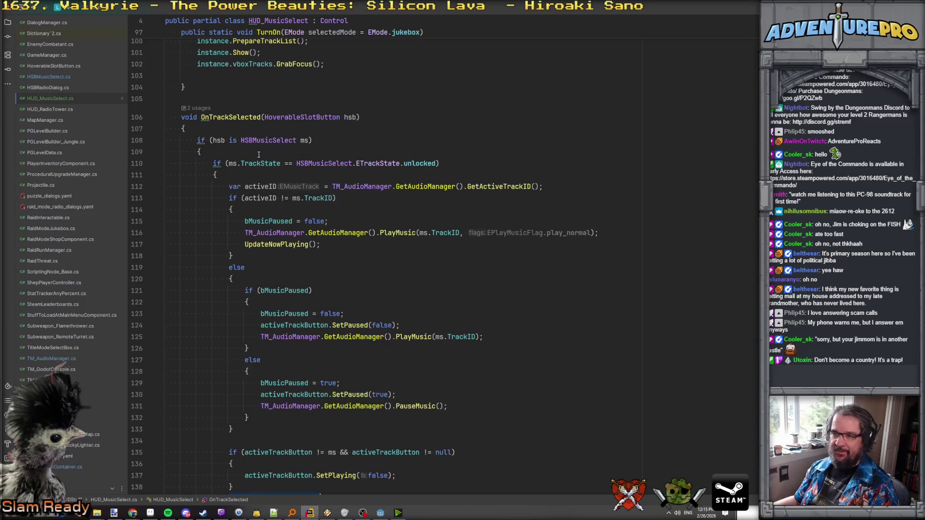
scroll(259, 154, "down", 3)
scroll(289, 135, "up", 2)
left_click(303, 119)
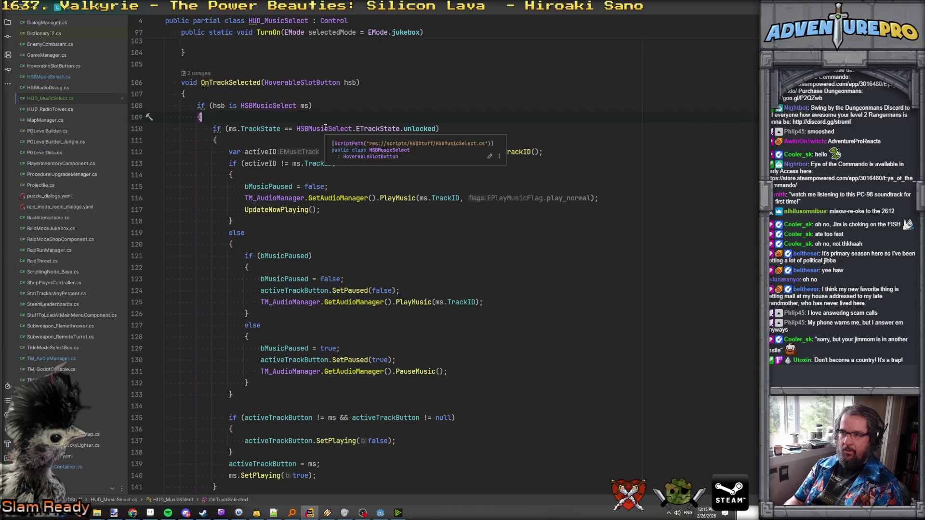
key("Return")
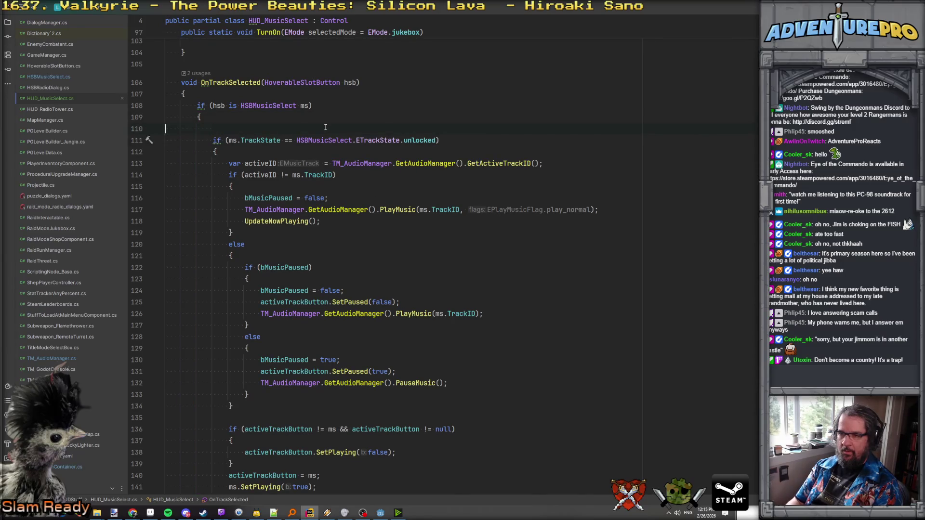
key("BackSpace")
key("BackSpace")
key("Down")
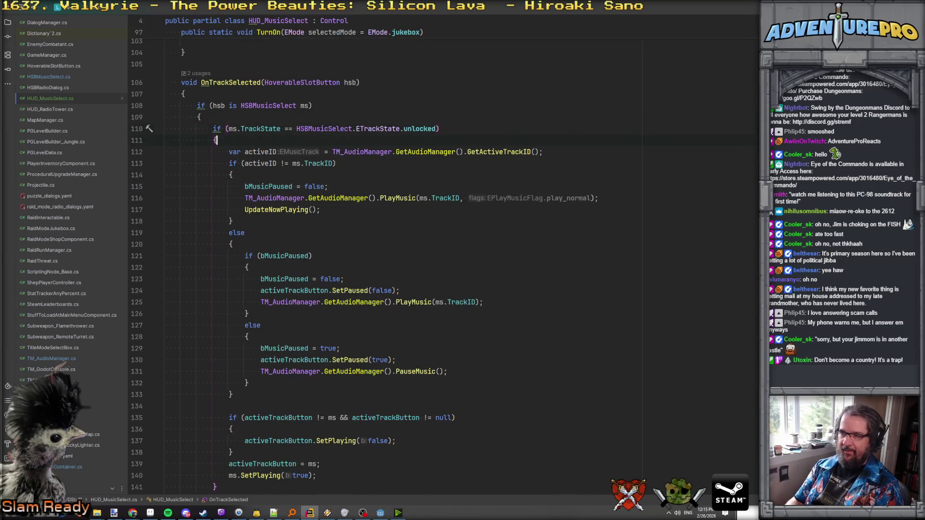
key("Return")
key("ctrl+v")
key("Return")
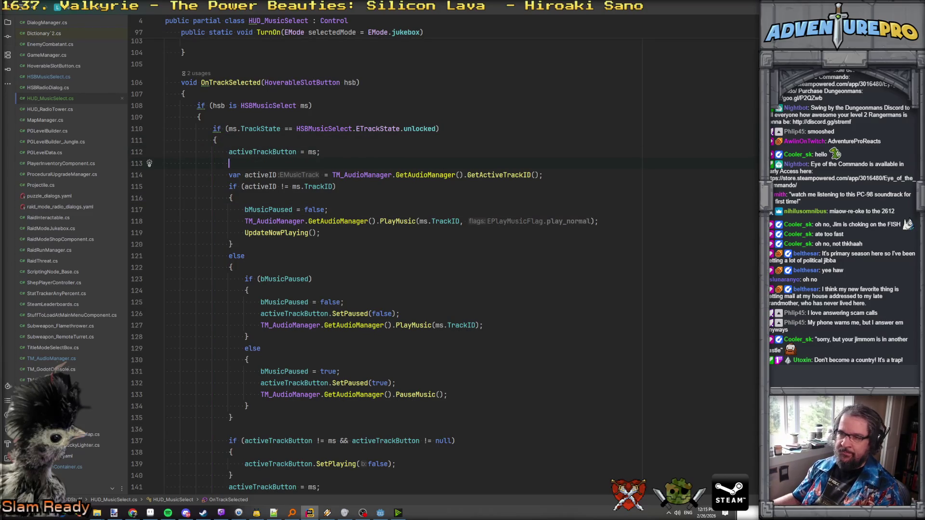
- Check the else block on line 122, then return to the Godot editor
scroll(541, 230, "down", 3)
scroll(541, 230, "down", 3)
scroll(482, 337, "up", 5)
left_click(232, 232)
scroll(459, 431, "down", 2)
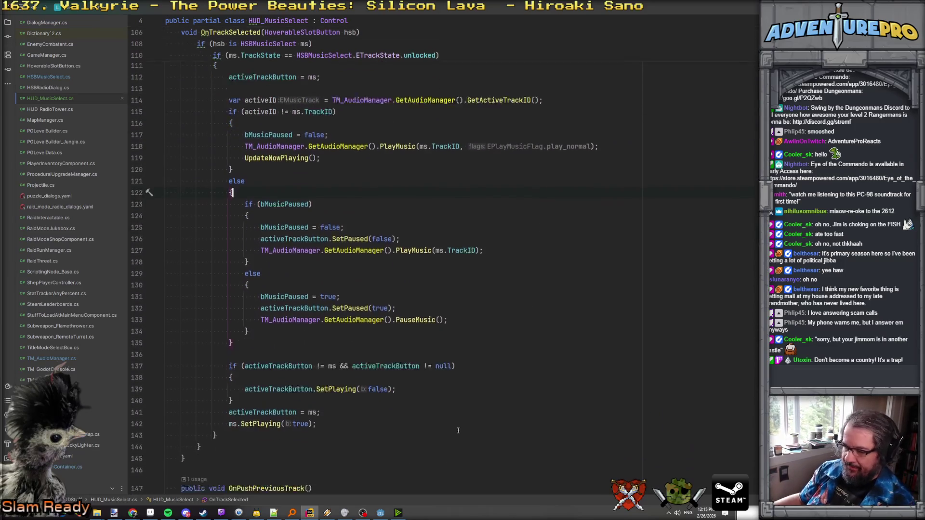
key("alt+Tab")
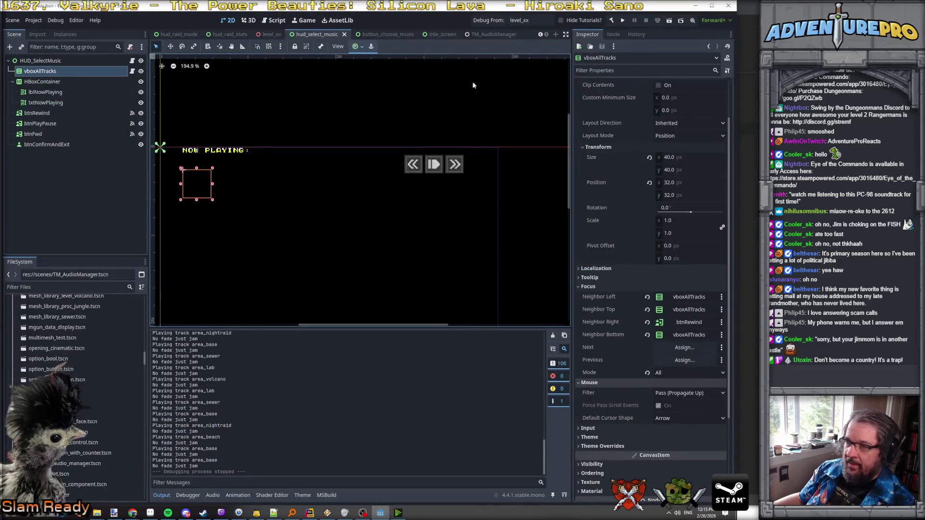
right_click(319, 31)
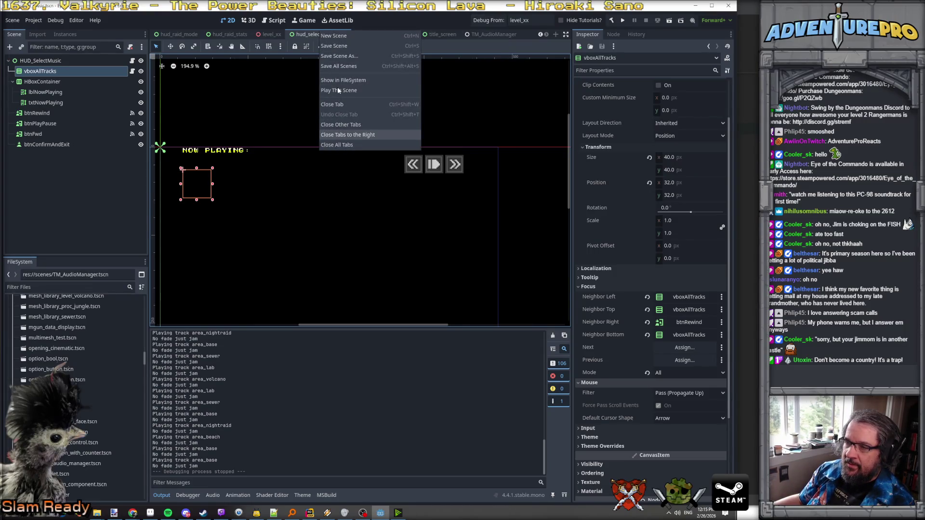
left_click(339, 90)
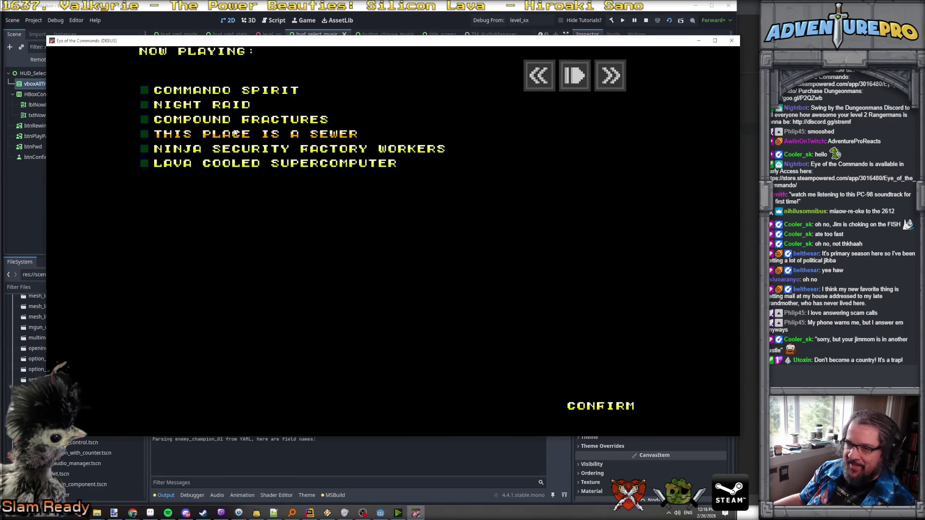
left_click(230, 152)
left_click(232, 120)
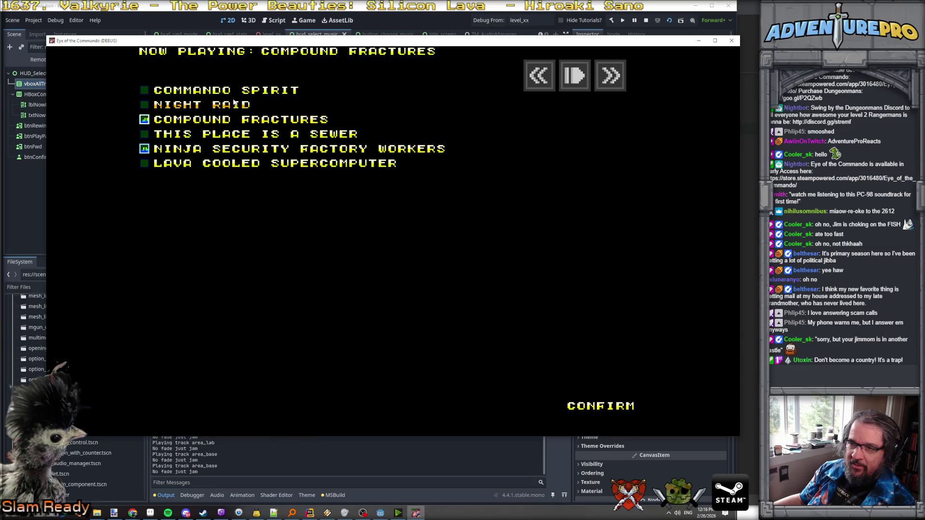
left_click(234, 93)
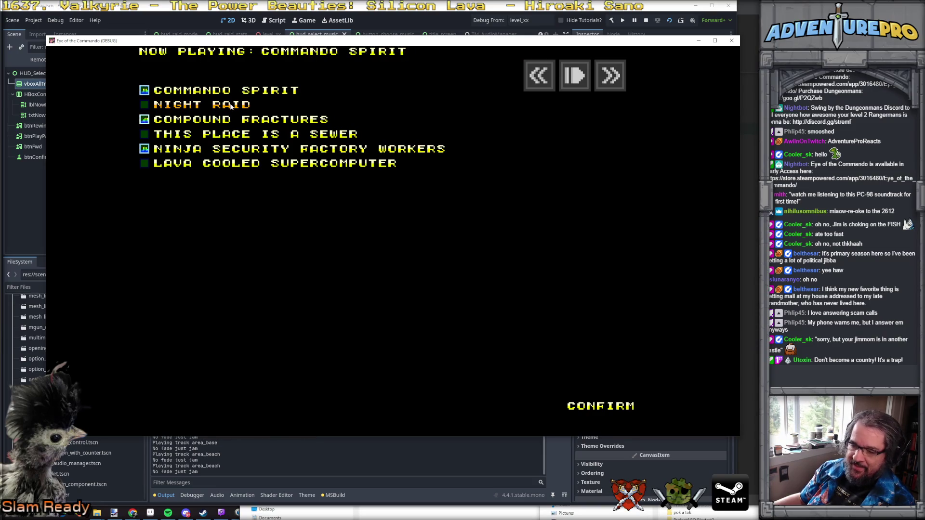
left_click(232, 105)
left_click(232, 90)
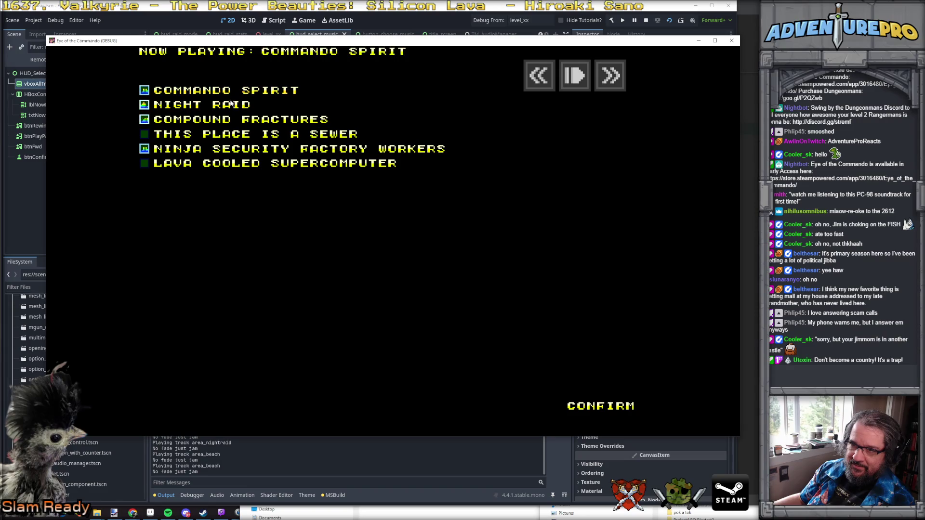
left_click(231, 120)
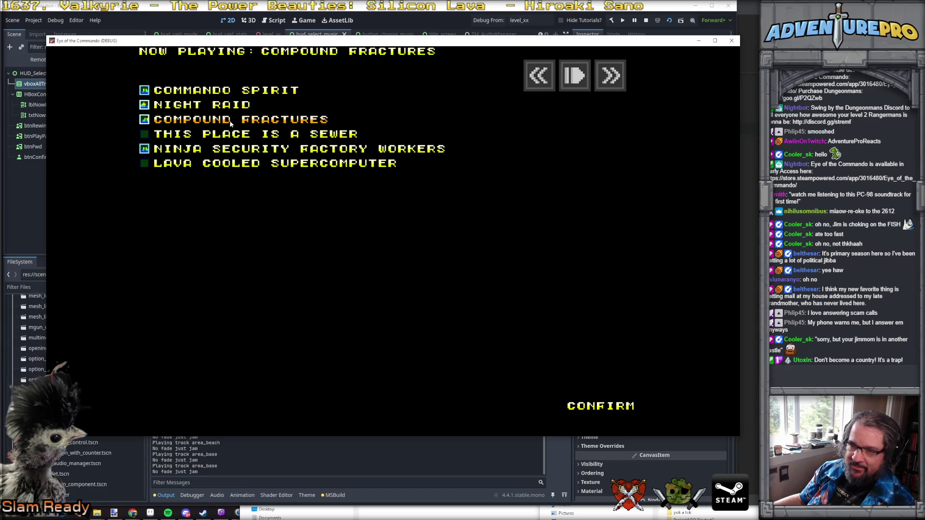
left_click(238, 91)
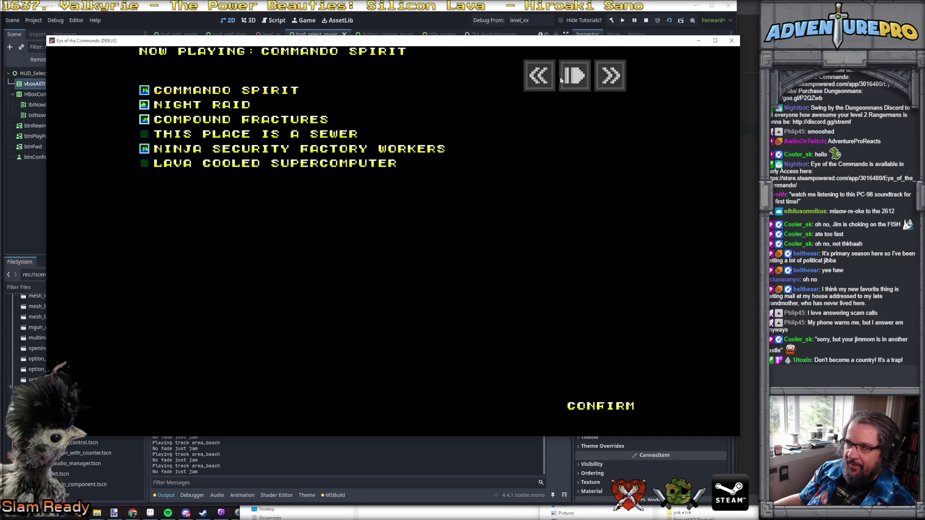
left_click(244, 106)
left_click(241, 120)
left_click(238, 134)
left_click(227, 163)
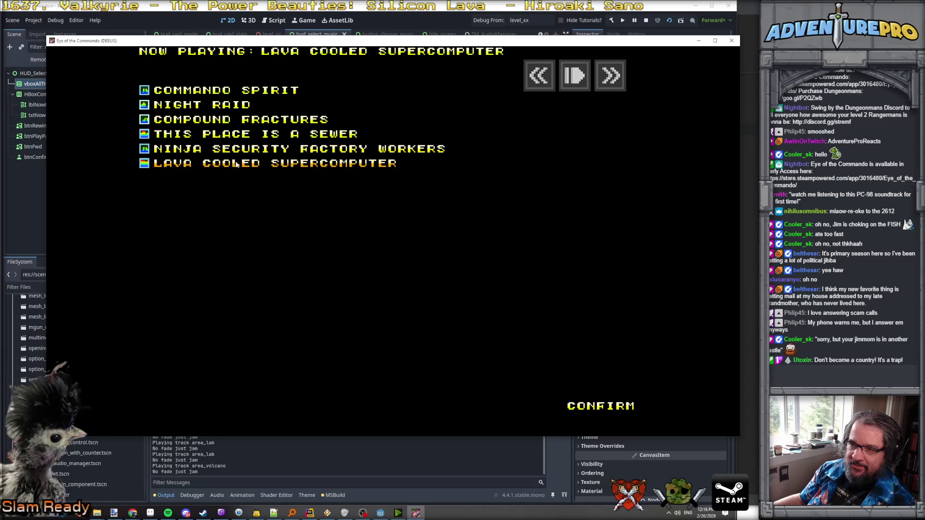
left_click(202, 133)
left_click(198, 104)
left_click(193, 134)
left_click(193, 149)
left_click(255, 119)
left_click(731, 40)
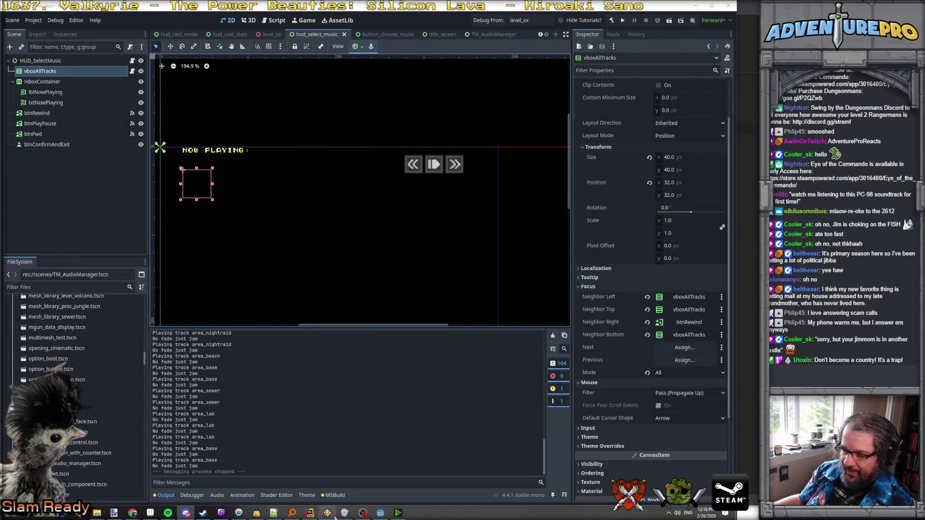
left_click(310, 513)
scroll(352, 235, "up", 2)
scroll(352, 235, "down", 10)
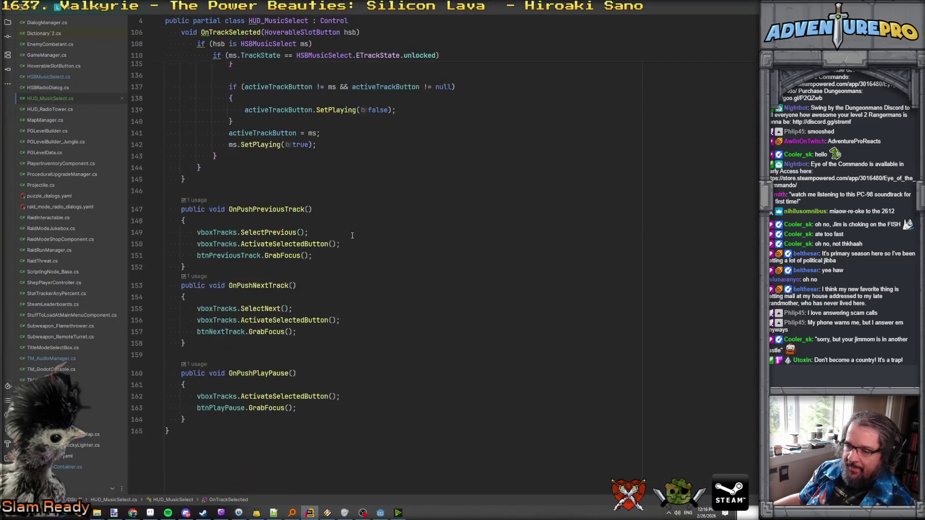
scroll(327, 251, "up", 9)
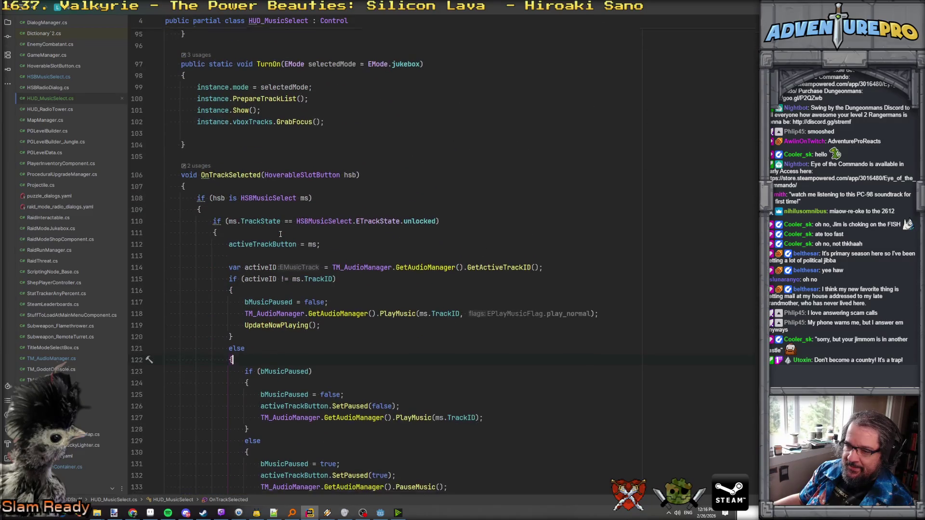
left_click(290, 227)
left_click(293, 203)
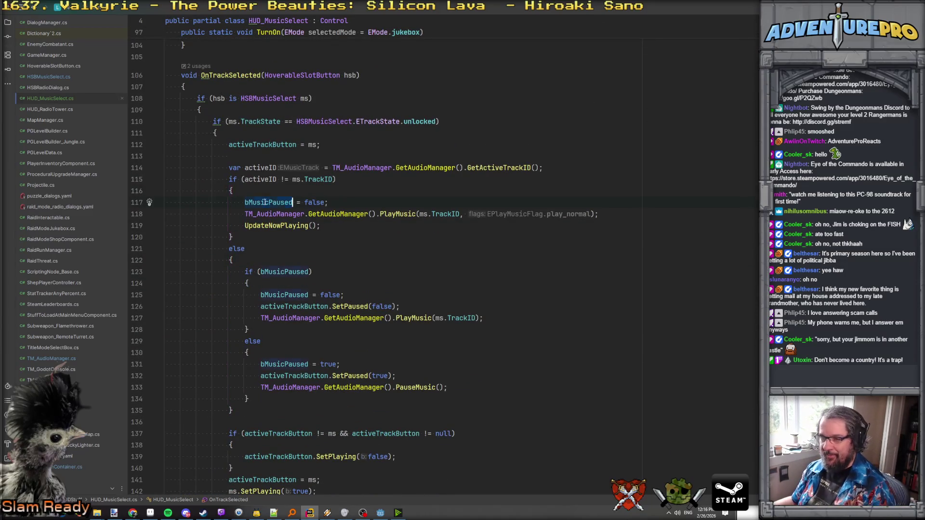
left_click(276, 225)
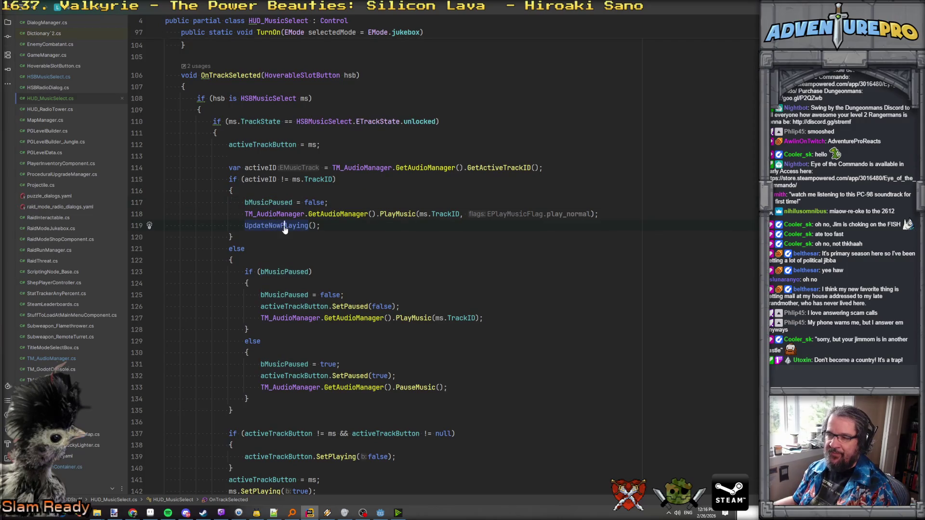
left_click(284, 227, "ctrl")
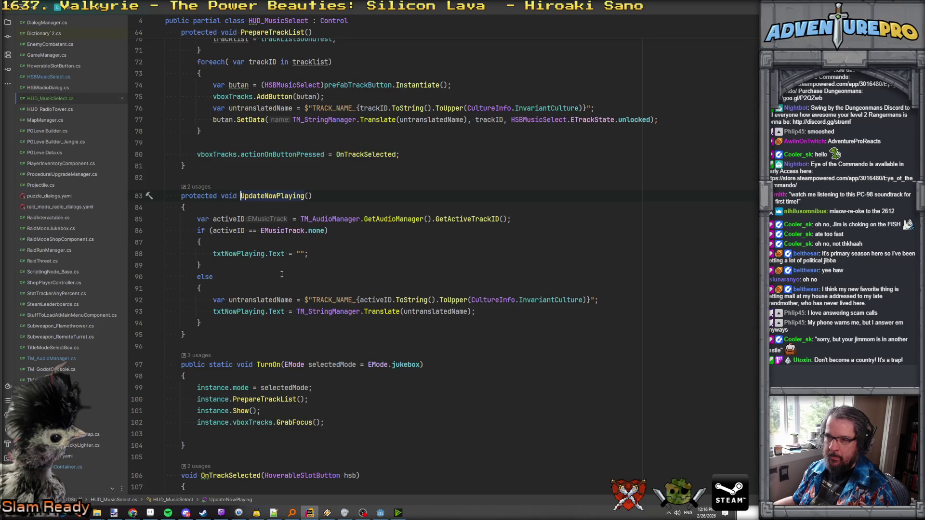
key("ctrl+minus")
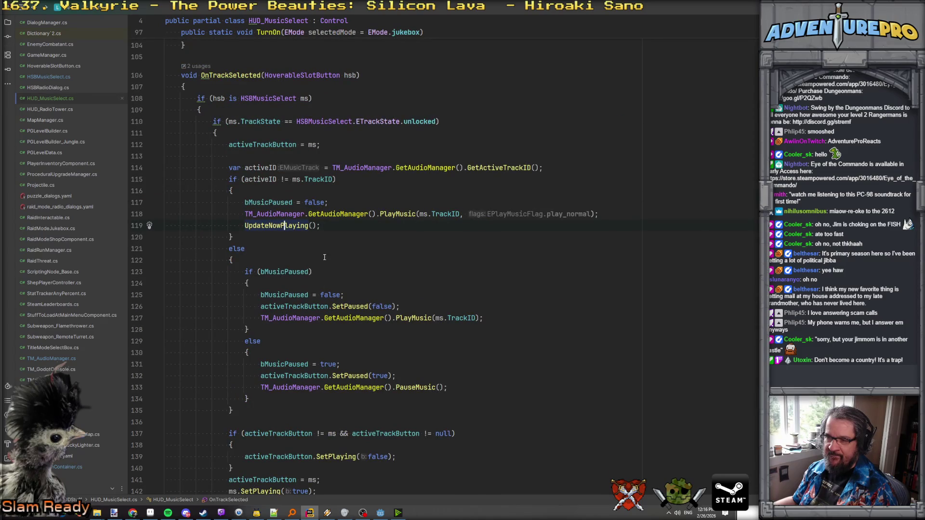
scroll(328, 234, "up", 3)
scroll(327, 234, "down", 6)
scroll(327, 235, "up", 2)
scroll(327, 235, "down", 3)
scroll(327, 235, "up", 4)
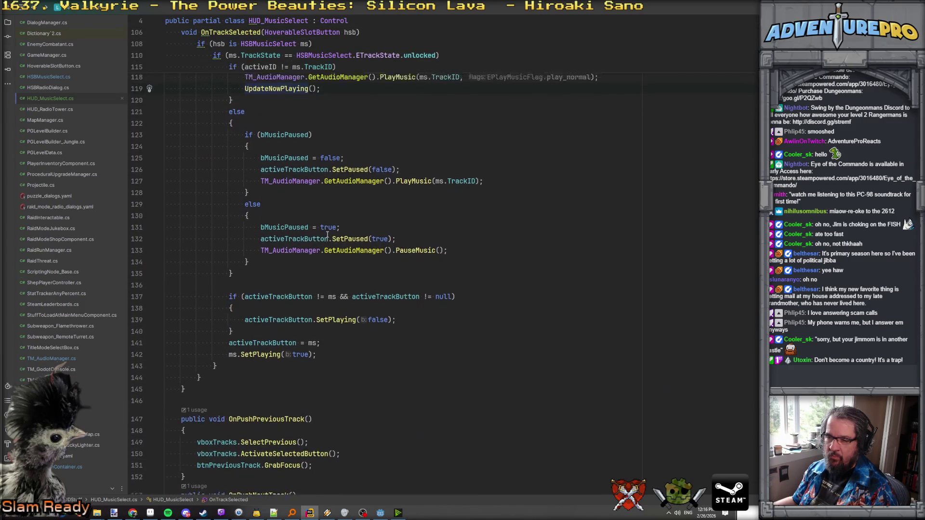
scroll(328, 235, "up", 3)
scroll(320, 265, "down", 5)
scroll(313, 293, "up", 2)
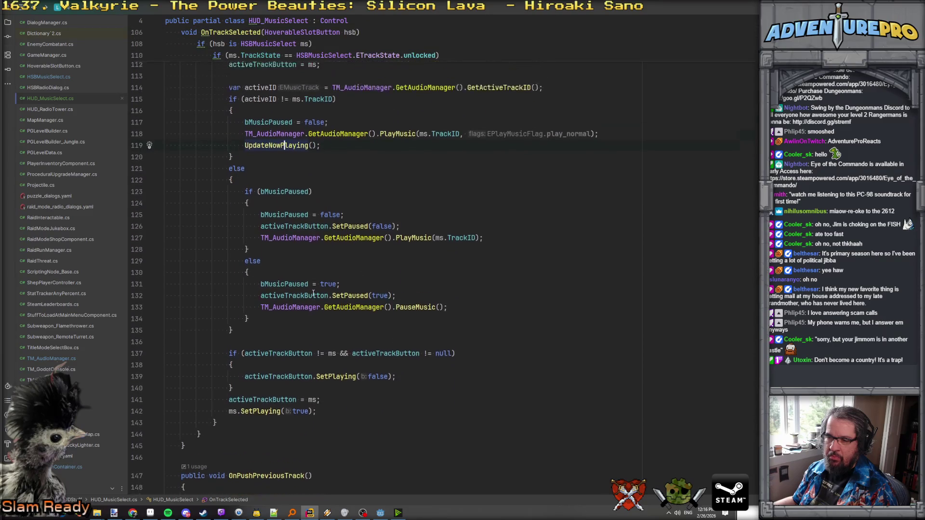
scroll(313, 293, "down", 3)
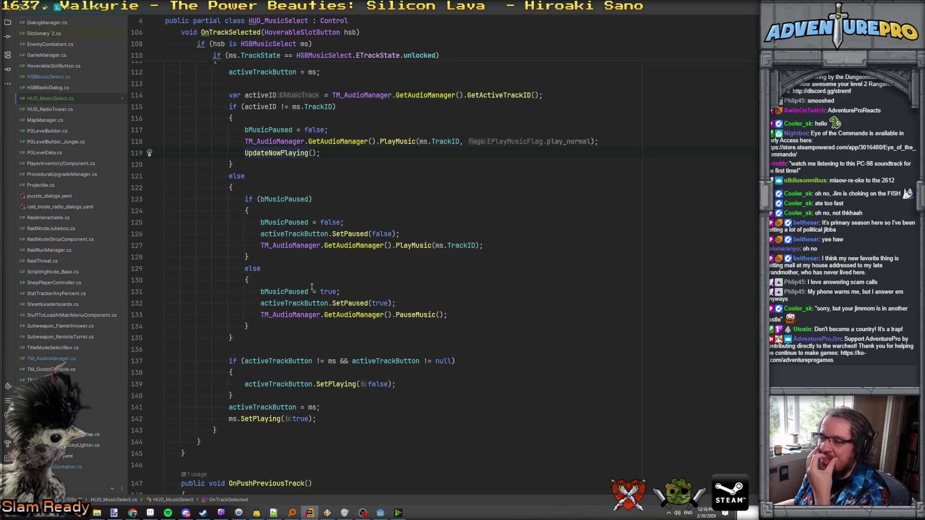
scroll(312, 287, "down", 3)
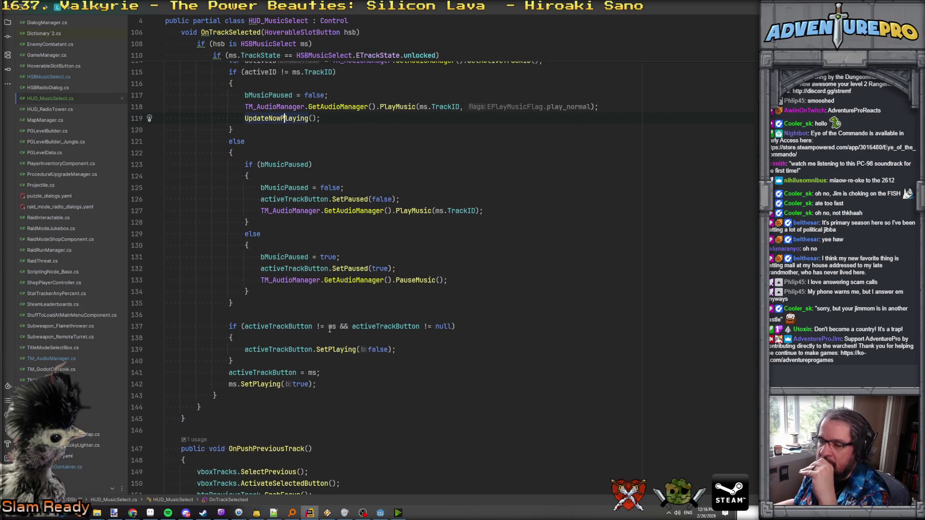
scroll(265, 189, "up", 3)
left_click_drag(228, 142, 414, 144)
key("Delete")
key("Home")
key("Delete")
key("Delete")
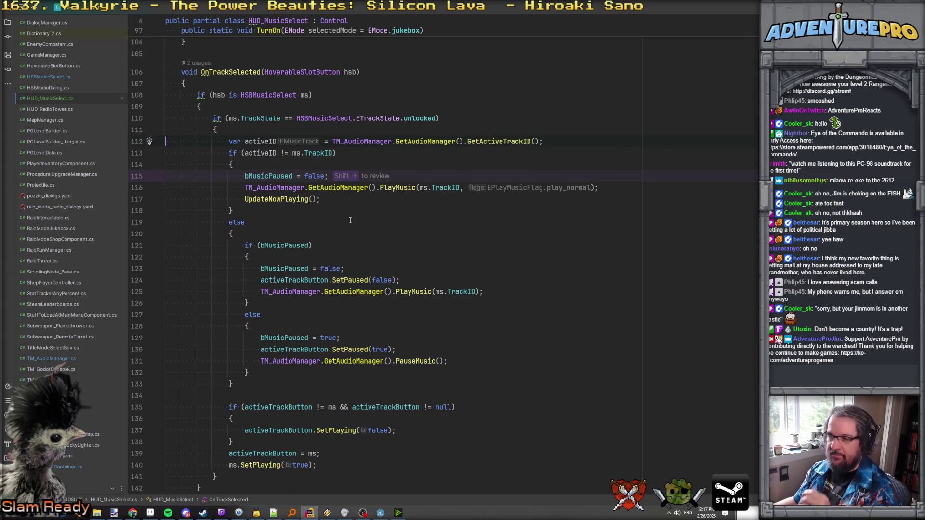
left_click(350, 220)
scroll(351, 221, "down", 2)
scroll(346, 224, "up", 1)
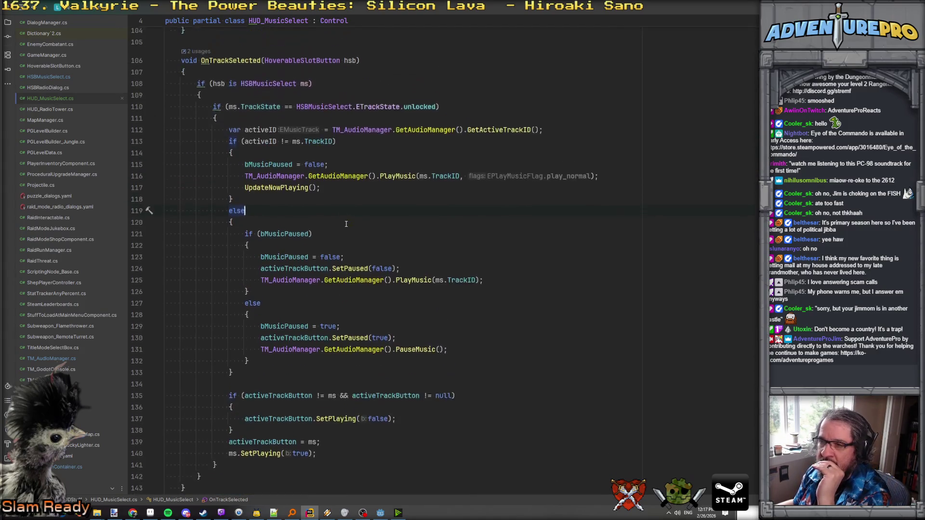
scroll(346, 224, "up", 1)
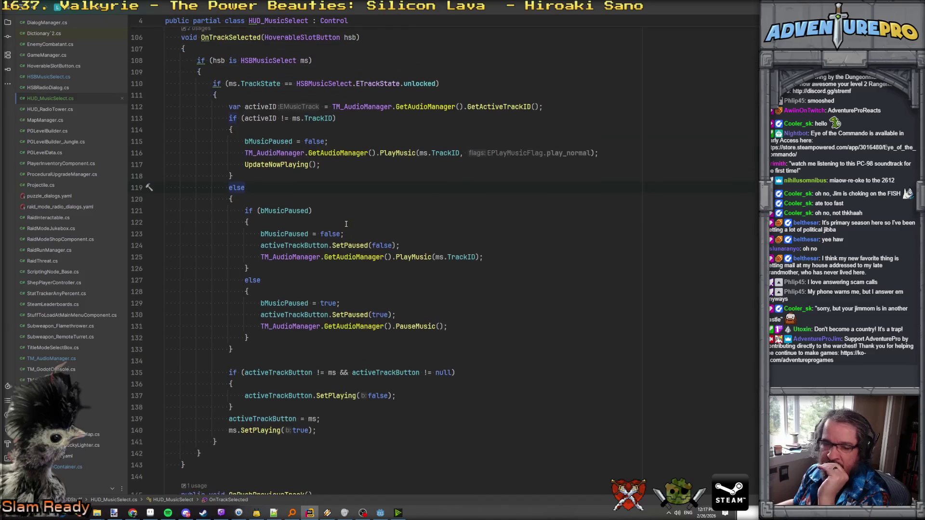
scroll(346, 224, "up", 1)
scroll(346, 224, "down", 4)
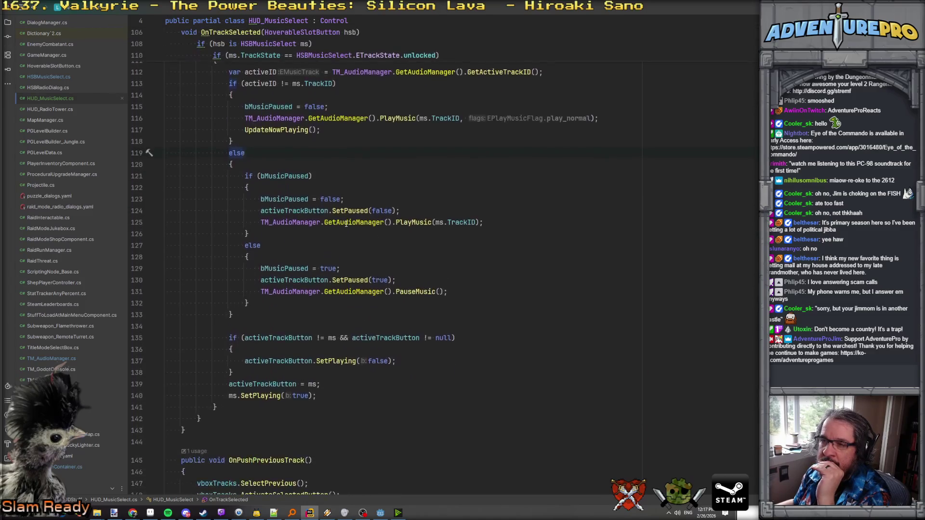
scroll(346, 224, "up", 3)
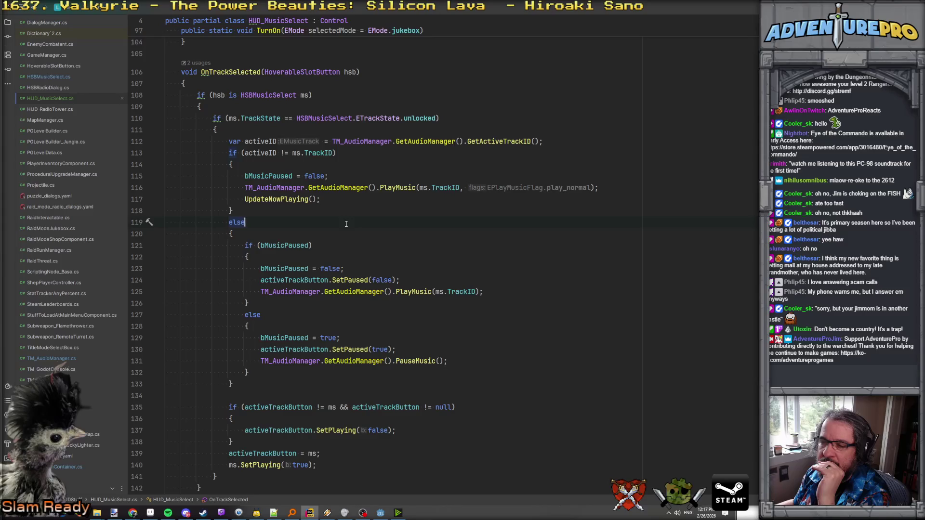
scroll(345, 224, "down", 2)
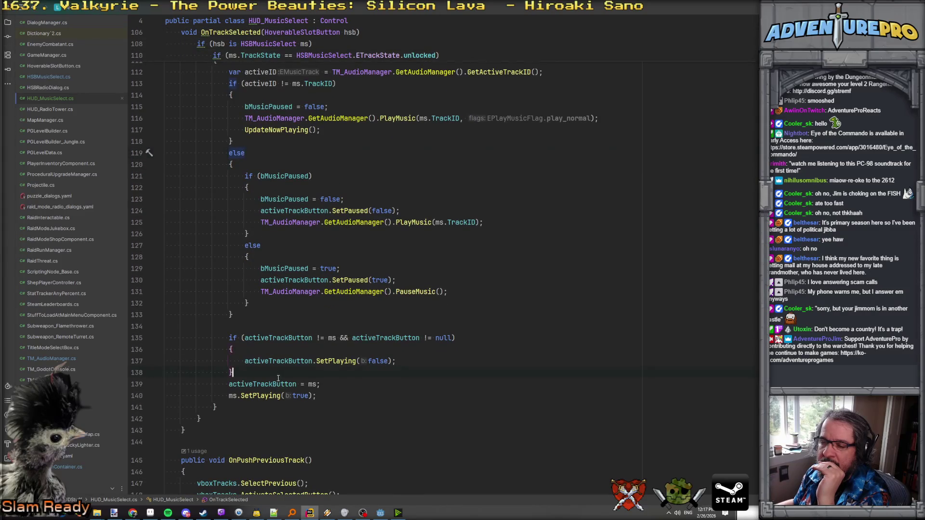
- Back in Godot, save the hud_select_music scene with Ctrl+S
left_click(380, 513)
right_click(317, 31)
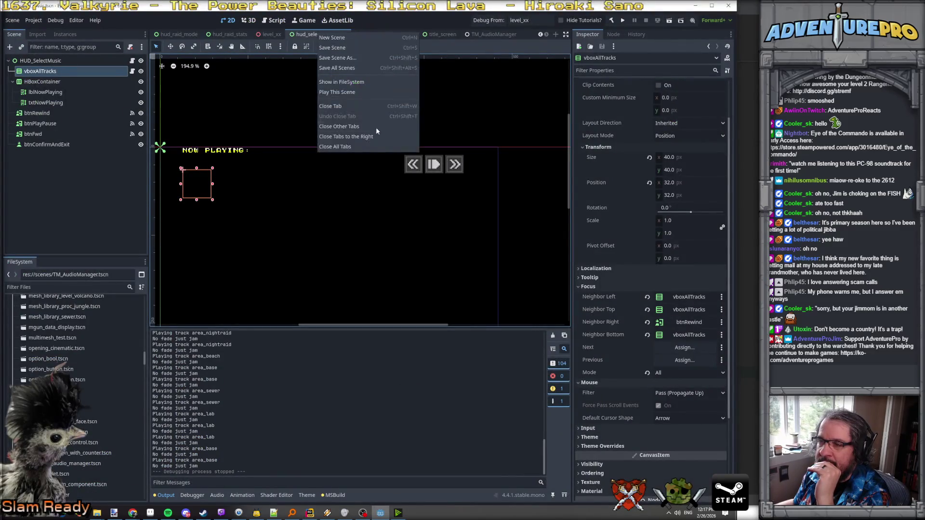
left_click(345, 95)
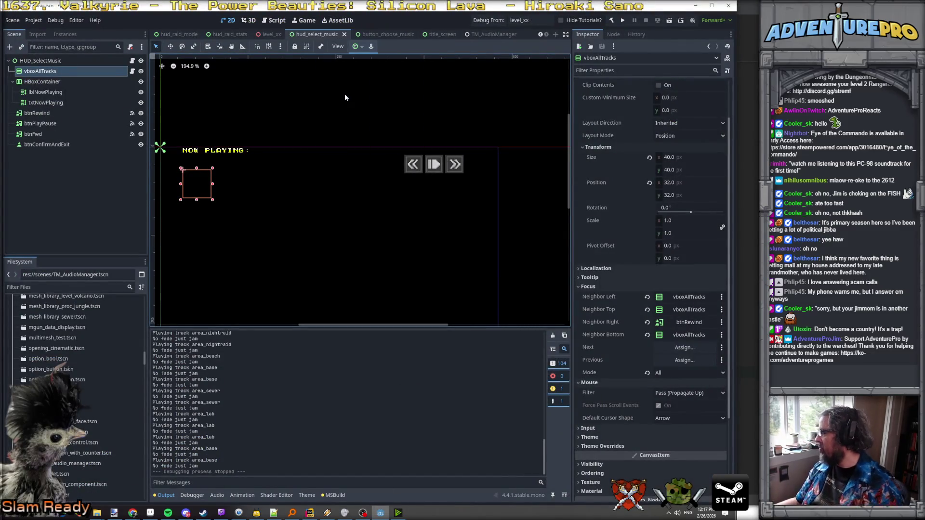
key("ctrl+s")
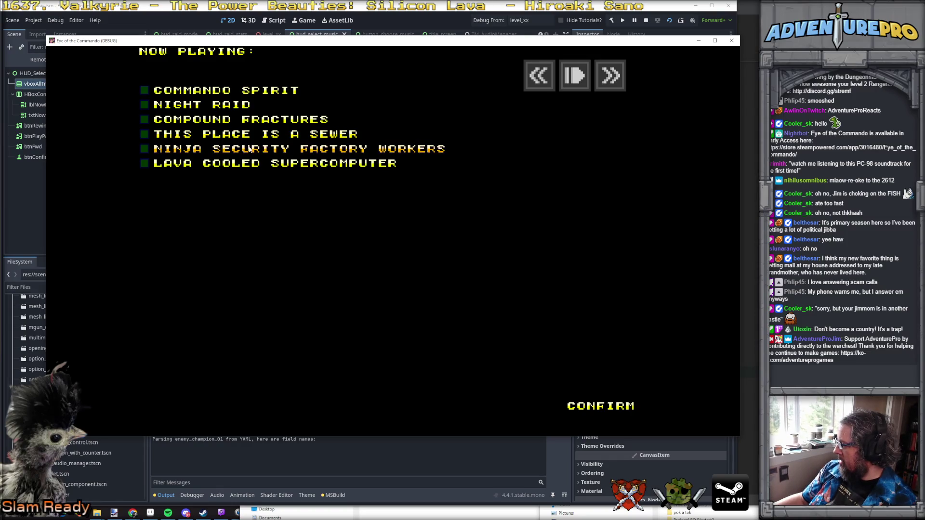
- Play Compound Fractures, switch to Ninja Security Factory Workers, then step back to Commando Spirit and pause it
left_click(214, 121)
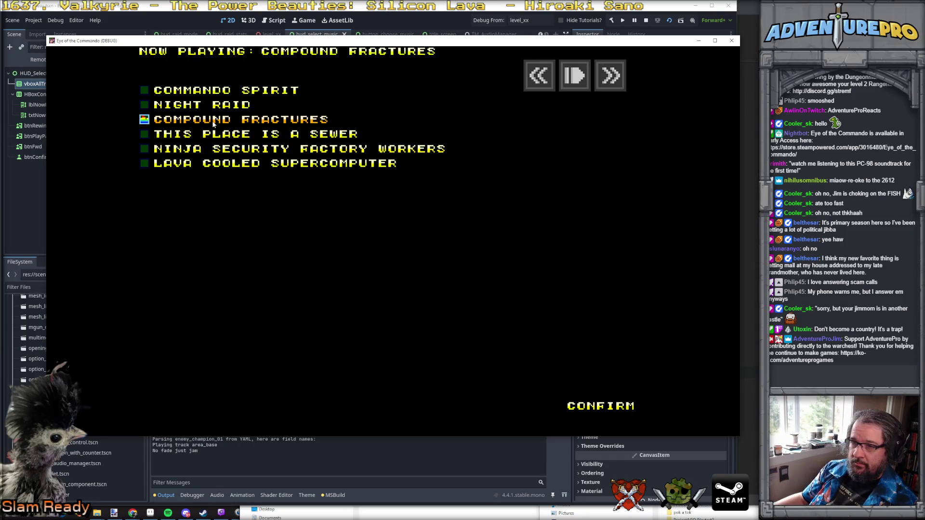
left_click(236, 149)
left_click(233, 150)
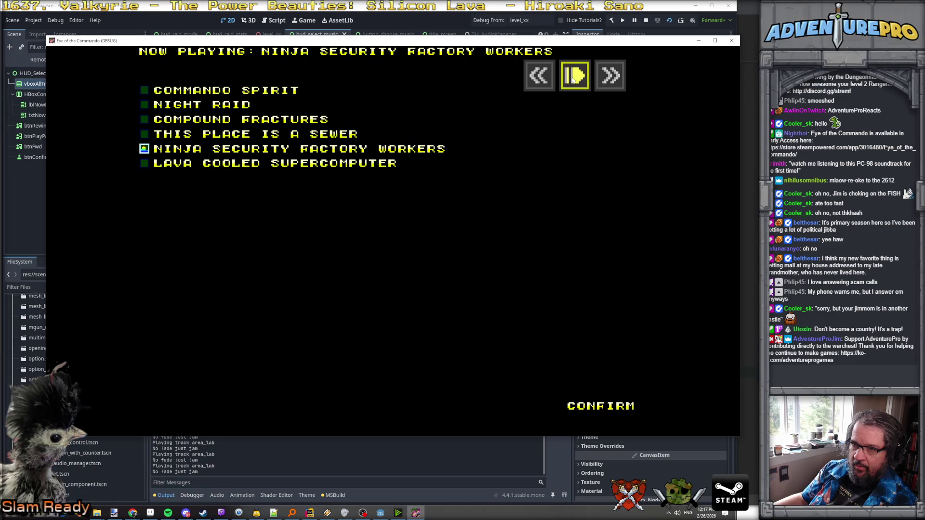
left_click(603, 79)
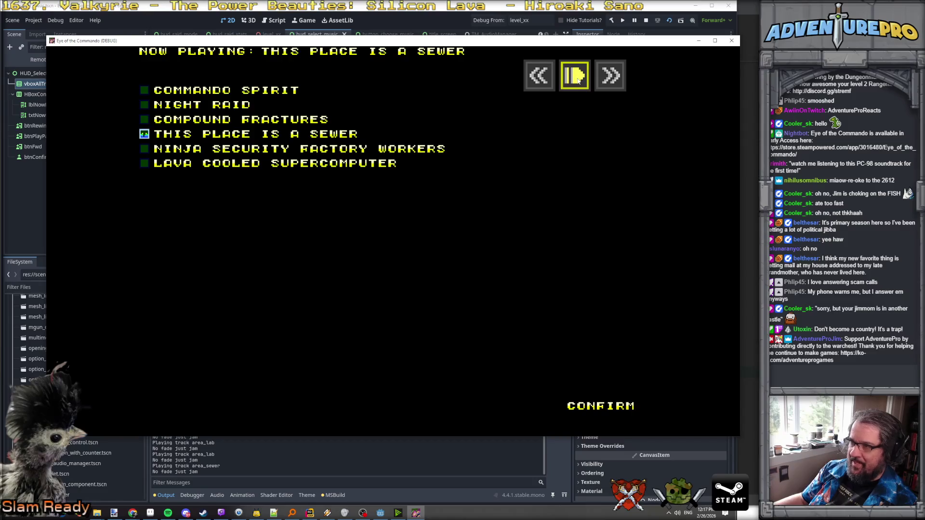
left_click(539, 76)
left_click(577, 85)
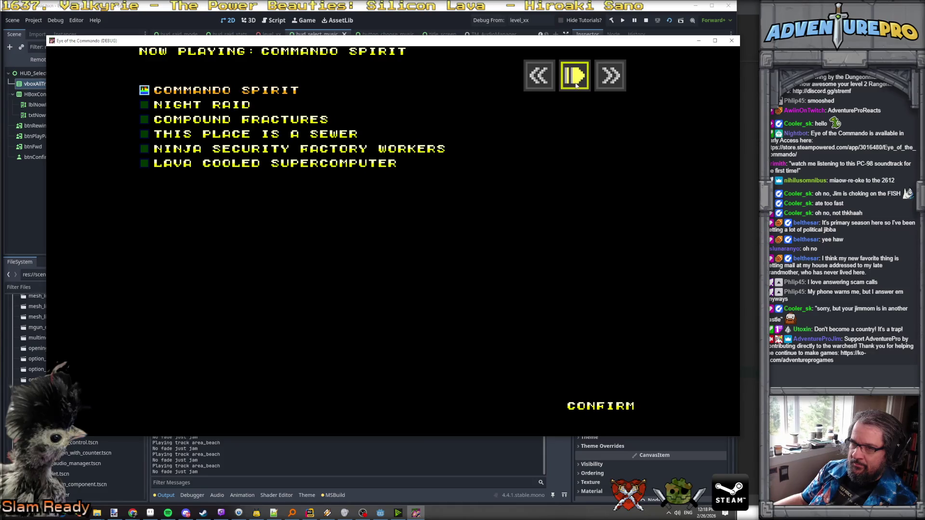
- Skip forward and toggle pause, end on This Place Is a Sewer, and move the game window right
double_click(604, 81)
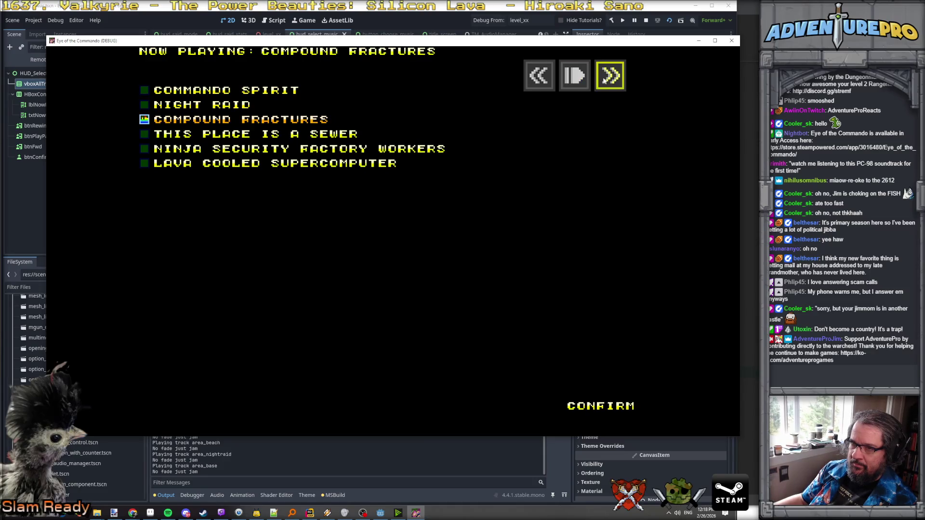
left_click(577, 83)
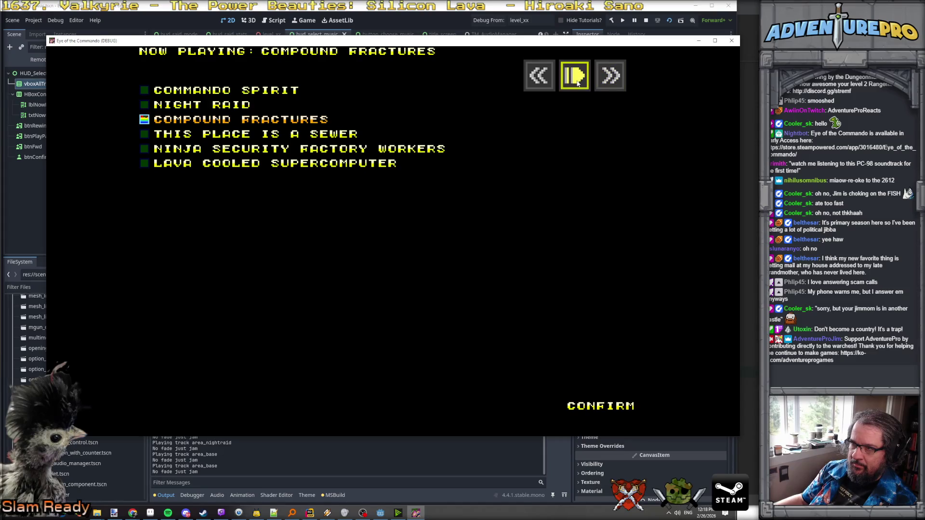
left_click(578, 83)
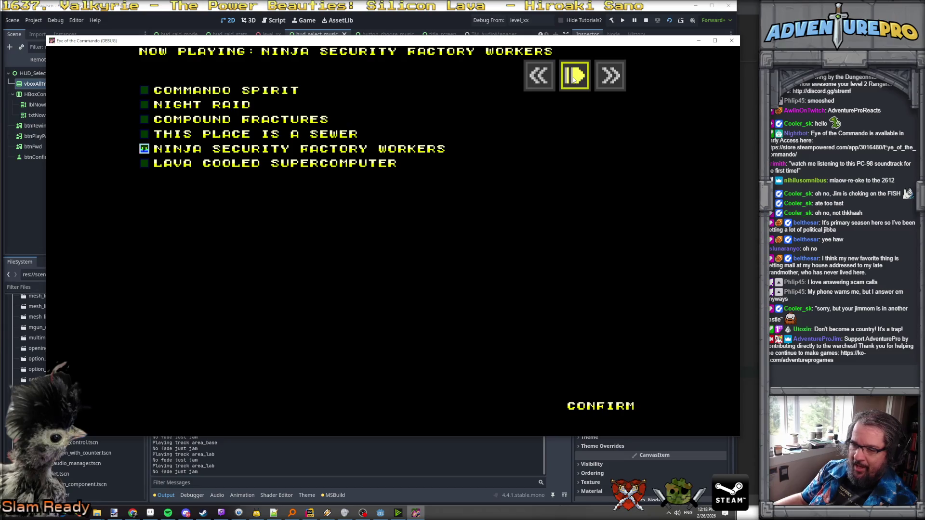
left_click(232, 134)
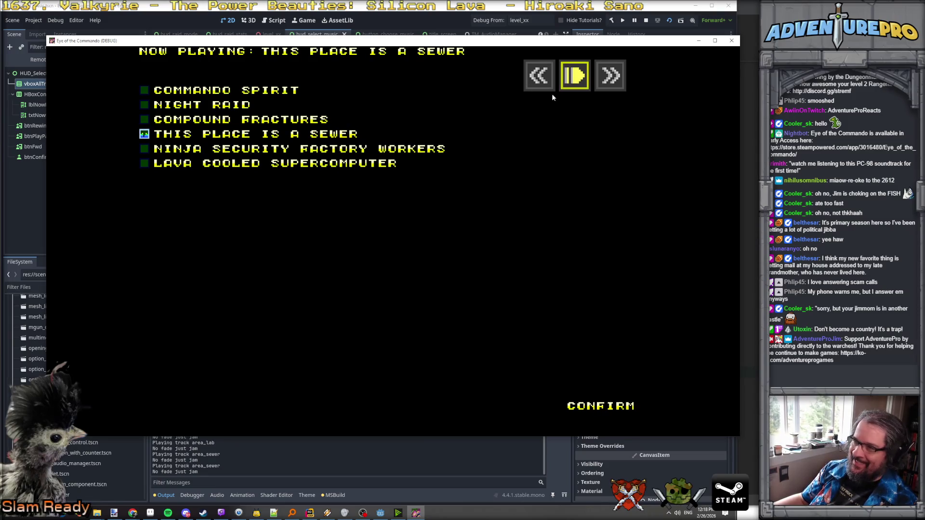
mouse_move(304, 40)
left_mouse_down()
mouse_move(755, 73)
mouse_move(723, 80)
left_mouse_up()
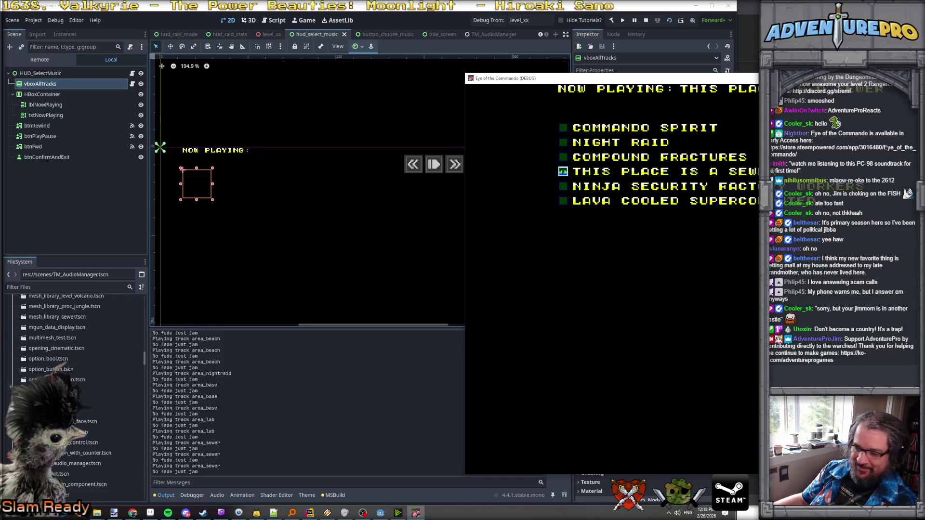
- Follow the ActivateSelectedButton call in OnPushPlayPause to its definition and come back
left_click(310, 513)
scroll(331, 434, "down", 7)
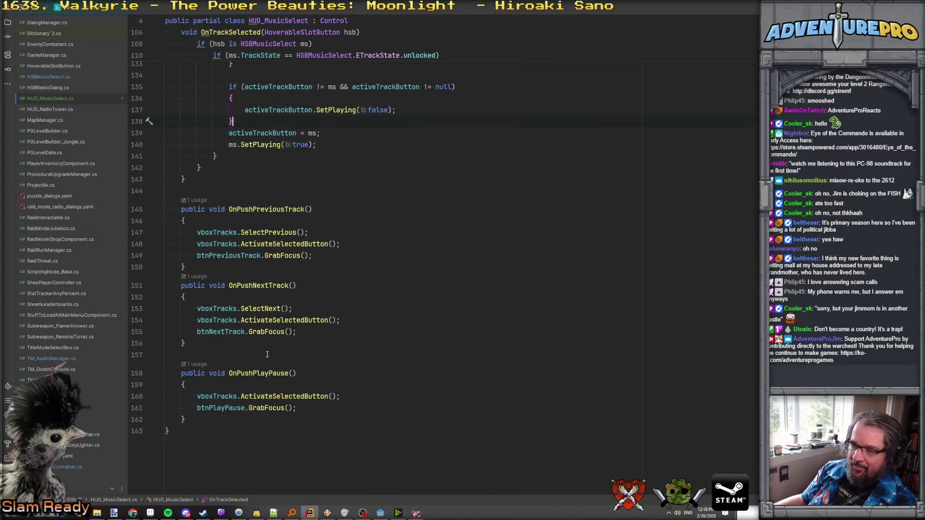
left_click(257, 372)
left_click(265, 396)
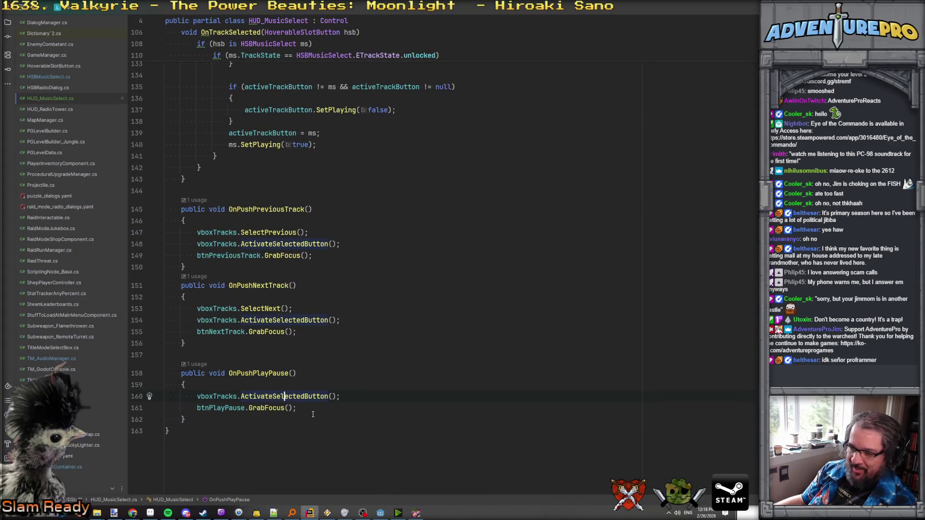
left_click(284, 397)
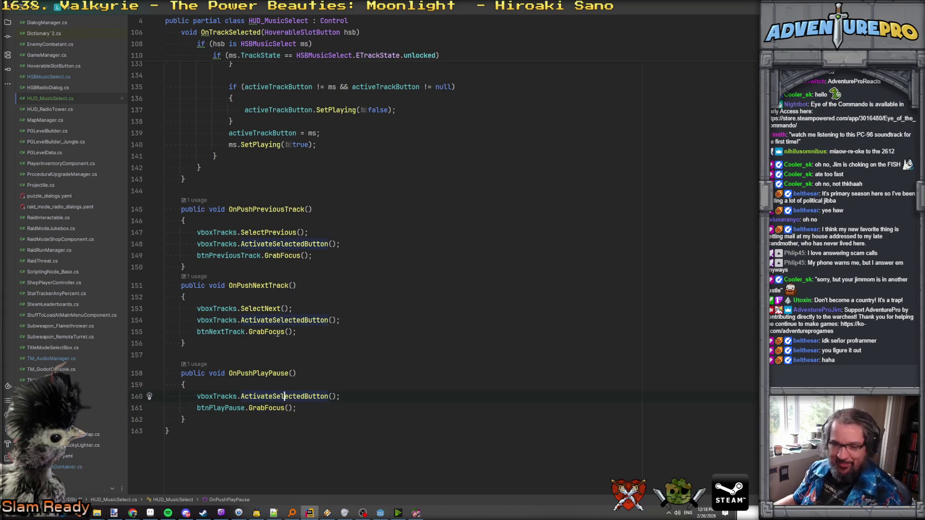
left_click(275, 396, "ctrl")
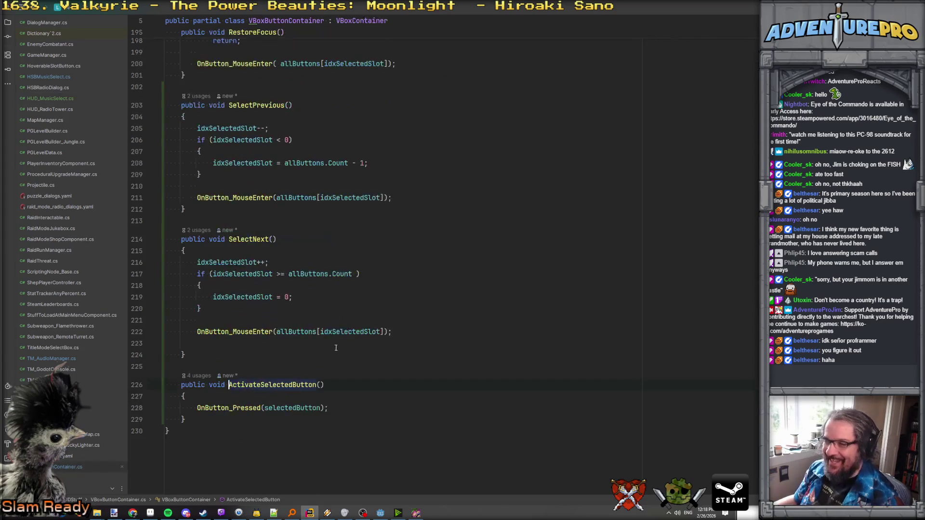
key("ctrl+minus")
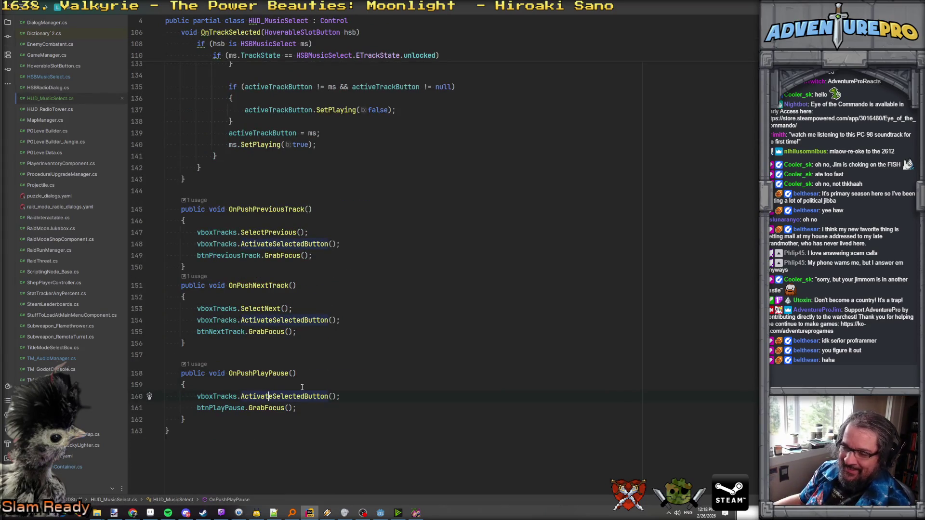
- Revisit ActivateSelectedButton and the OnButton_Pressed it calls, then return to HUD_MusicSelect.cs
scroll(302, 387, "up", 10)
scroll(302, 388, "down", 5)
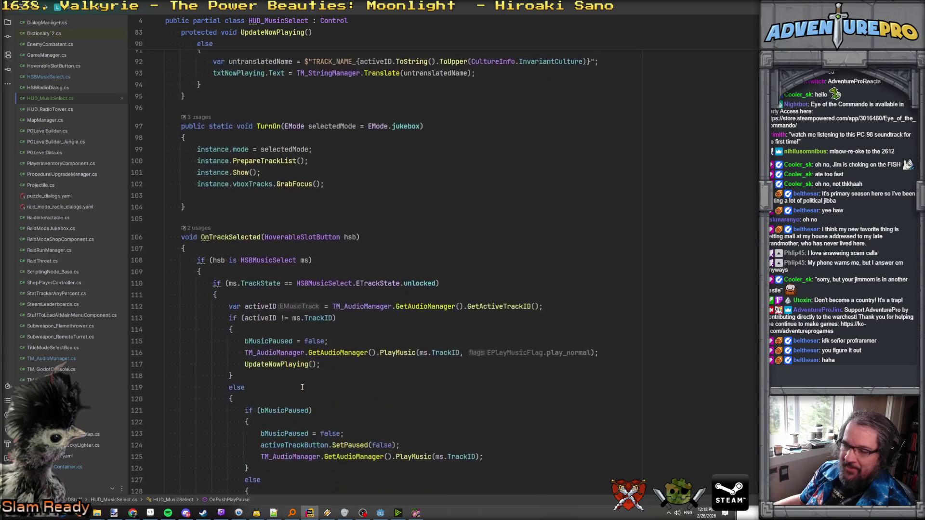
scroll(302, 388, "down", 5)
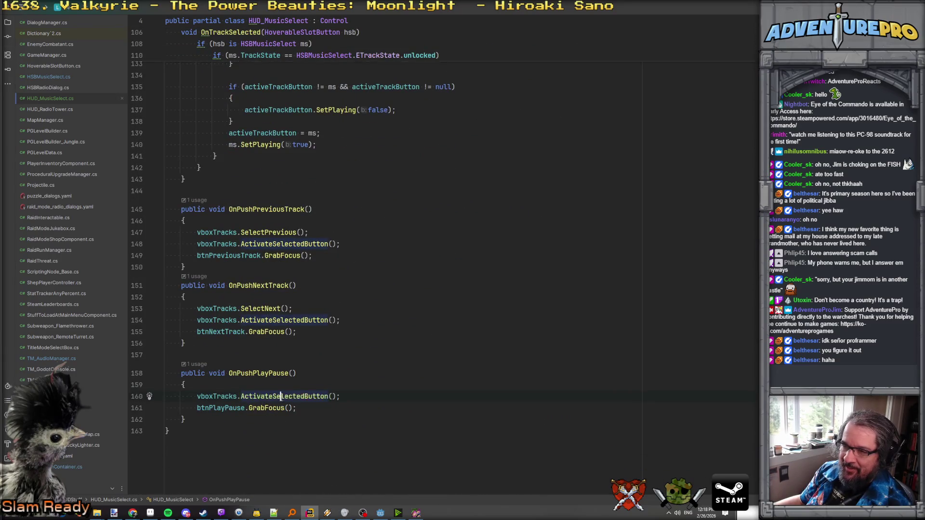
left_click(302, 395, "ctrl")
left_click(239, 409, "ctrl")
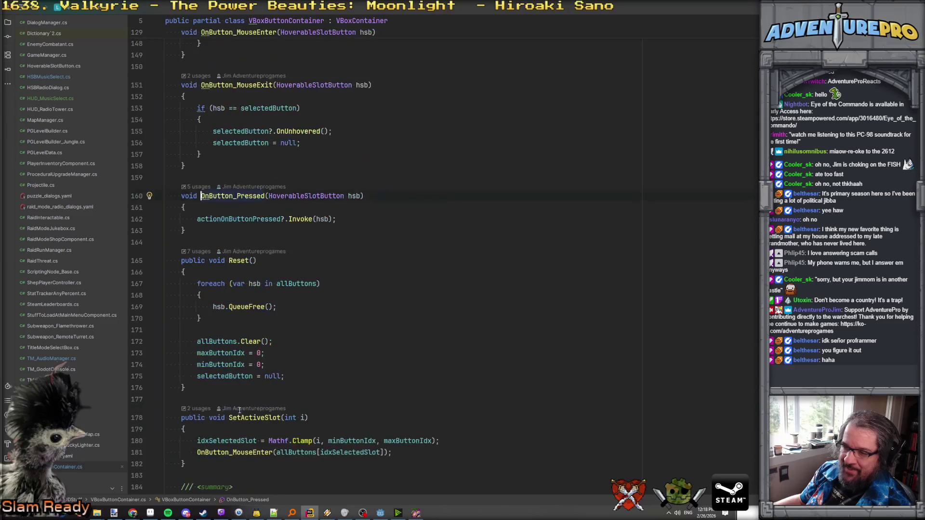
key("ctrl+minus")
key("ctrl+minus")
scroll(274, 355, "up", 10)
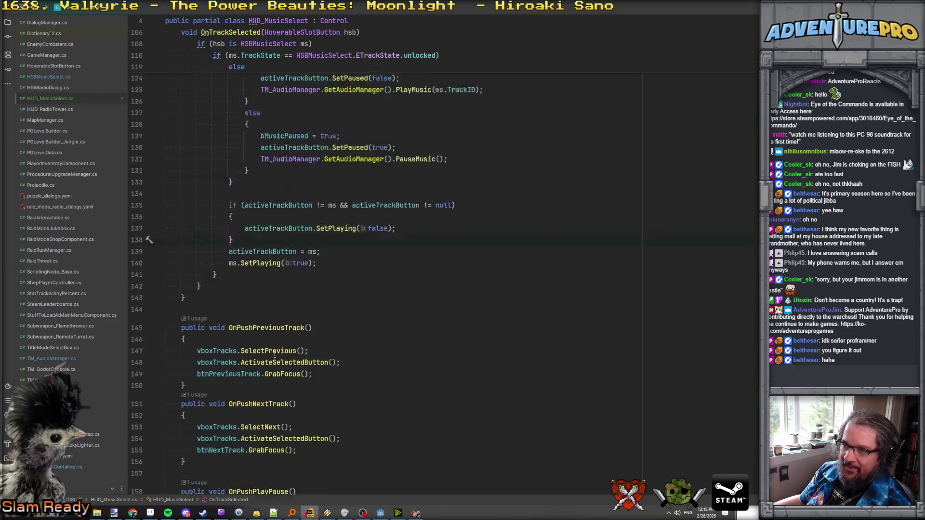
scroll(274, 354, "up", 4)
scroll(260, 144, "down", 6)
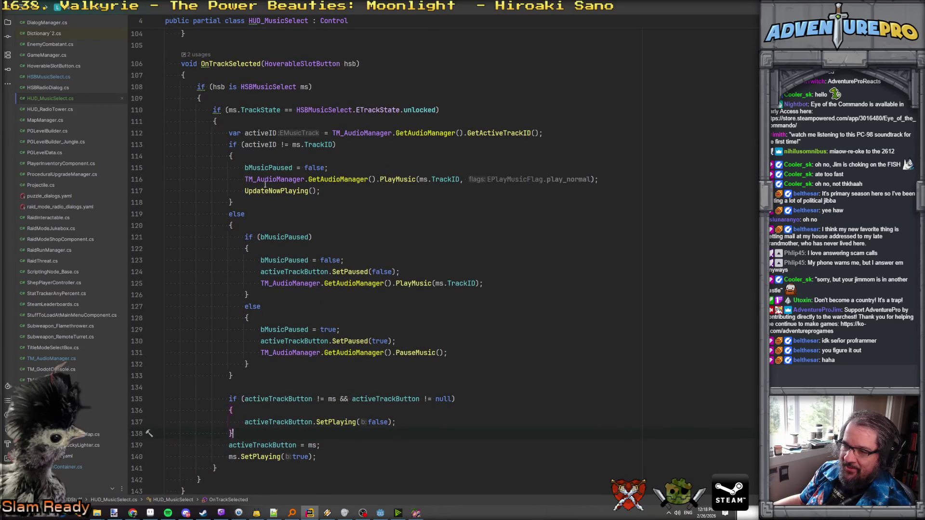
- Review bMusicPaused, PlayMusic and PauseMusic in OnTrackSelected, ending on the activeID declaration line
left_click(292, 168)
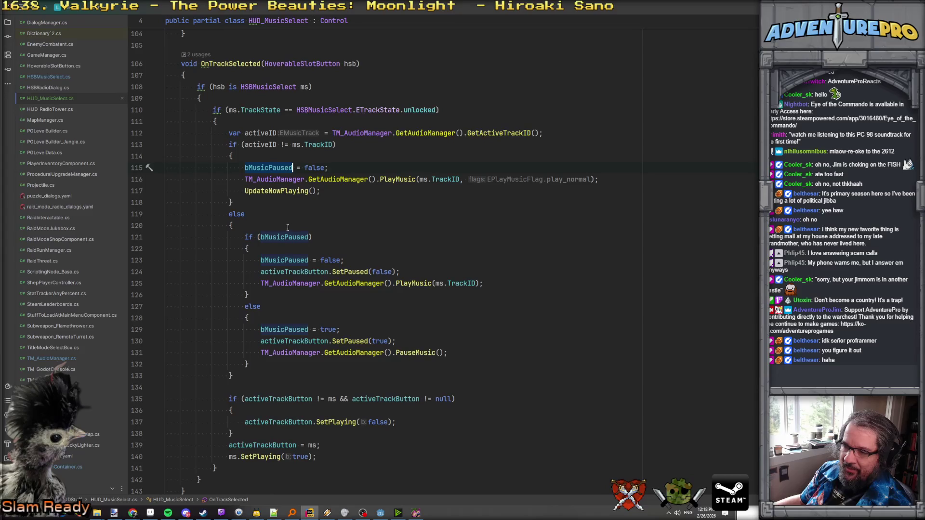
left_click(292, 260)
left_click(378, 284)
left_click(335, 320)
left_click(282, 330)
left_click(284, 341)
left_click(282, 353)
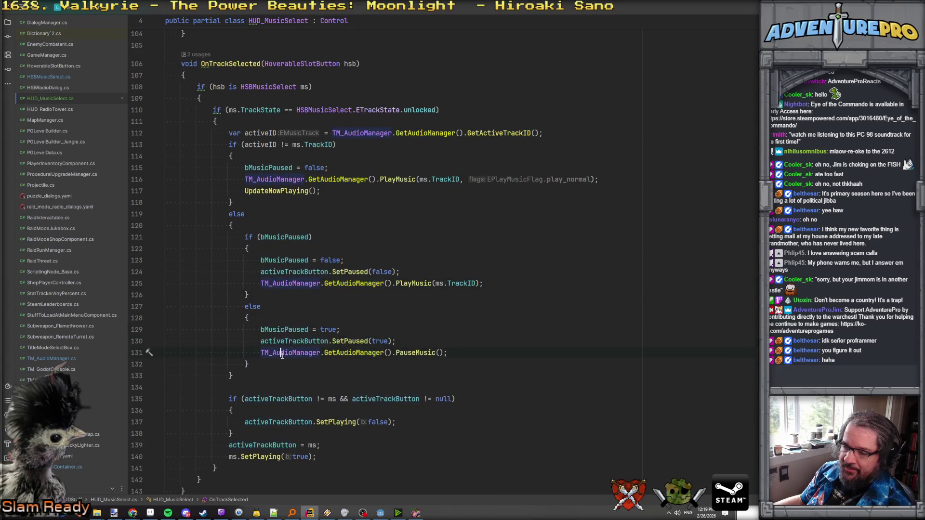
scroll(326, 339, "down", 2)
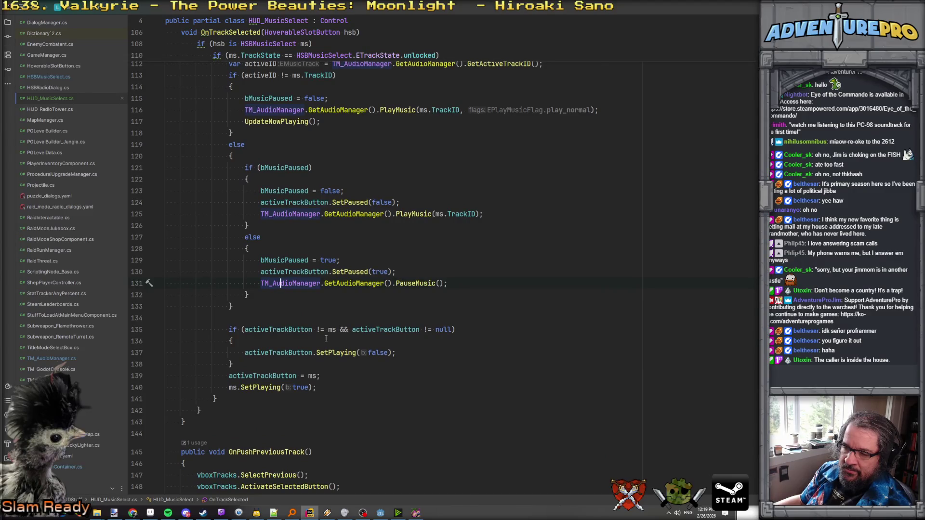
scroll(326, 339, "up", 3)
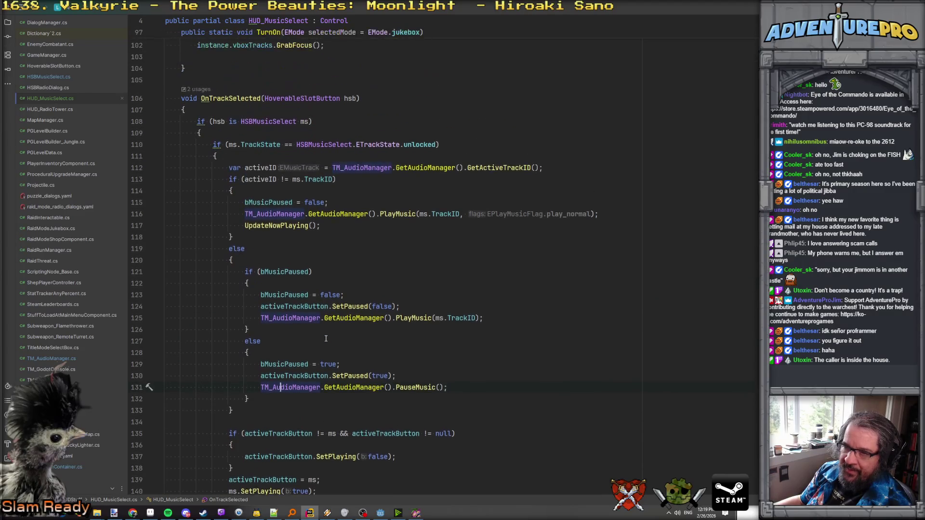
left_click(229, 169)
- Set a breakpoint on the activeID line and attach the .NET debugger to the Eye of the Commando game
key("F9")
left_click(416, 512)
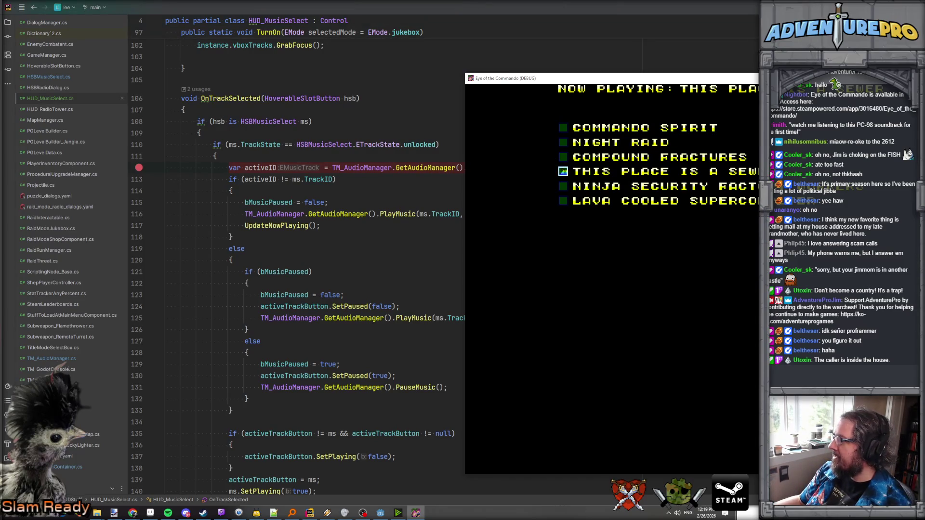
key("Return")
key("ctrl+alt+p")
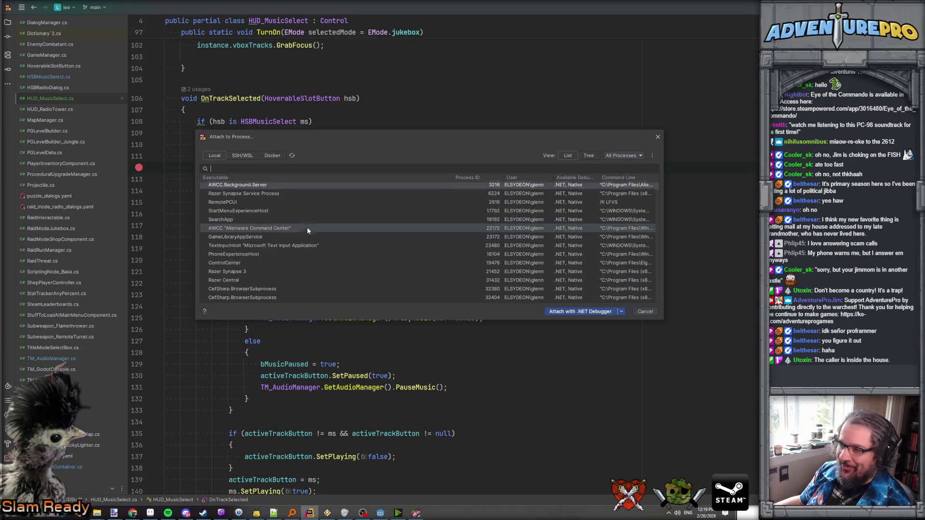
left_click(299, 256)
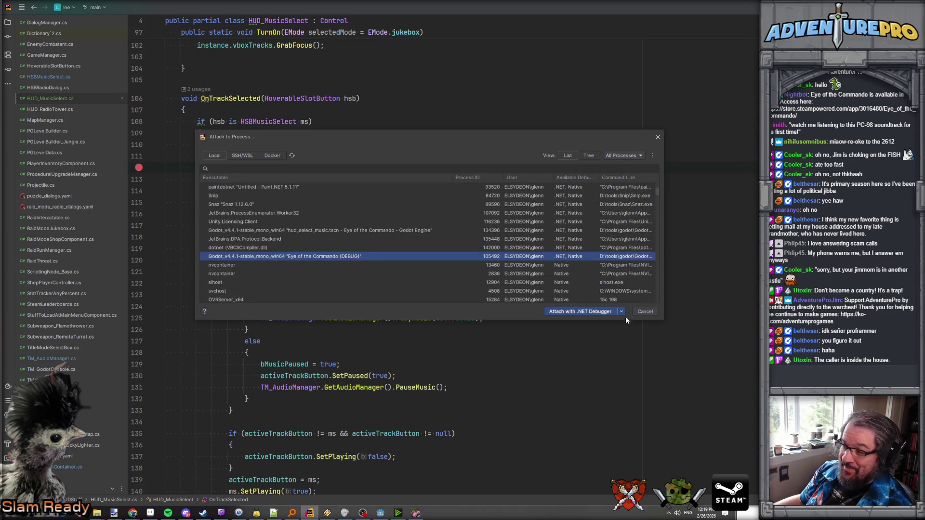
left_click(577, 312)
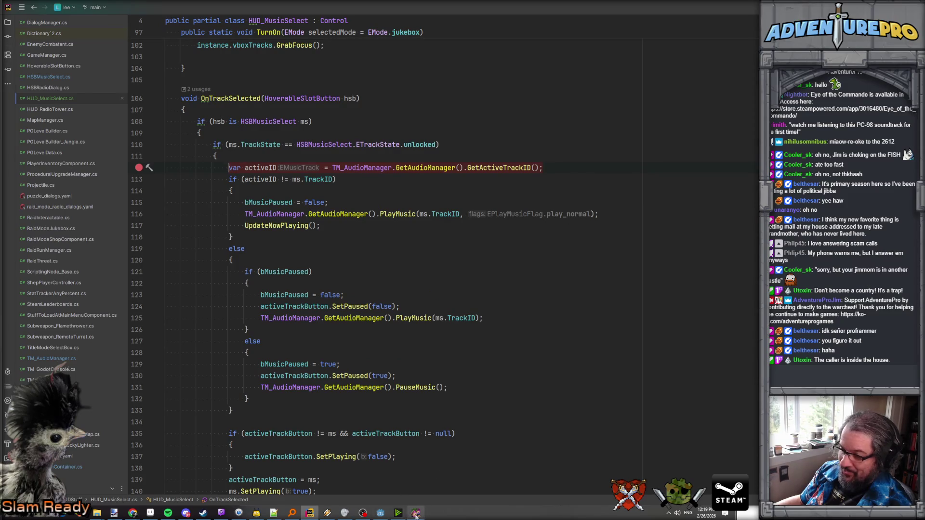
- Choose Lava Cooled Supercomputer to hit the breakpoint, resume with F5, then add a breakpoint at line 108
left_click(416, 514)
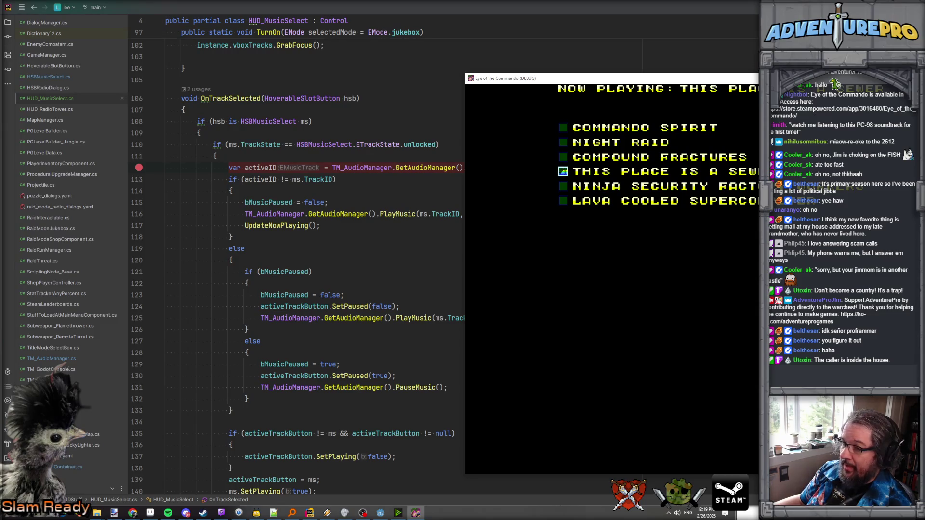
key("Down")
key("Down")
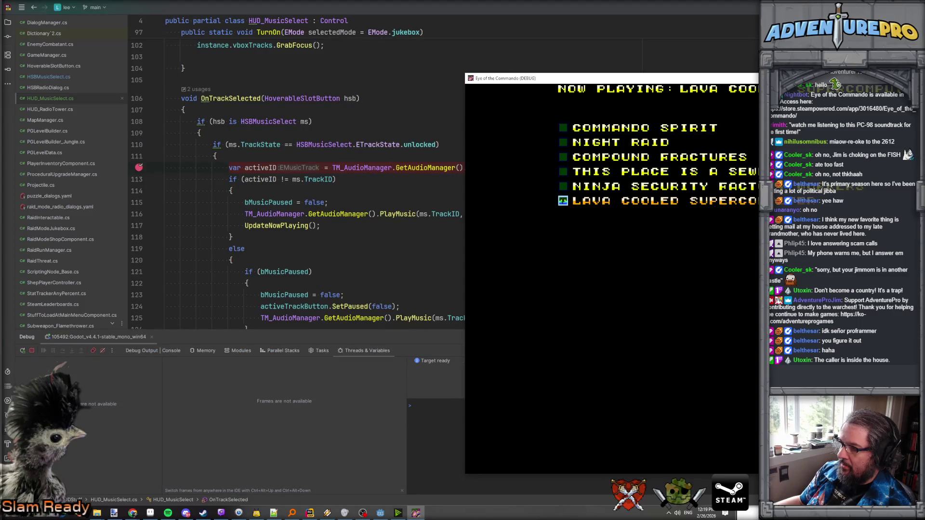
key("Return")
left_click(236, 167)
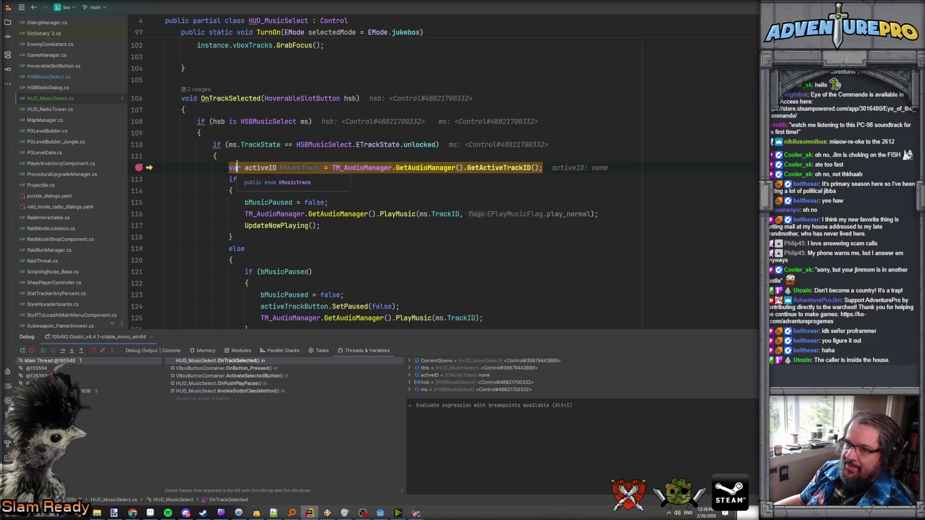
key("ctrl+F8")
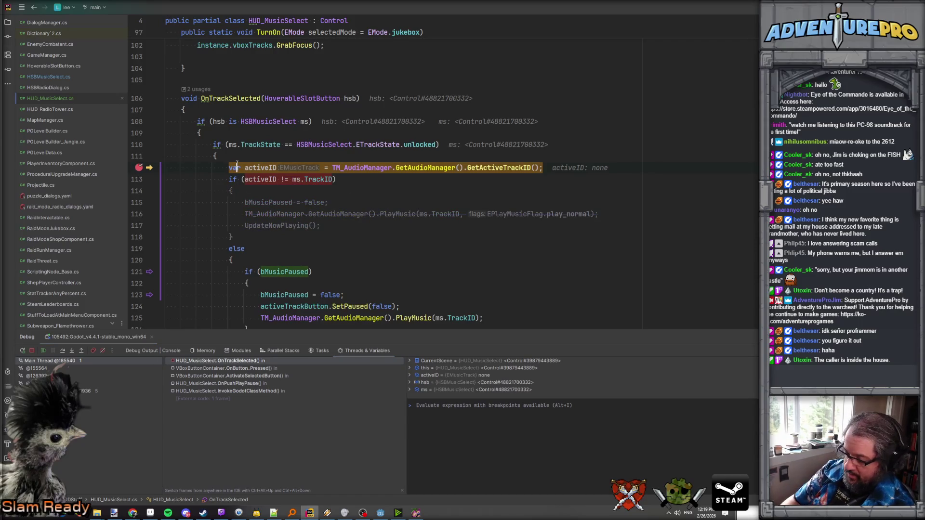
key("F5")
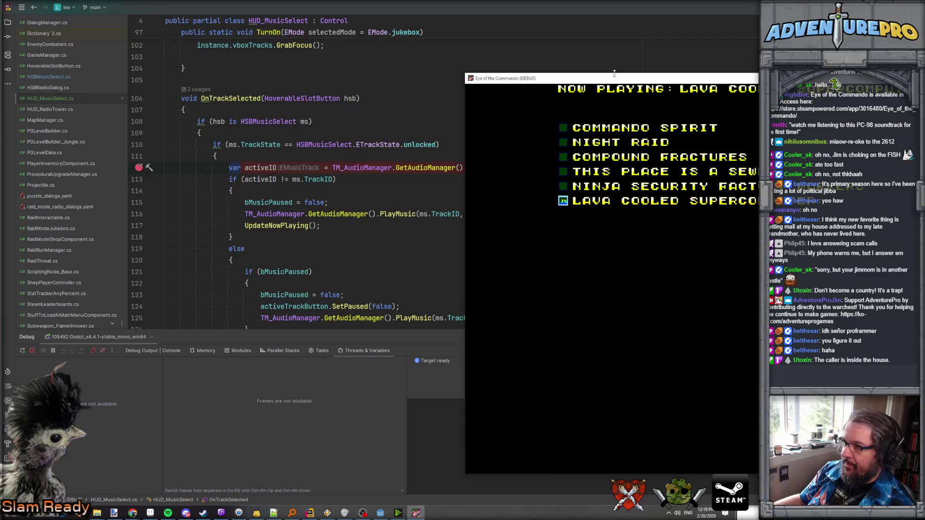
left_click(207, 187)
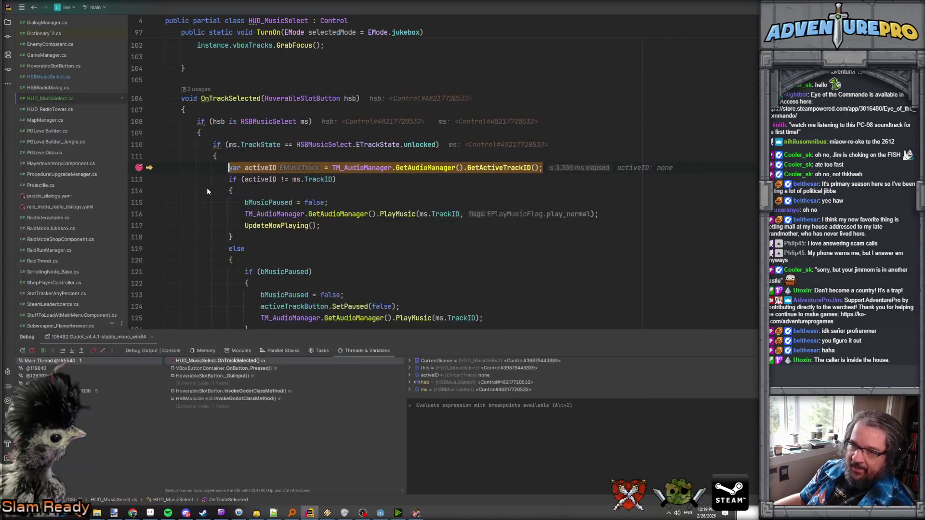
key("F5")
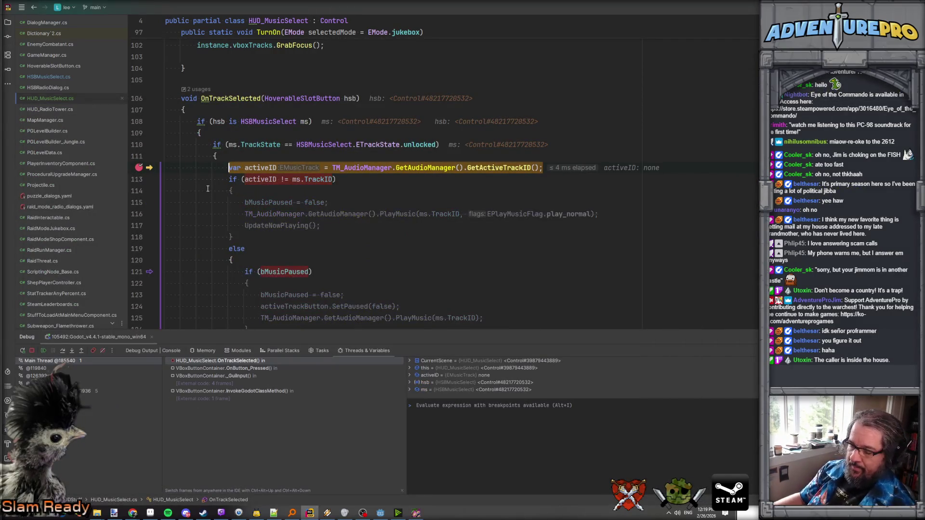
key("F5")
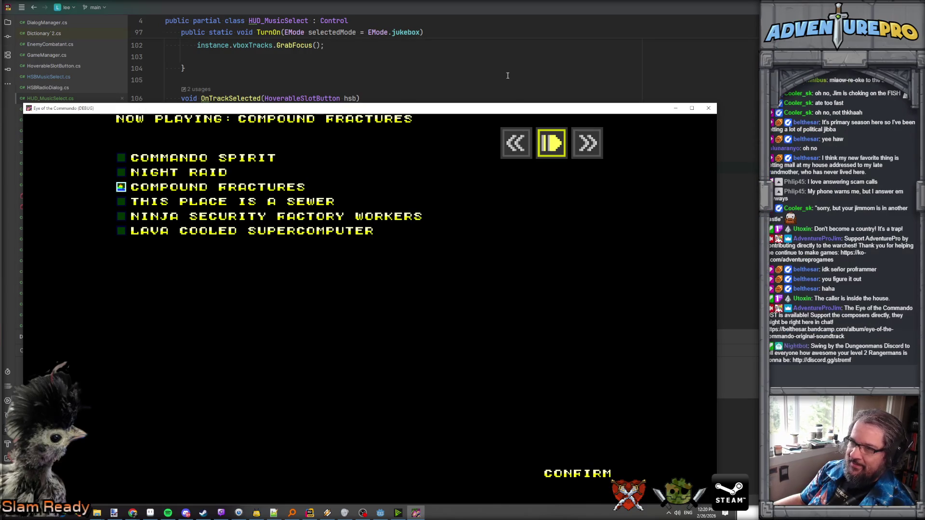
key("alt+Tab")
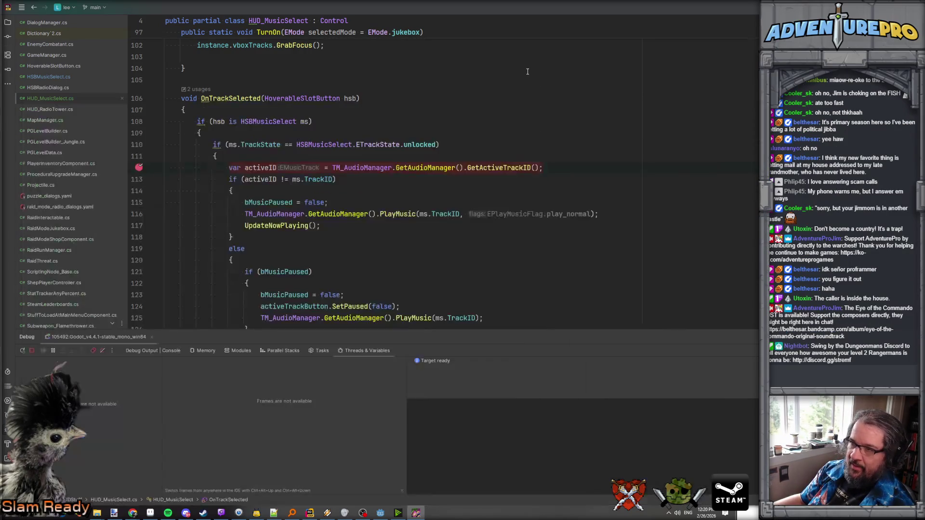
key("F9")
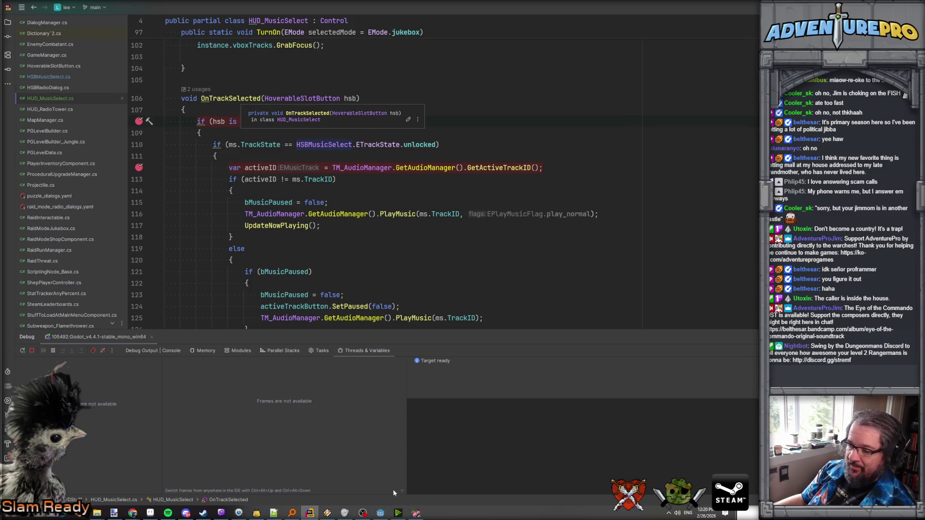
- Press play/pause in the game and walk the call stack up to ActivateSelectedButton
left_click(415, 513)
left_click(553, 143)
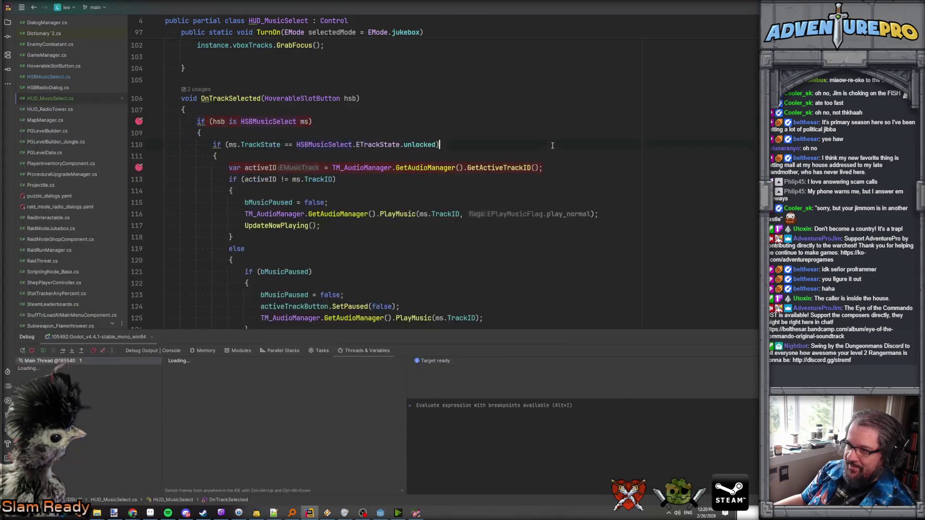
mouse_move(351, 98)
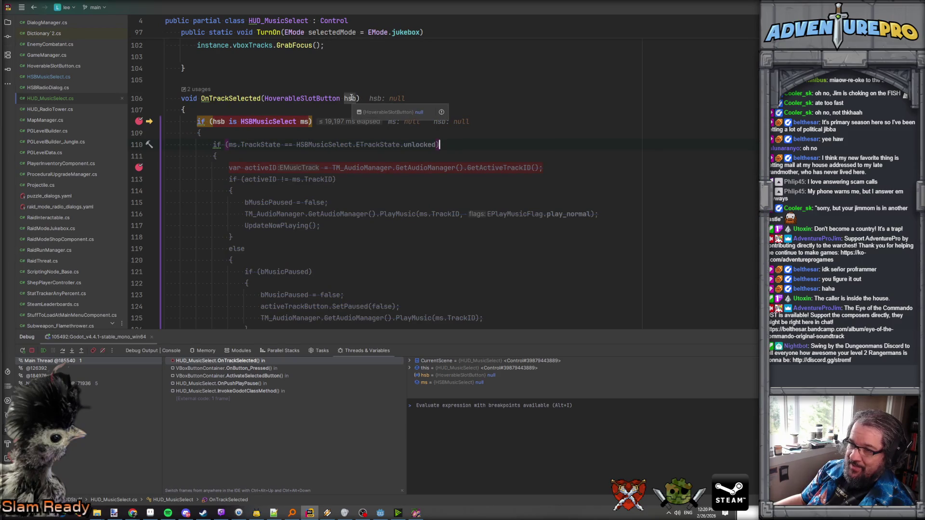
left_click(260, 369)
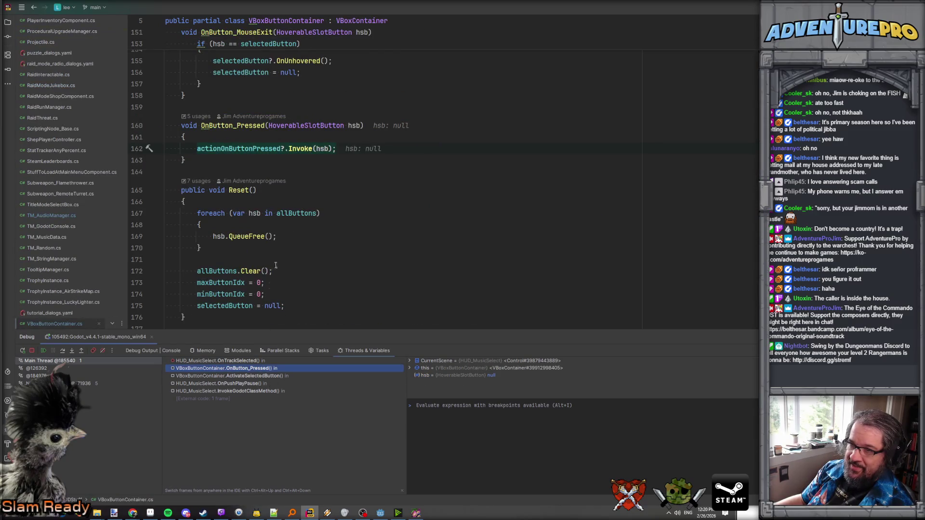
left_click(245, 376)
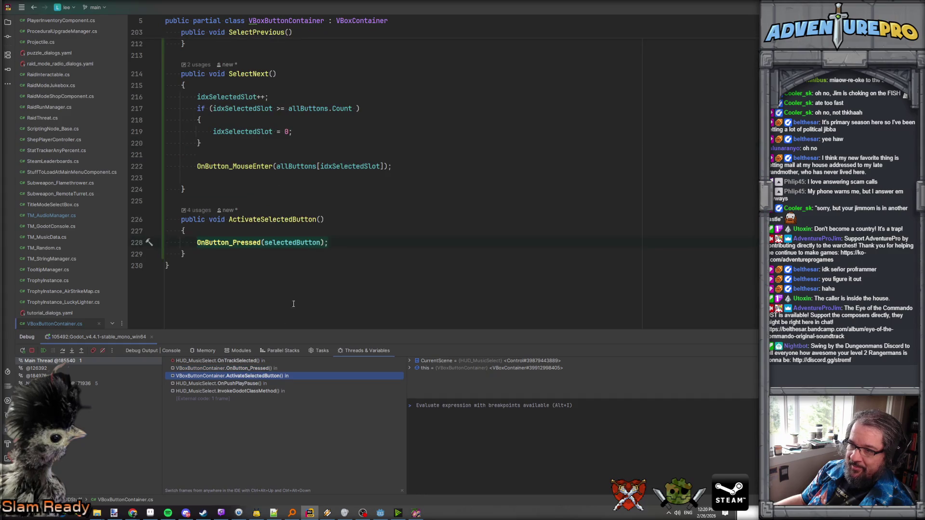
- Replace selectedButton on line 228 with allButtons[idxSelectedSlot] copied from line 222
left_click(299, 243)
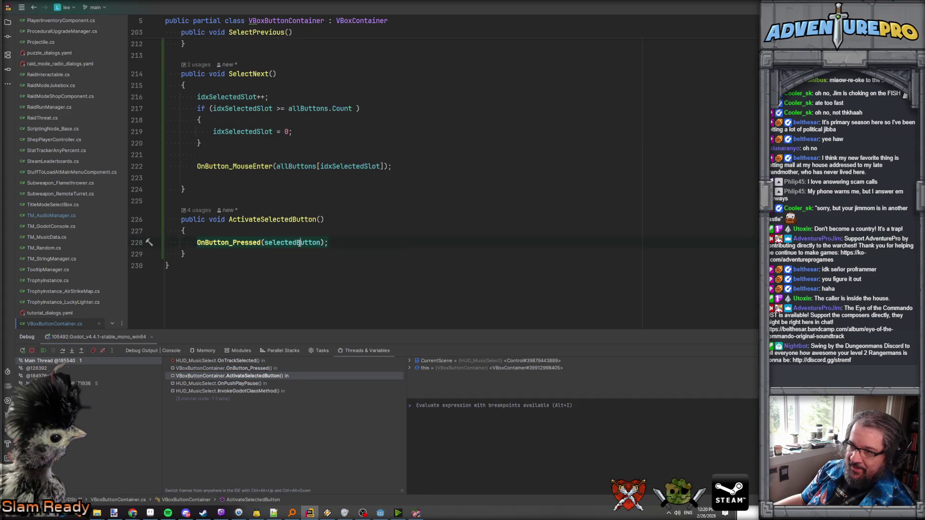
left_click_drag(277, 167, 384, 166)
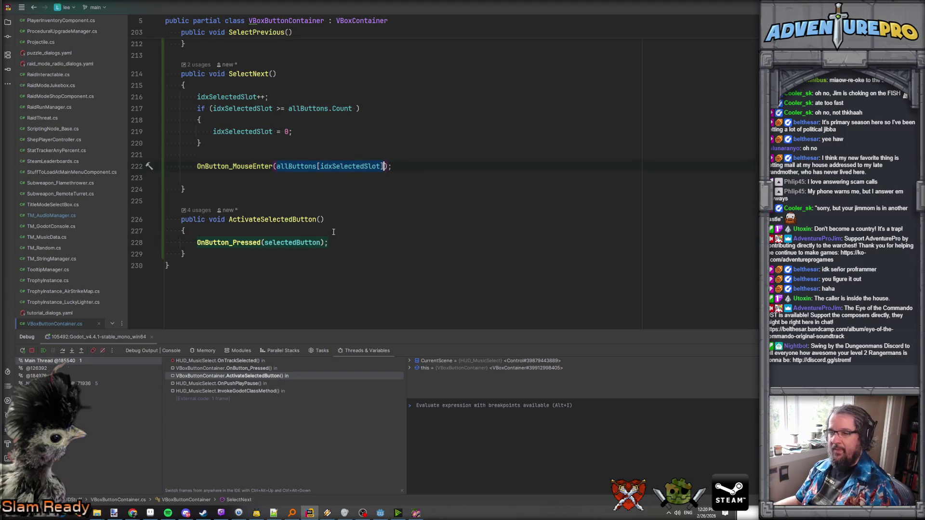
double_click(294, 244)
left_click_drag(277, 166, 376, 166)
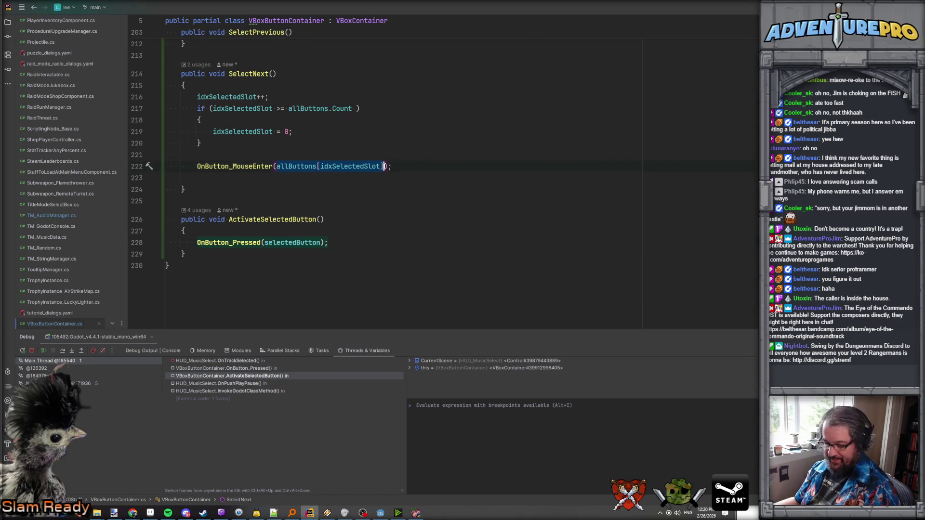
left_click(299, 242)
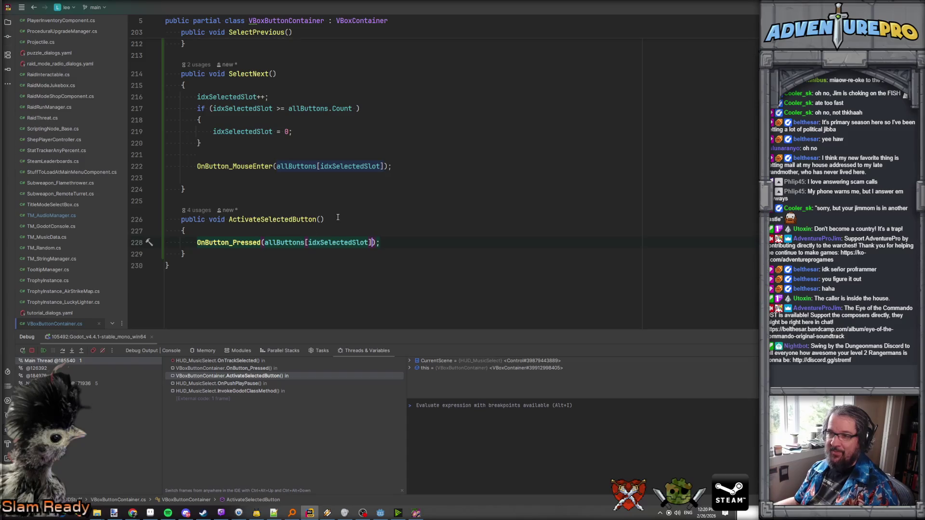
- Select the selectedButton field in Reset and start renaming it with F2
scroll(338, 218, "up", 15)
scroll(337, 217, "up", 2)
double_click(235, 280)
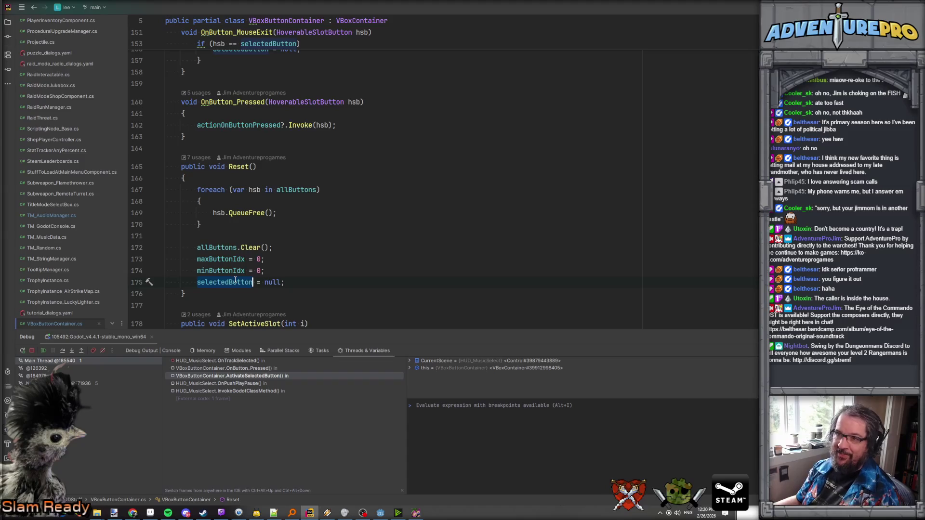
scroll(235, 281, "up", 6)
scroll(234, 278, "down", 8)
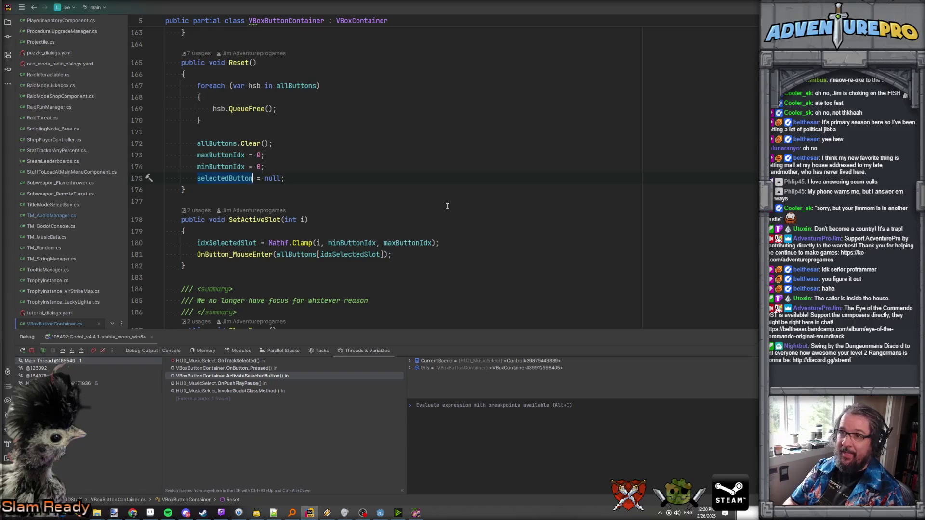
key("F2")
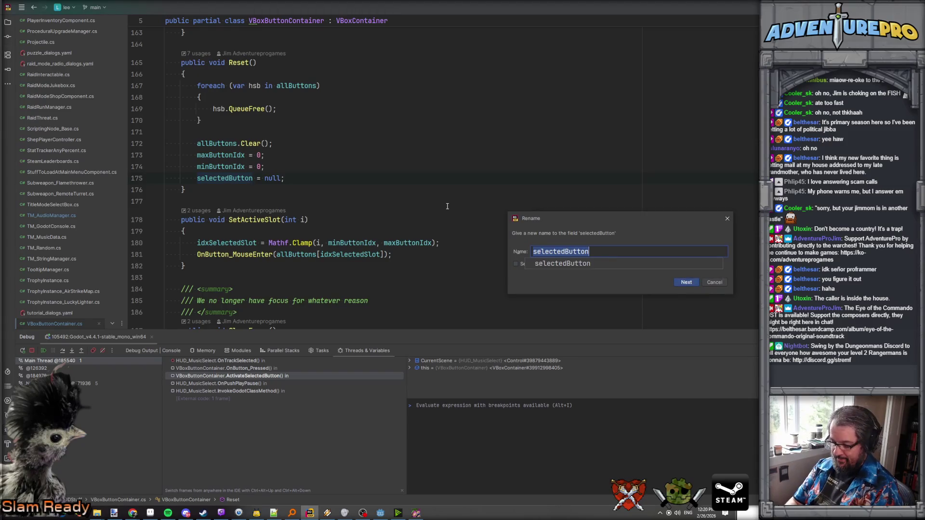
- Rename the selectedButton field to hoveredButton, including related symbols, and resume the game with F9
type("hoveredBut")
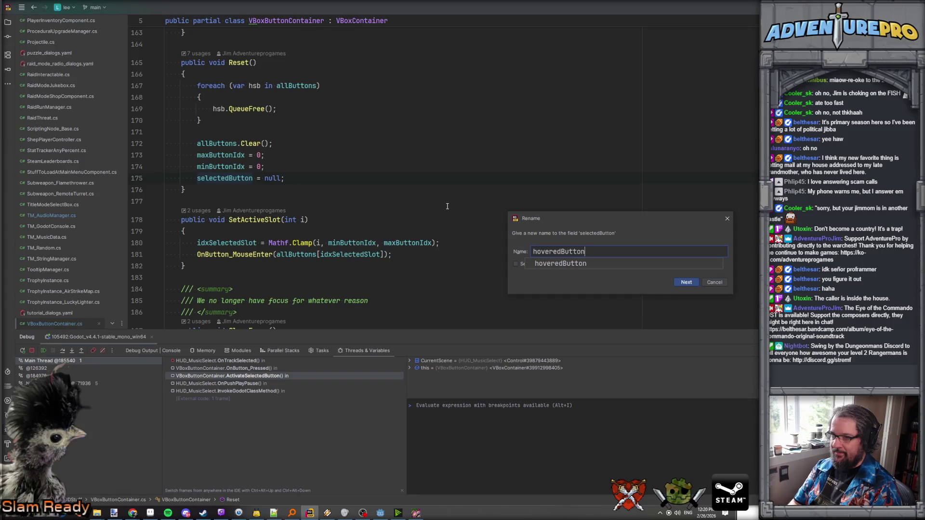
key("Return")
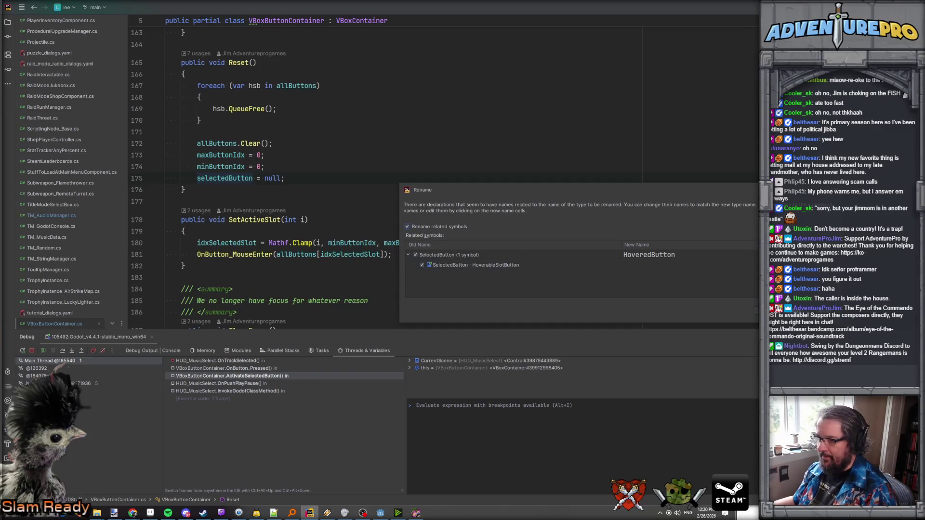
key("Return")
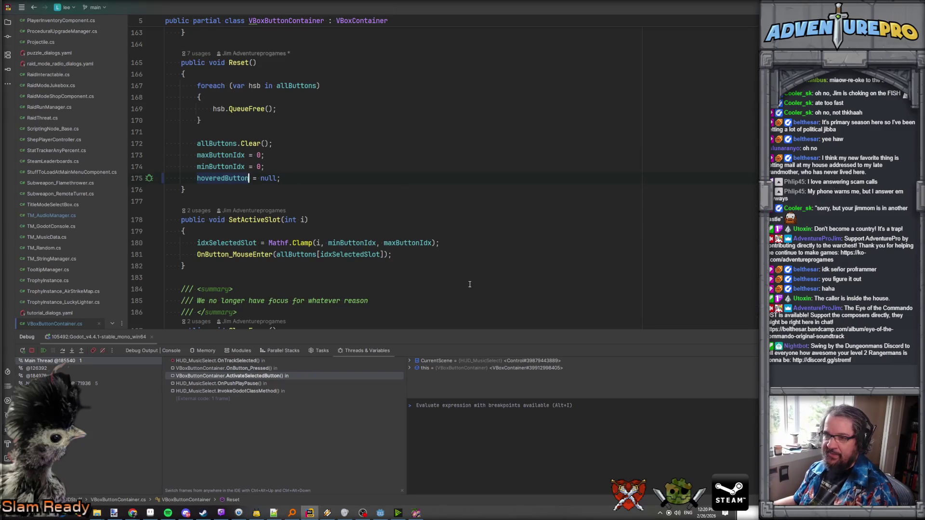
scroll(469, 284, "down", 12)
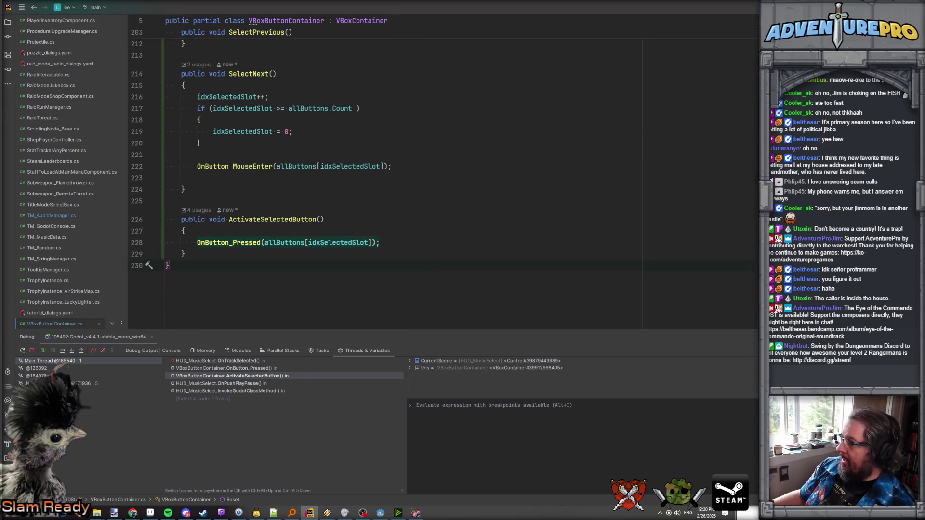
key("F9")
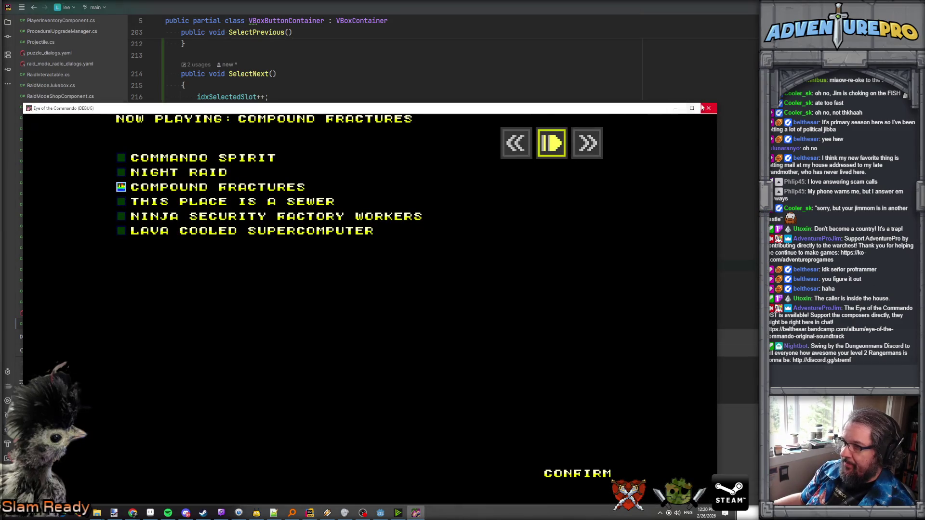
- Close the running game and run only the hud_select_music scene with Play This Scene
left_click(707, 108)
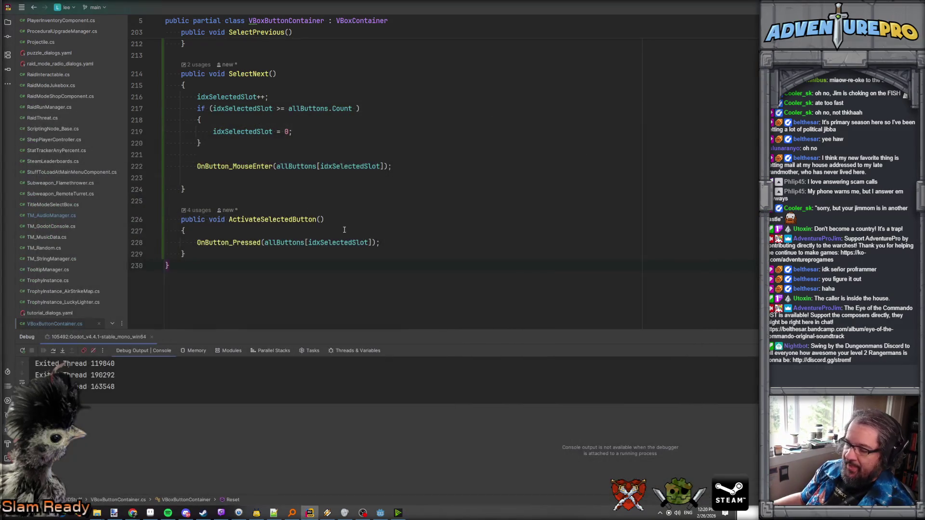
left_click(380, 513)
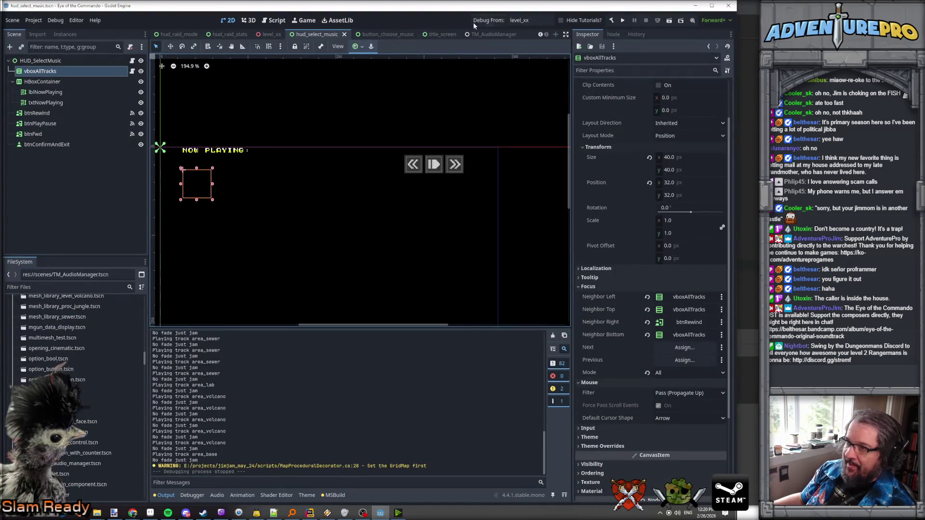
right_click(310, 34)
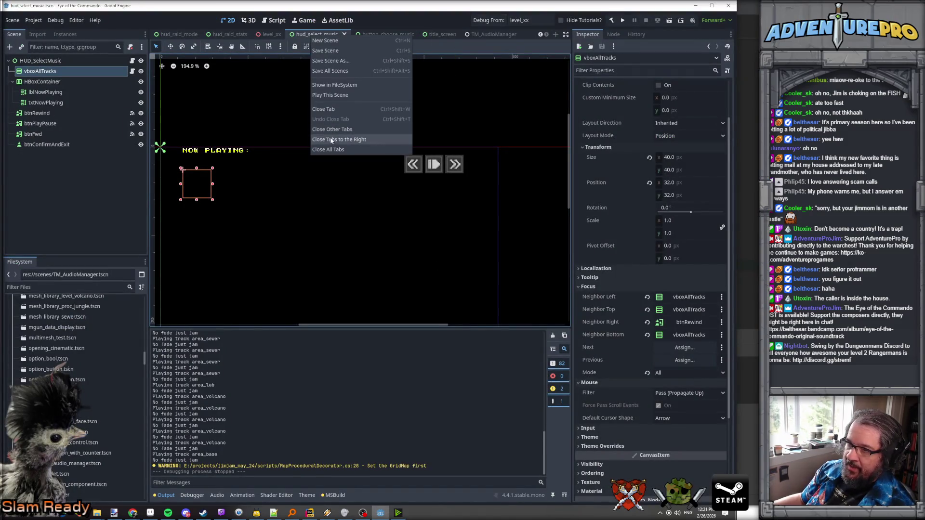
left_click(330, 96)
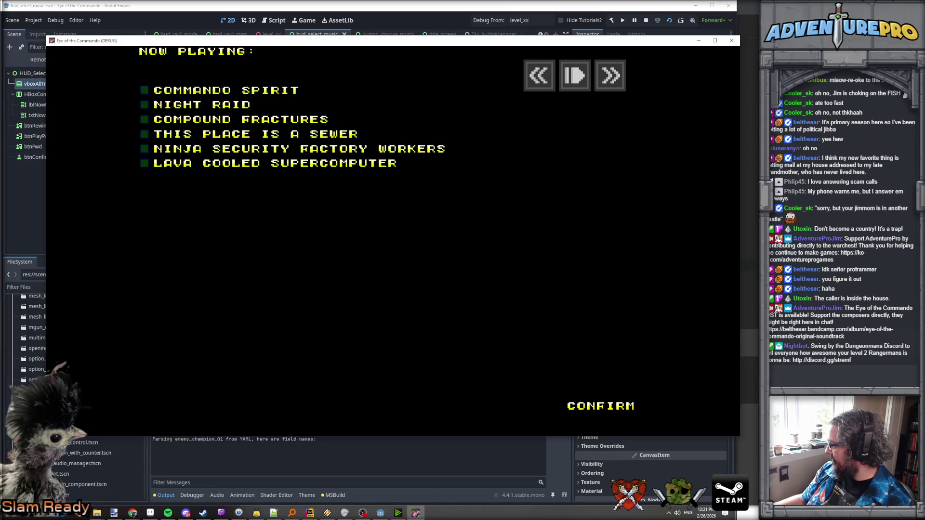
- Pick Compound Fractures, then toggle pause and skip back and forth, ending on Ninja Security Factory Workers
key("alt+Tab")
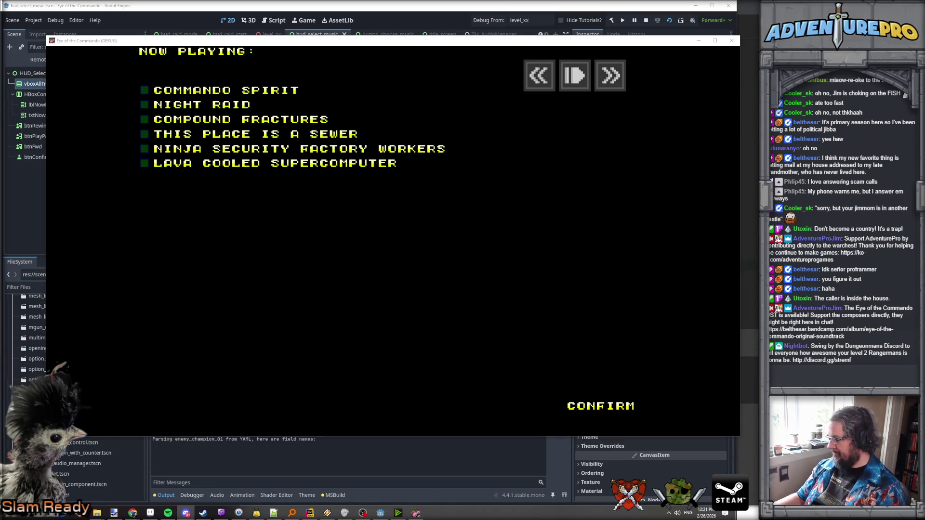
left_click(144, 119)
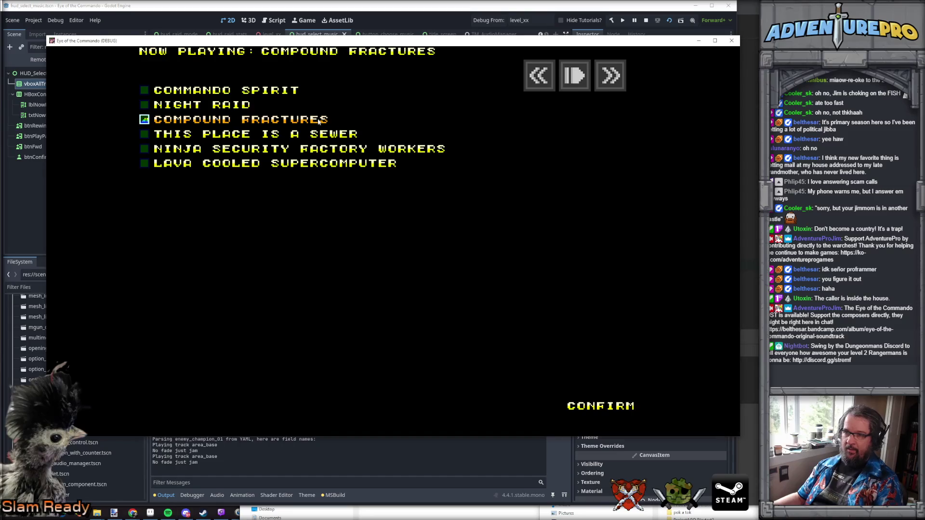
left_click(572, 82)
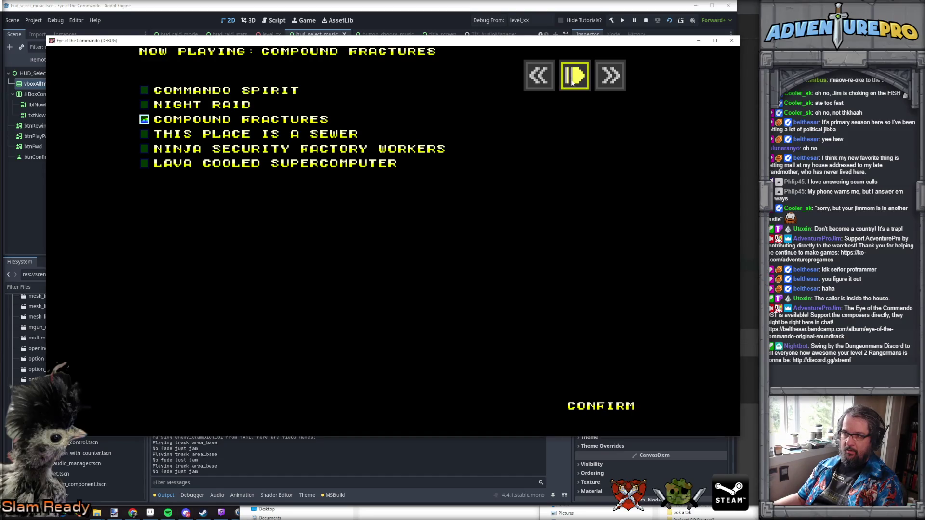
left_click(611, 82)
left_click(611, 83)
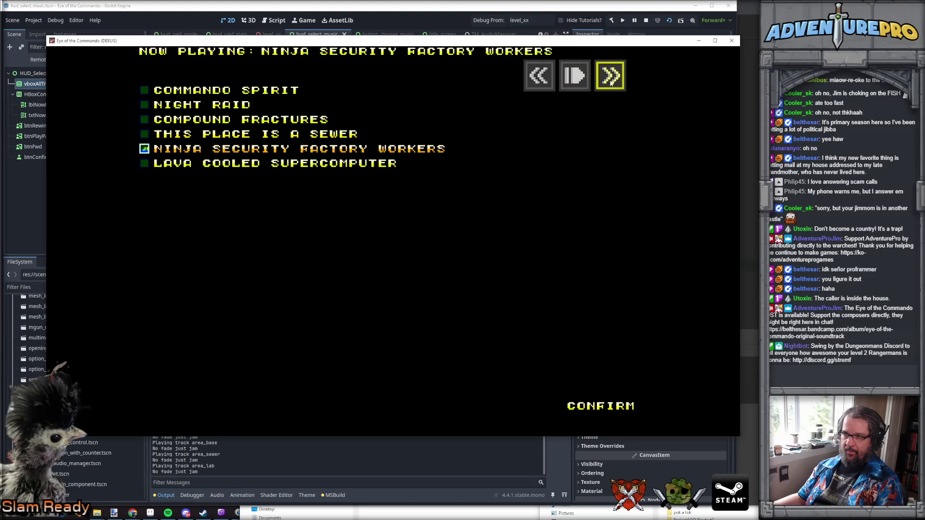
left_click(539, 81)
left_click(539, 81)
left_click(539, 80)
left_click(539, 80)
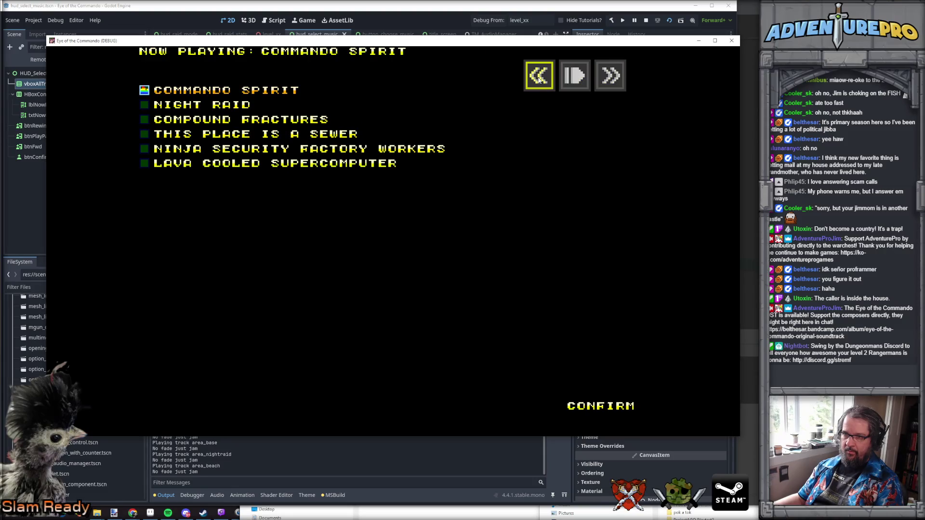
left_click(575, 79)
left_click(231, 136)
left_click(230, 150)
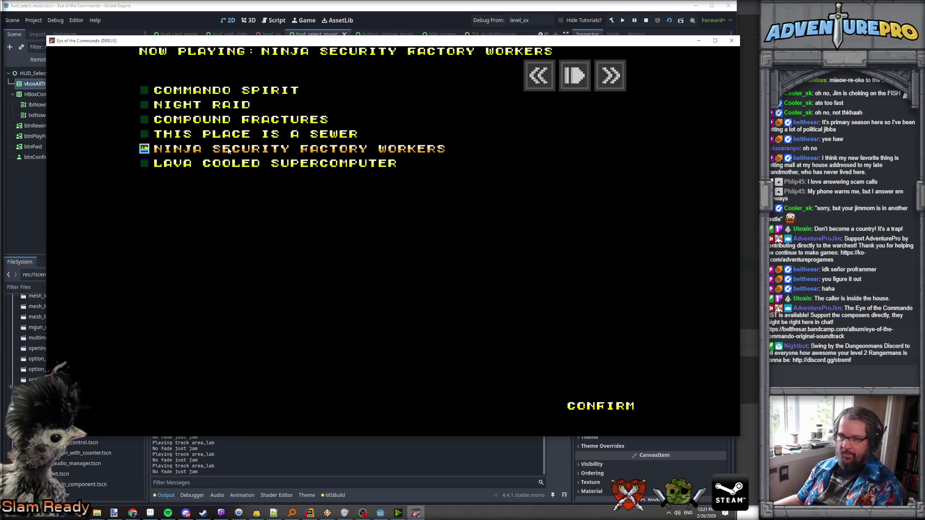
- Open Godot's Output panel and scroll through the playback messages
left_click(169, 496)
left_click(169, 496)
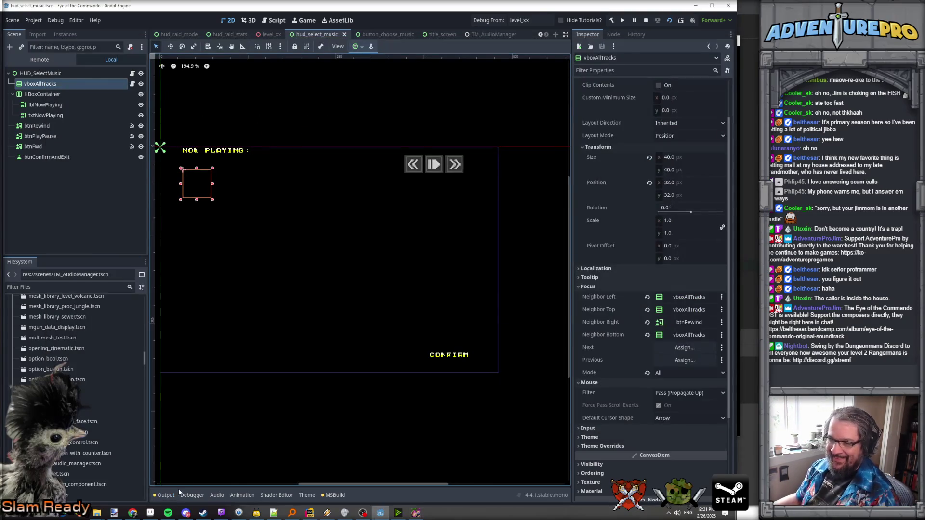
left_click(169, 497)
scroll(253, 402, "up", 3)
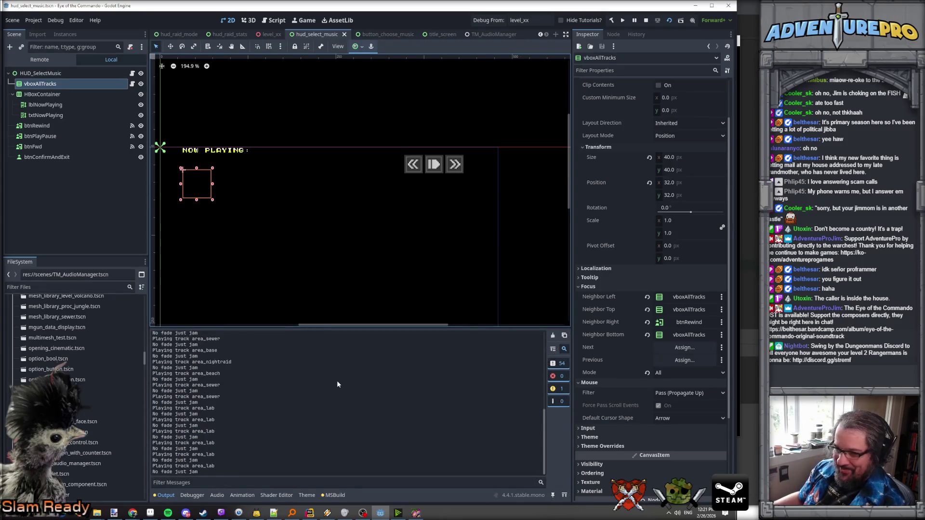
scroll(321, 395, "up", 5)
scroll(321, 395, "down", 10)
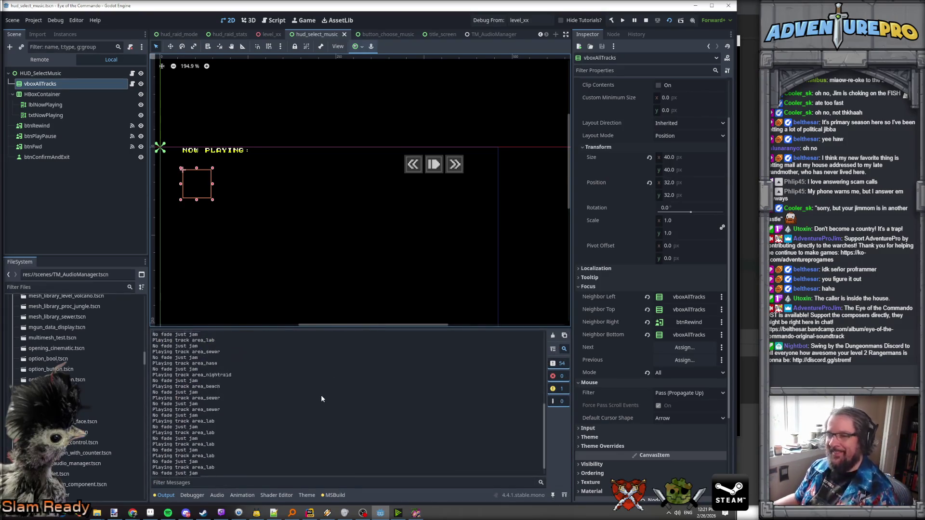
- Open HSBMusicSelect.cs from the Rider Explorer
key("alt+Tab")
scroll(183, 145, "up", 5)
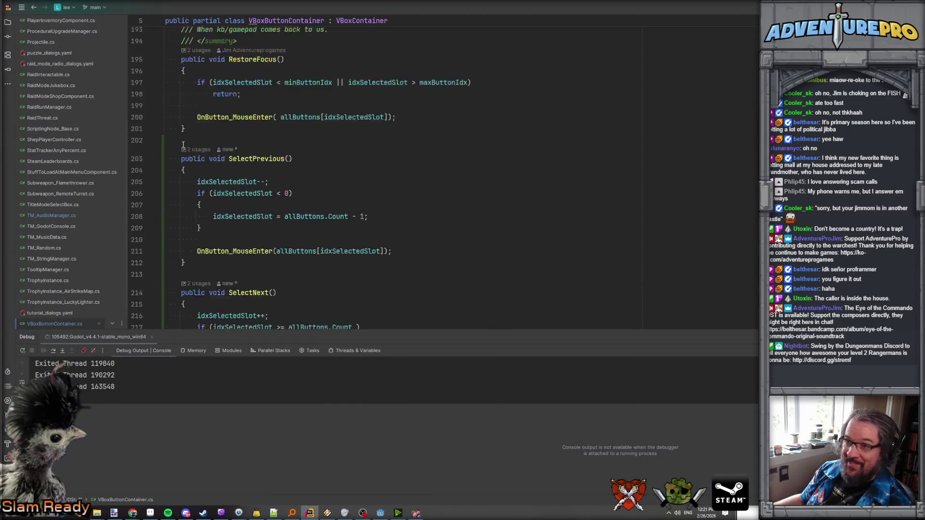
scroll(184, 144, "up", 4)
scroll(45, 86, "up", 4)
left_click(45, 88)
- Inspect SetPaused's bPaused check on line 93 and its Pause() call, then press play/pause in the game
scroll(281, 198, "down", 1)
left_click(281, 198)
left_click(234, 206)
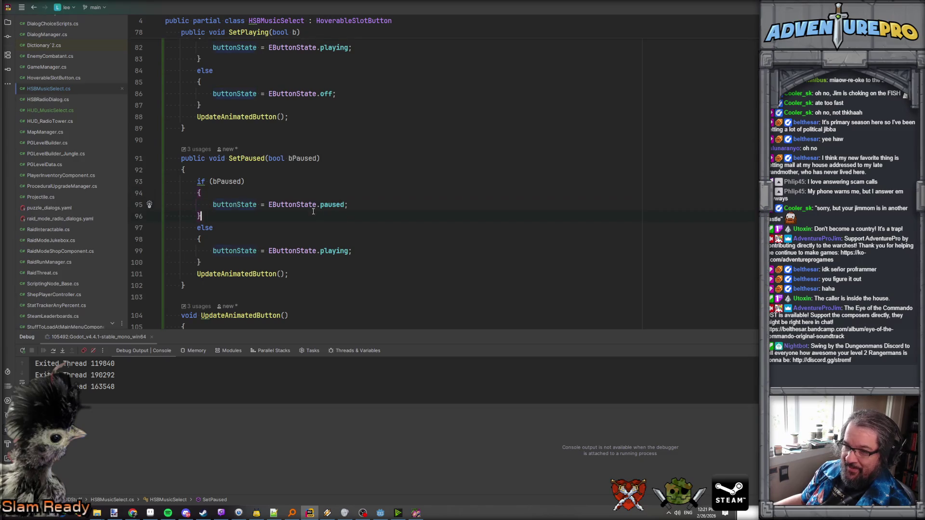
scroll(313, 211, "down", 7)
left_click(245, 223)
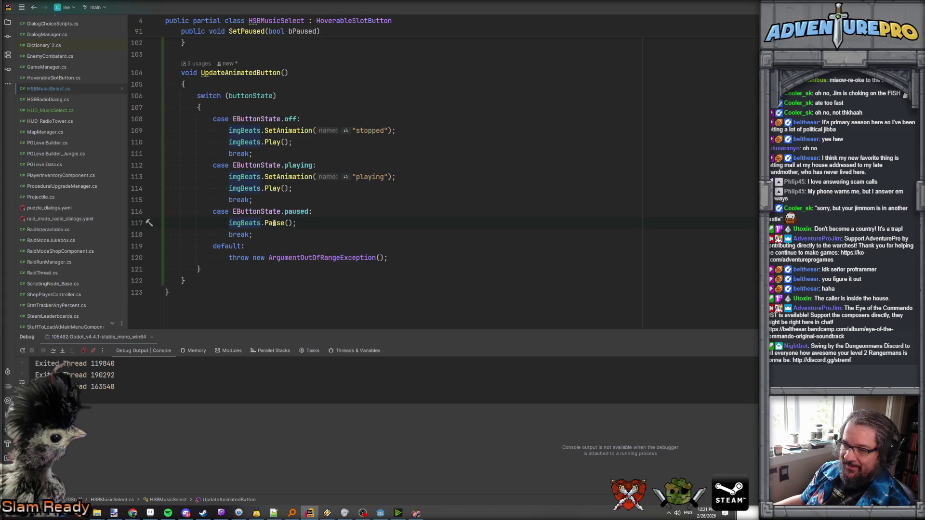
mouse_move(274, 223)
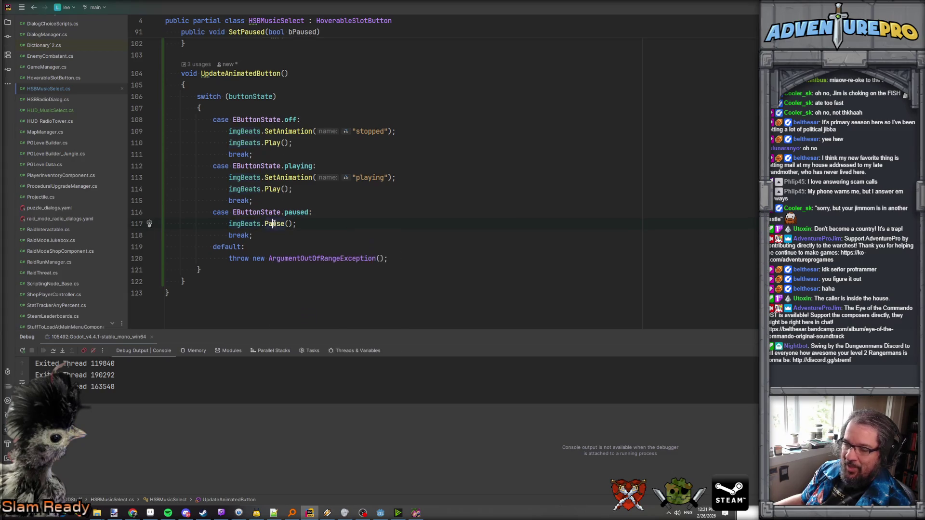
scroll(244, 211, "up", 7)
left_click(224, 182)
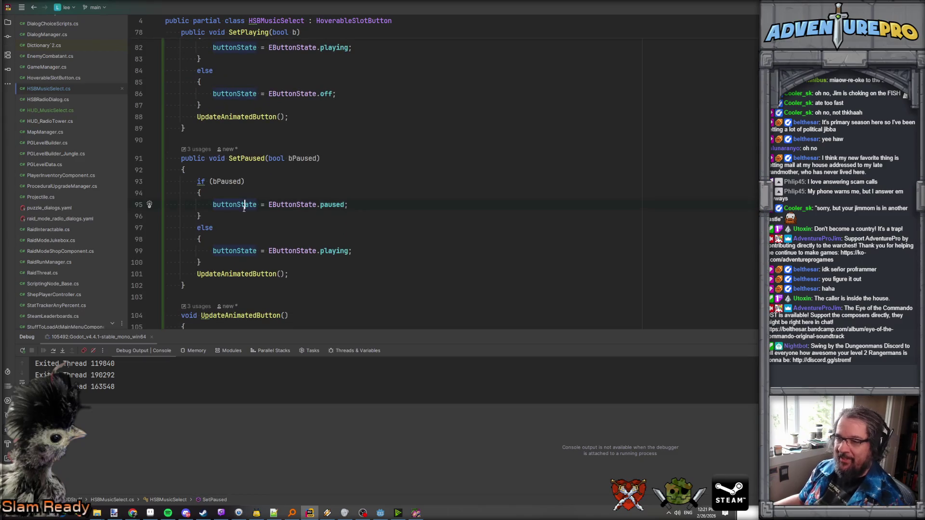
double_click(302, 159)
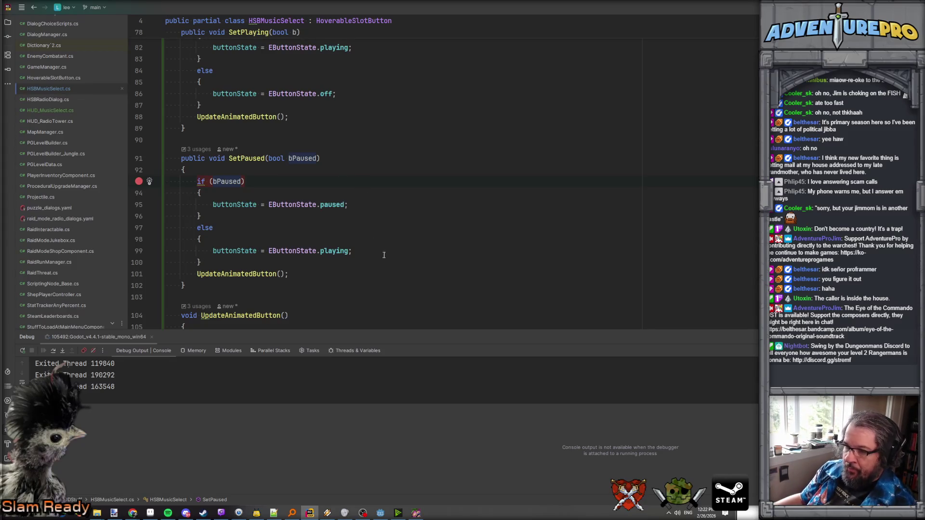
left_click(416, 513)
left_click(575, 76)
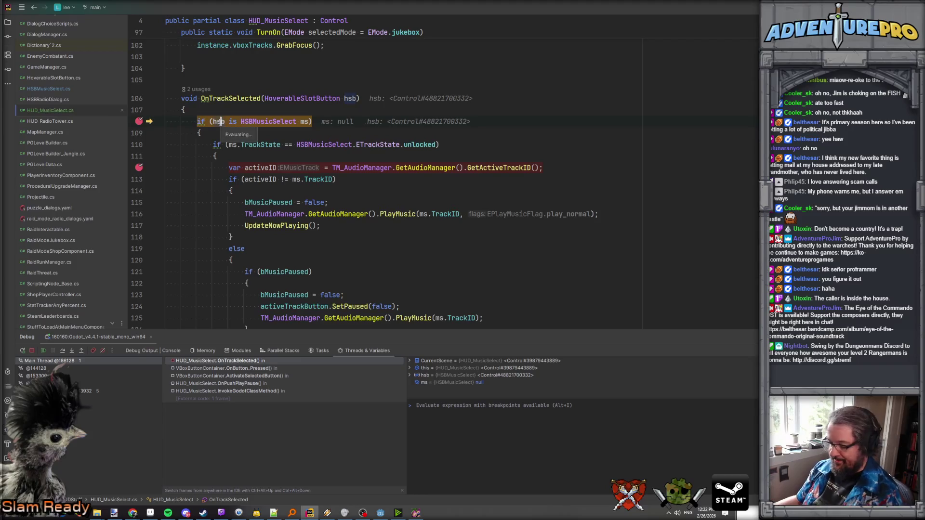
- Step over the track-selection code in Rider, then resume the game from the breakpoint
mouse_move(220, 121)
key("F10")
key("F10")
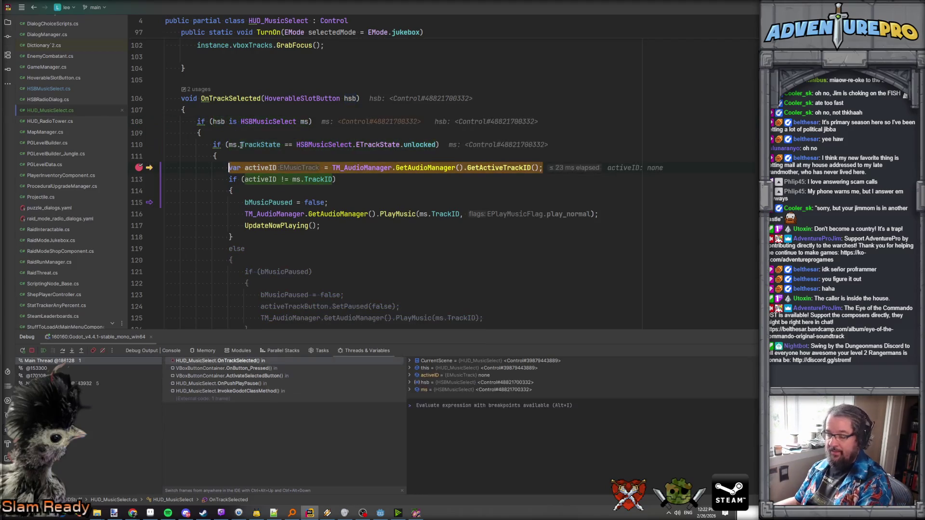
mouse_move(240, 144)
key("F5")
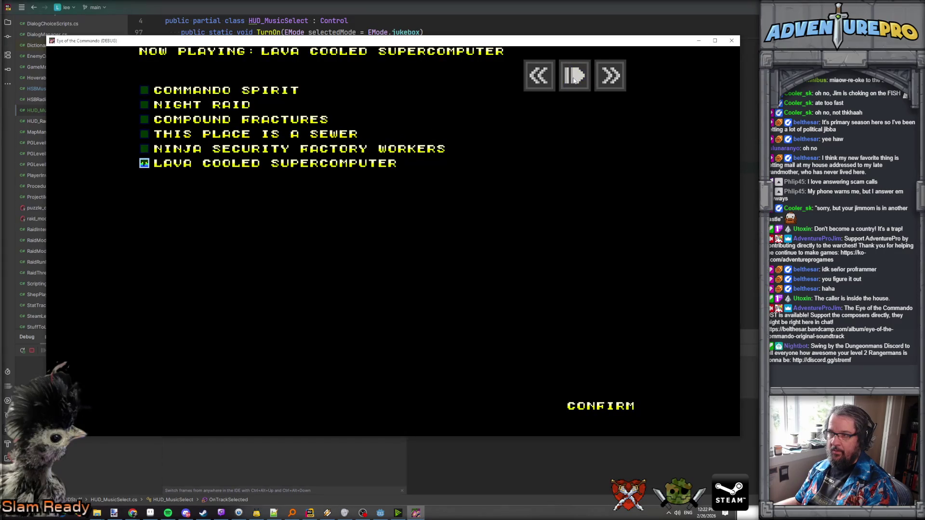
- Play THIS PLACE IS A SEWER in the game, press play/pause to pause it, and continue
left_click(574, 77)
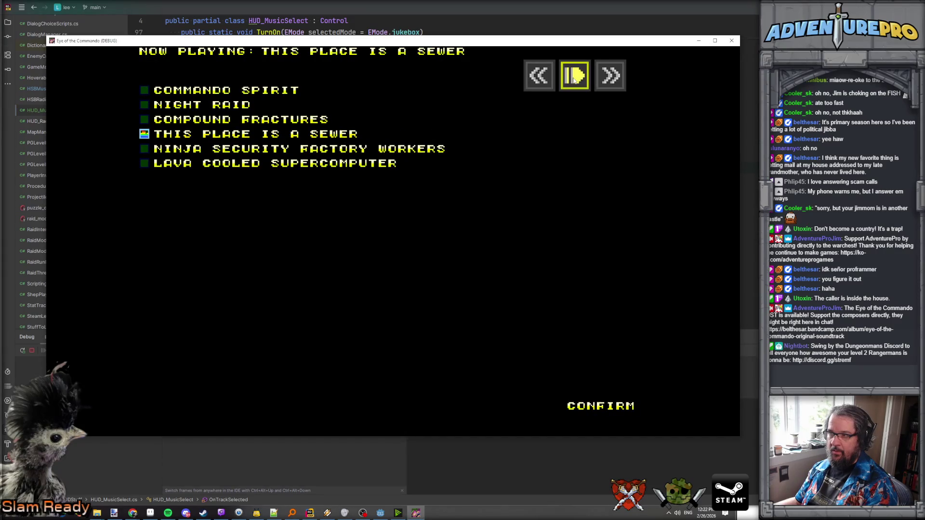
left_click(574, 77)
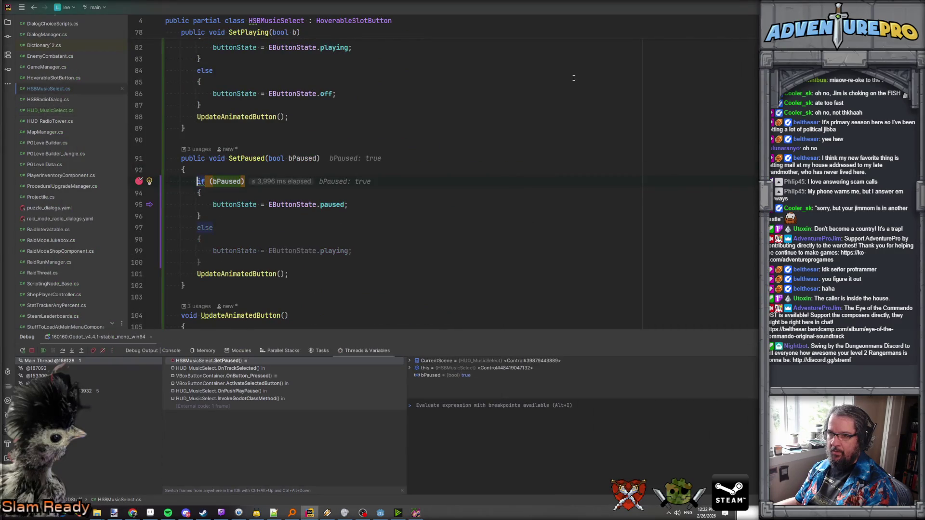
mouse_move(231, 178)
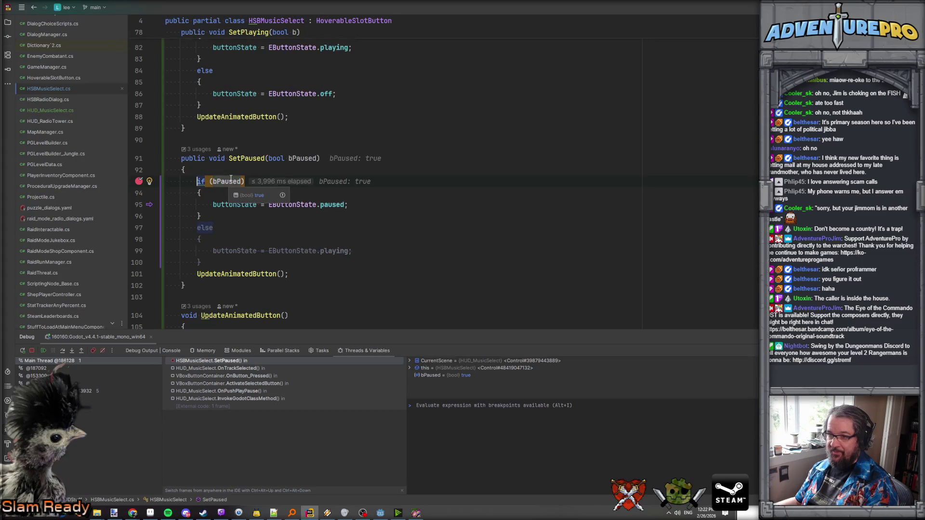
key("F5")
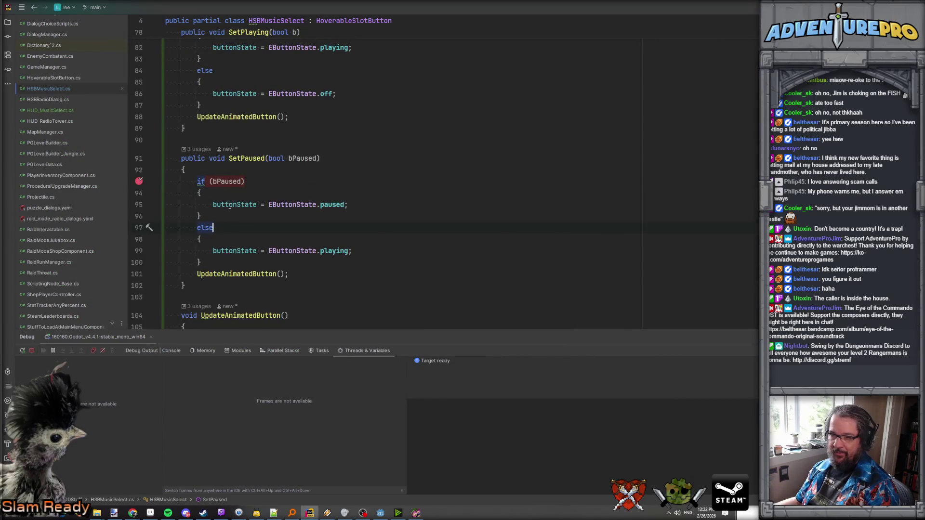
- Switch between the game and the editor, toggling pause and inspecting the paused assignment on line 95
left_click(415, 513)
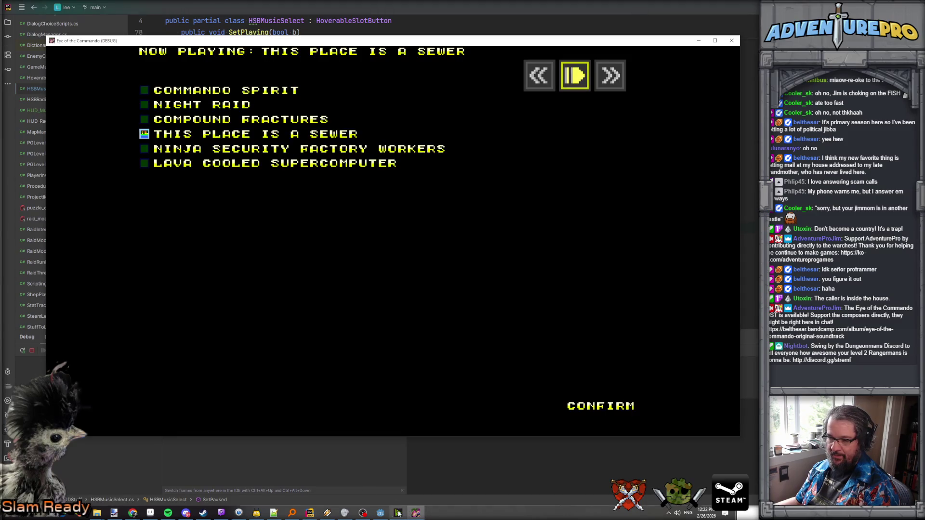
left_click(380, 513)
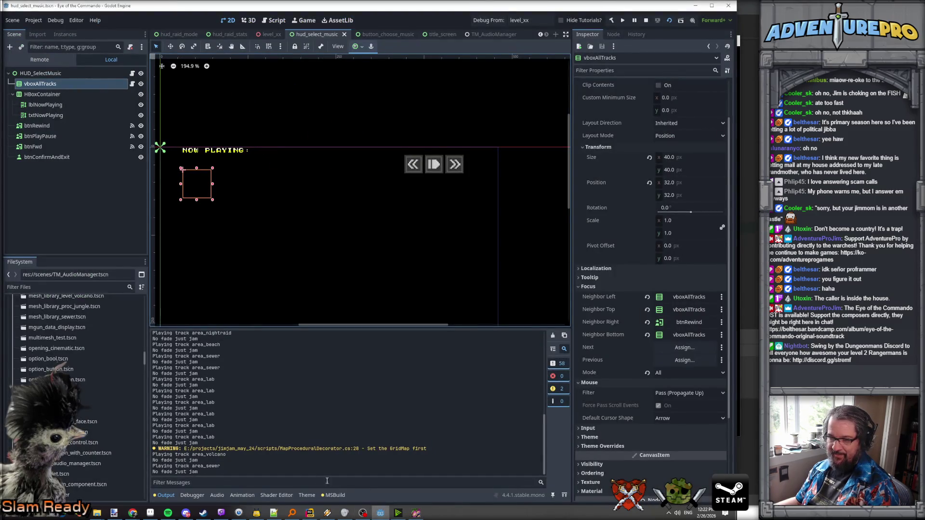
left_click(416, 513)
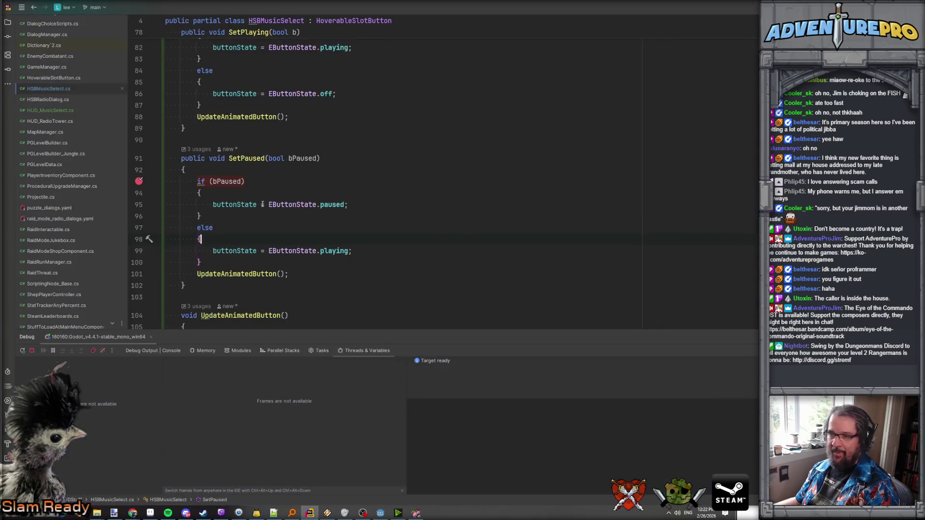
left_click(232, 205)
scroll(234, 193, "down", 2)
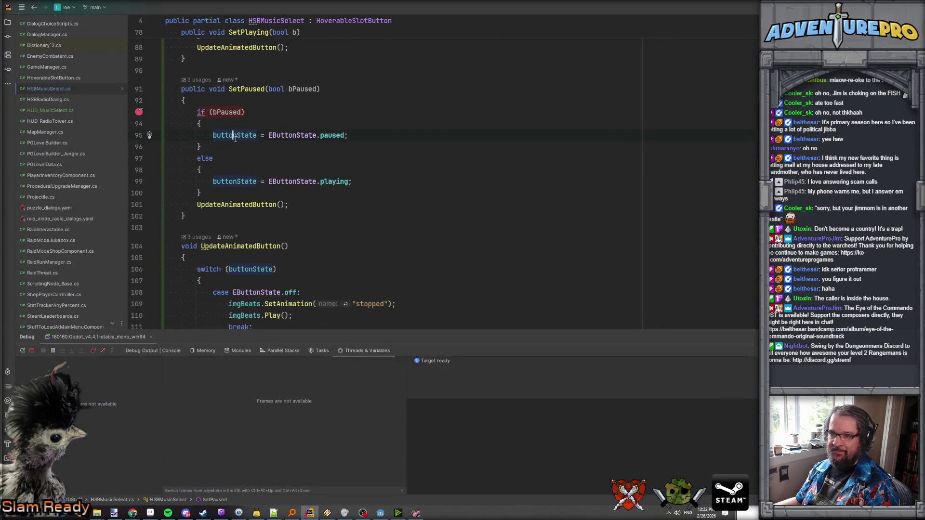
- Toggle pause on the sewer track and step over SetPaused with bPaused = false back to OnTrackSelected
left_click(416, 513)
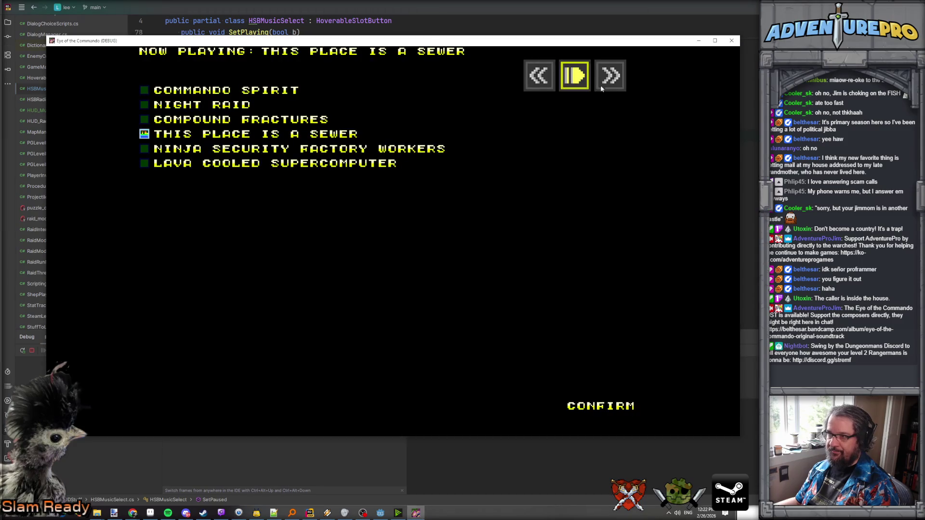
left_click(581, 76)
key("F8")
key("F8")
key("F8")
key("F8")
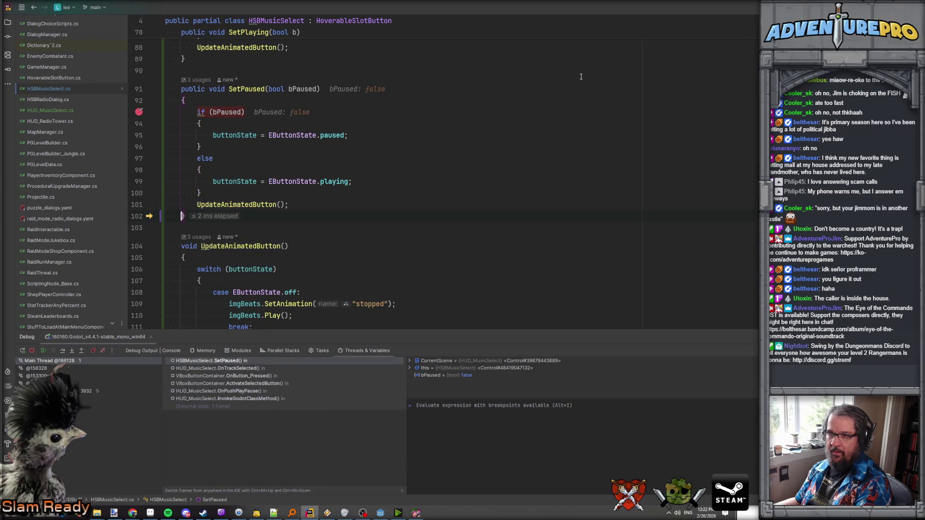
key("F8")
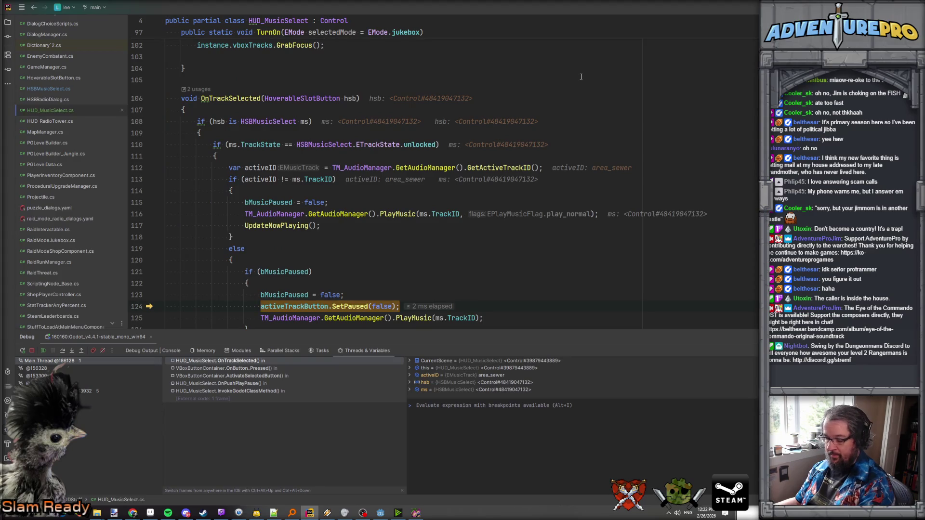
- Press pause again and step into UpdateAnimatedButton through the switch to the paused case, then resume
key("F9")
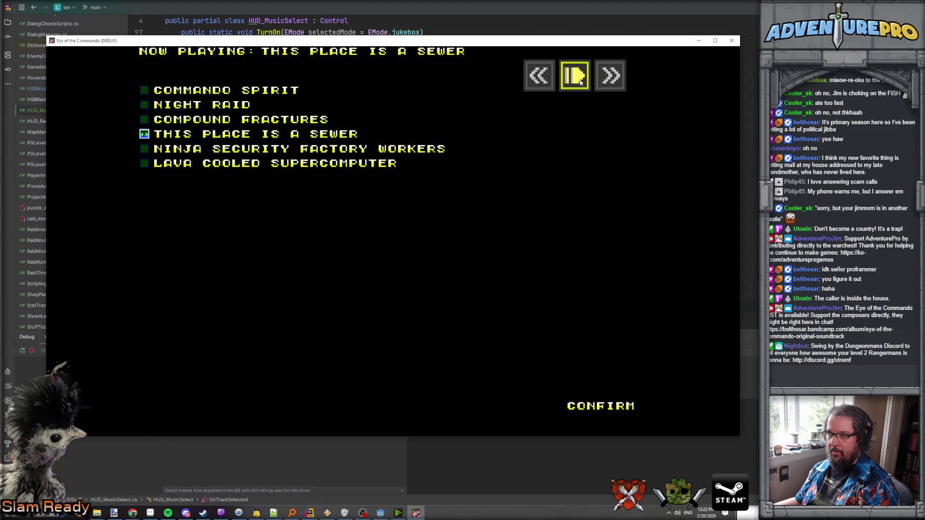
left_click(581, 79)
key("F8")
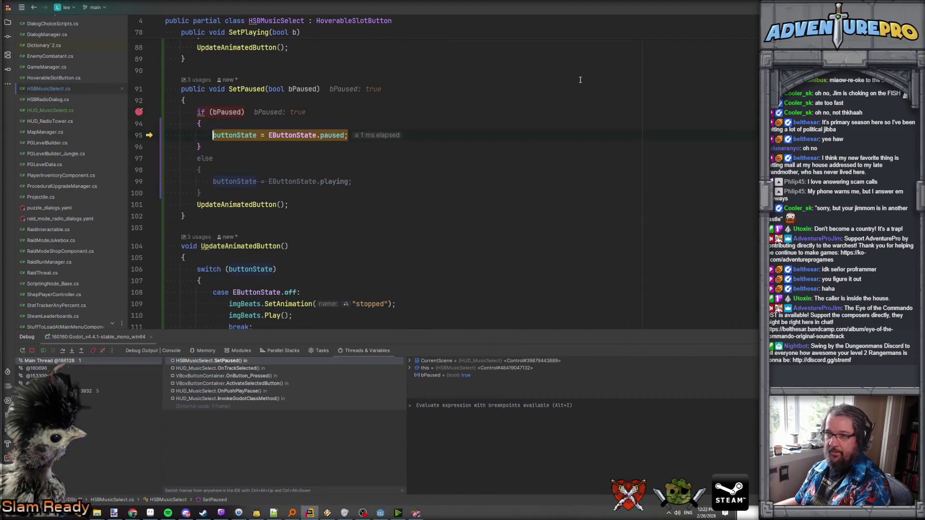
key("F8")
key("F7")
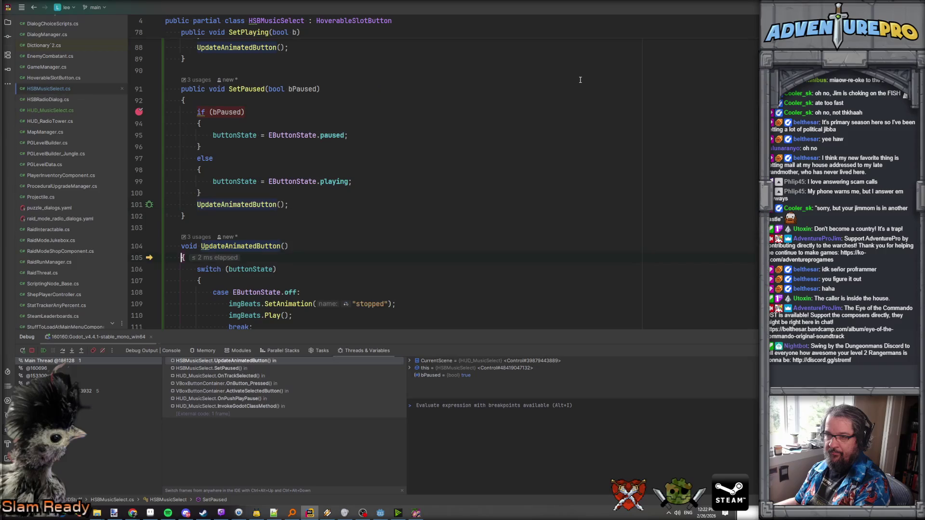
key("F8")
key("F8")
key("F8")
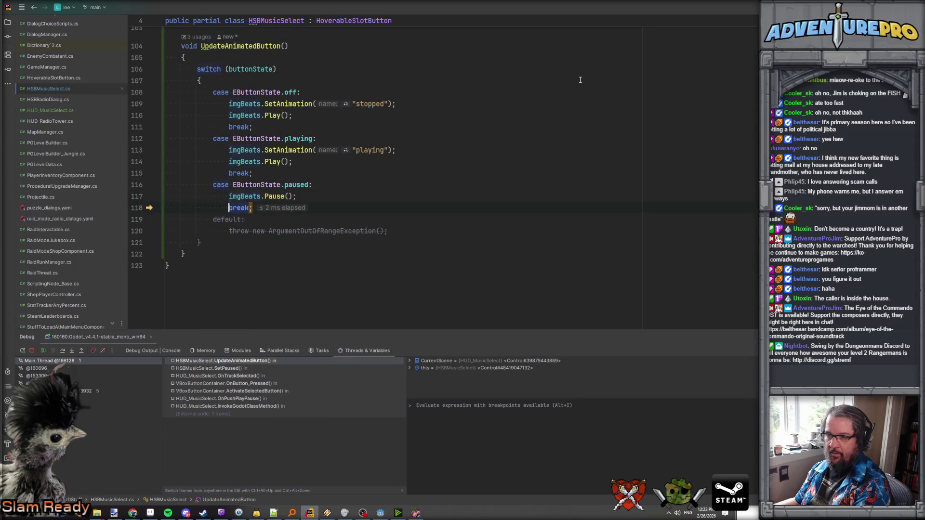
key("F8")
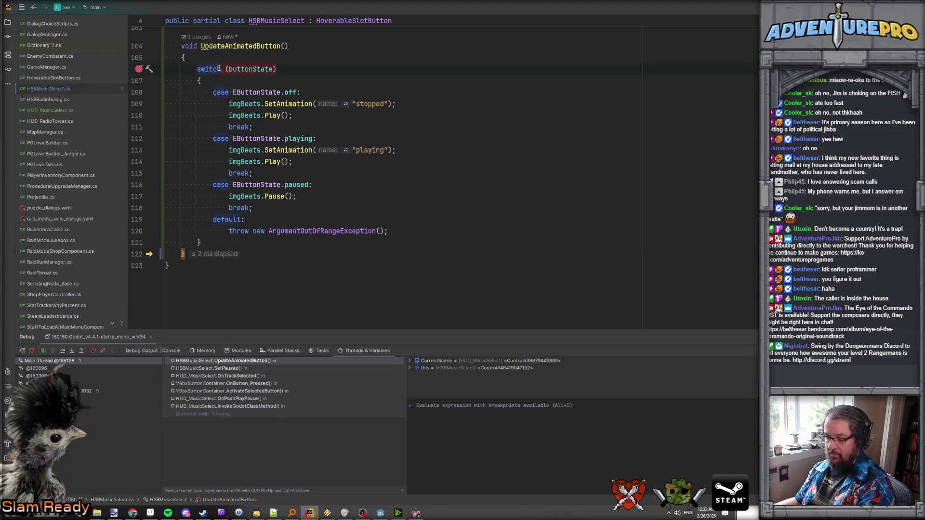
key("F9")
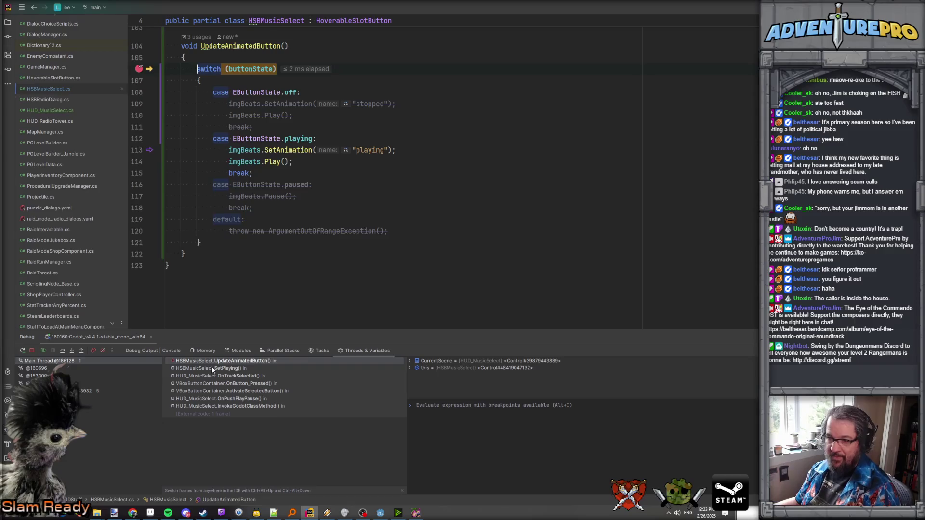
- Inspect the SetPlaying and OnTrackSelected call-stack frames, highlighting activeTrackButton and bMusicPaused
left_click(213, 368)
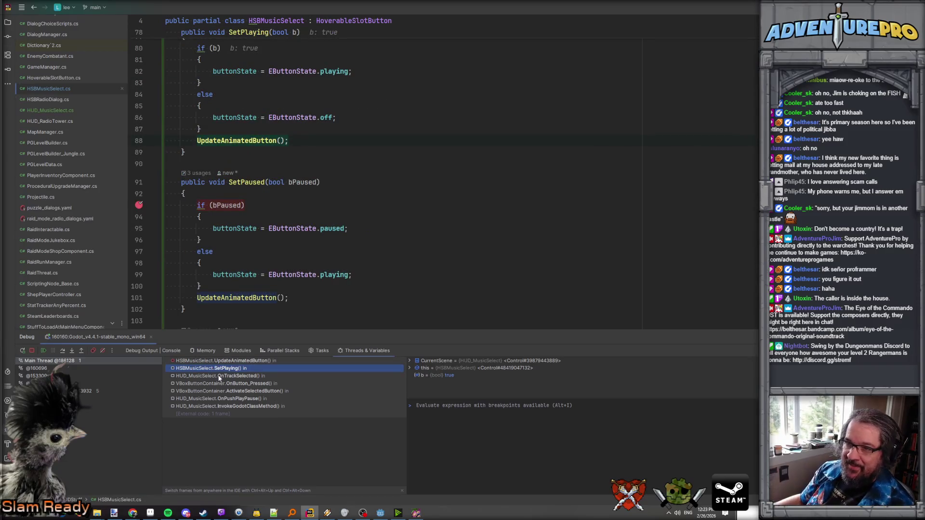
left_click(235, 376)
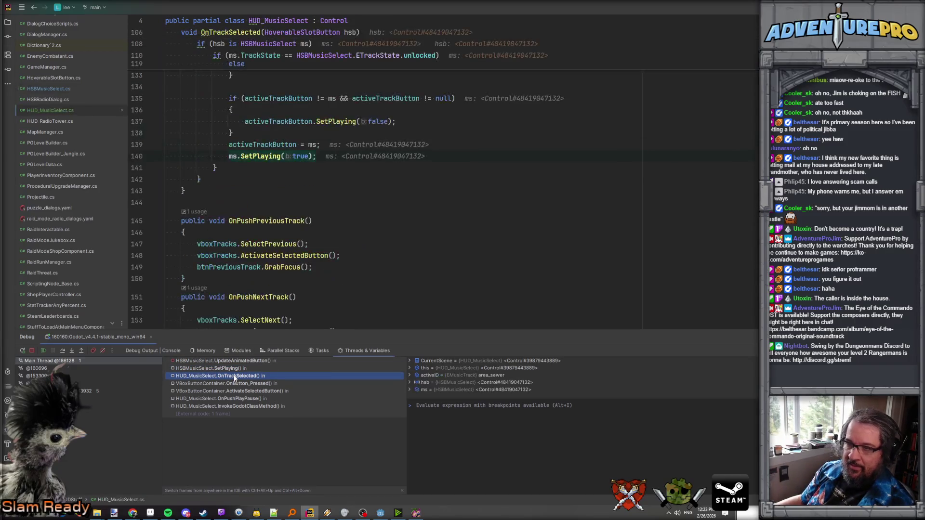
scroll(291, 181, "up", 5)
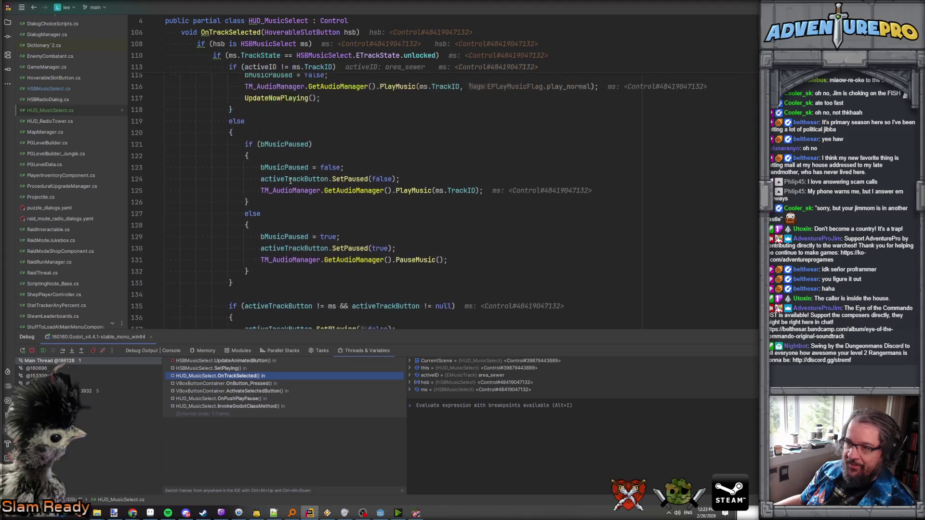
scroll(291, 180, "down", 2)
scroll(290, 181, "up", 4)
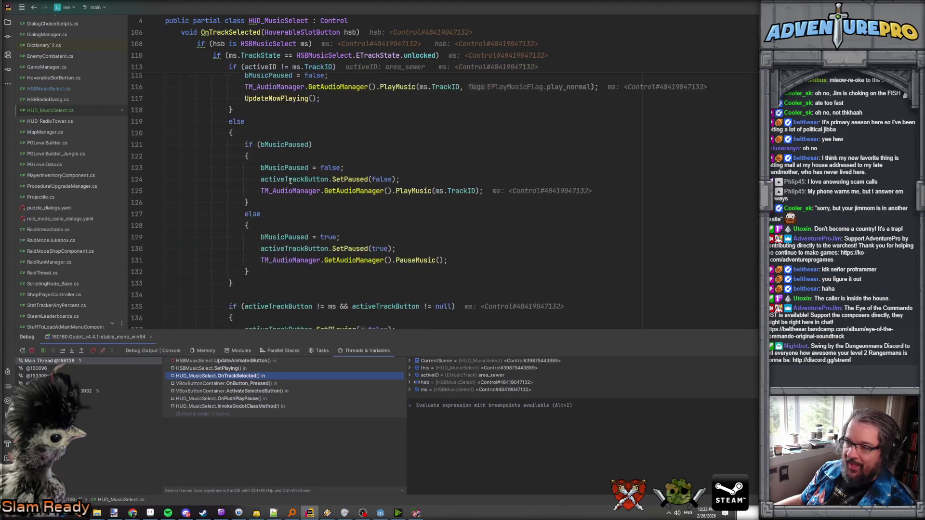
scroll(290, 180, "down", 2)
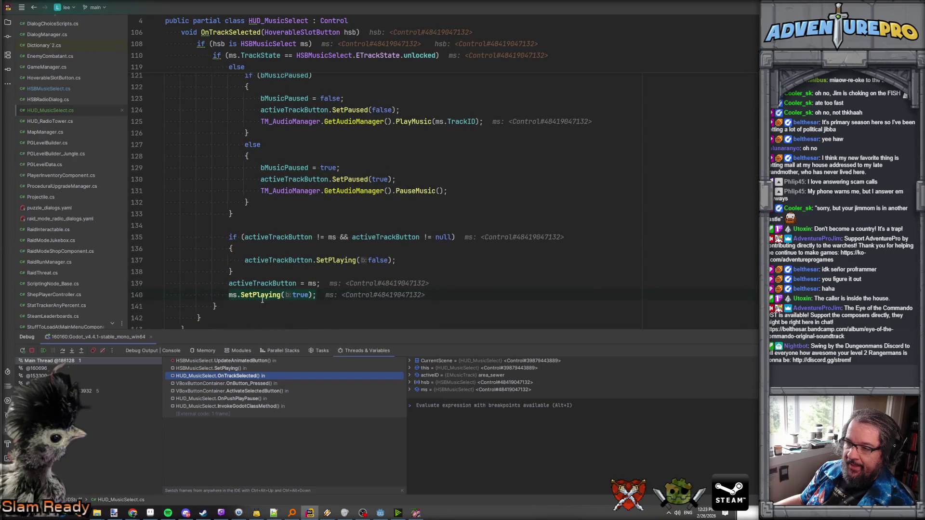
double_click(273, 109)
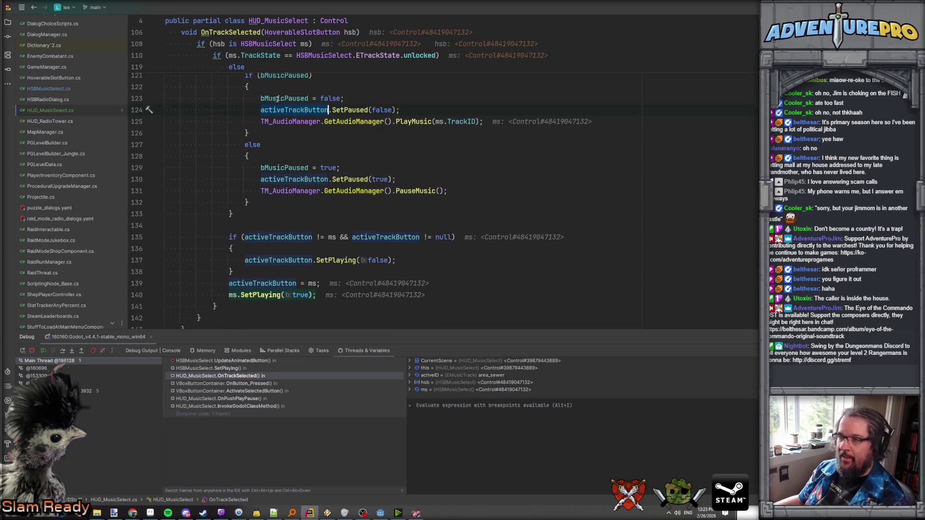
double_click(282, 99)
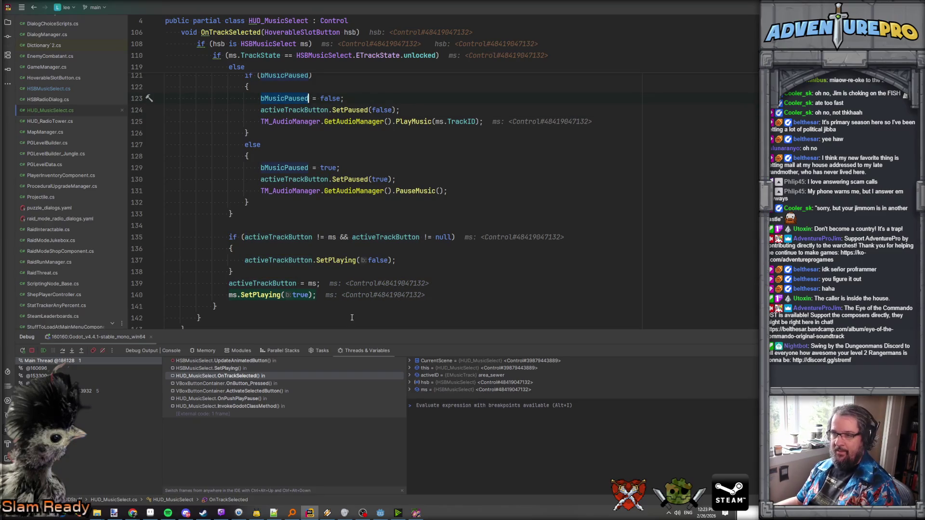
- Add an if( !bMusicPaused ) condition above ms.SetPlaying(true) on line 140
left_click(233, 295)
scroll(299, 278, "down", 2)
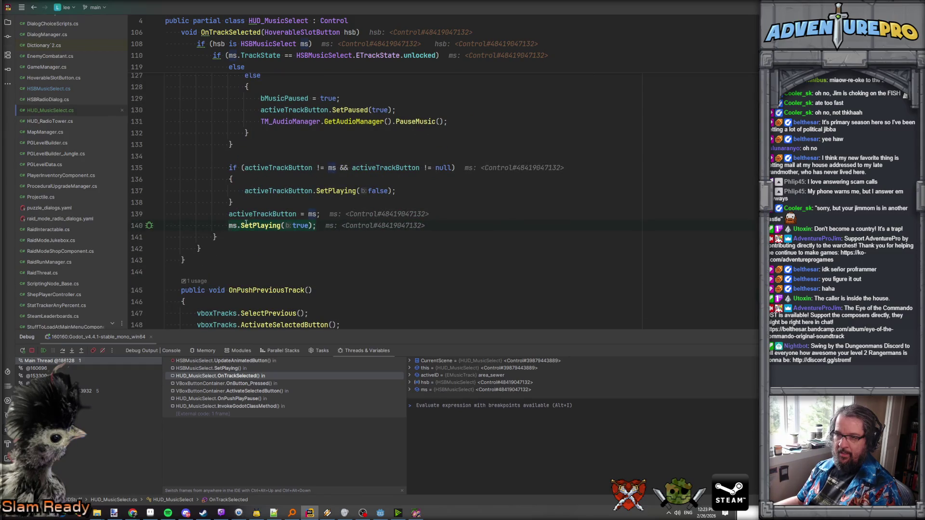
key("Return")
key("Up")
type("if( !bPu")
key("BackSpace")
key("BackSpace")
key("BackSpace")
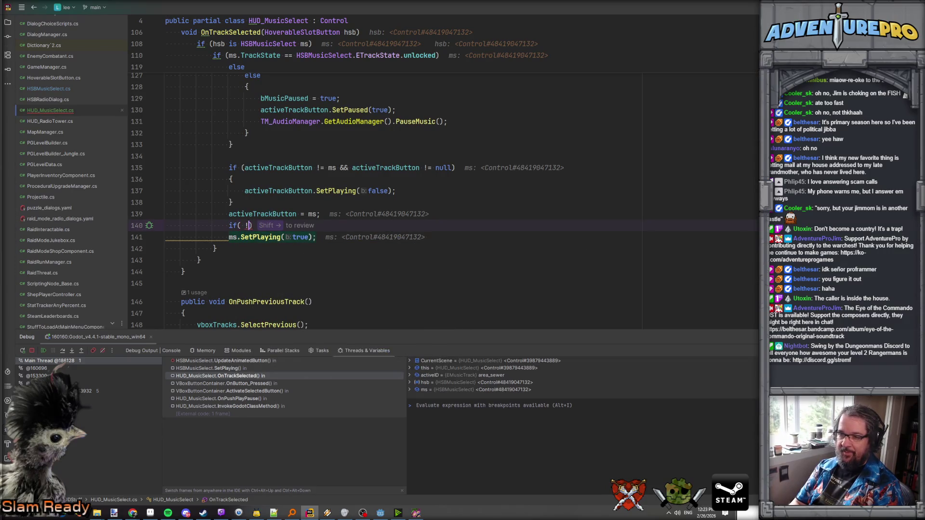
type("bMus")
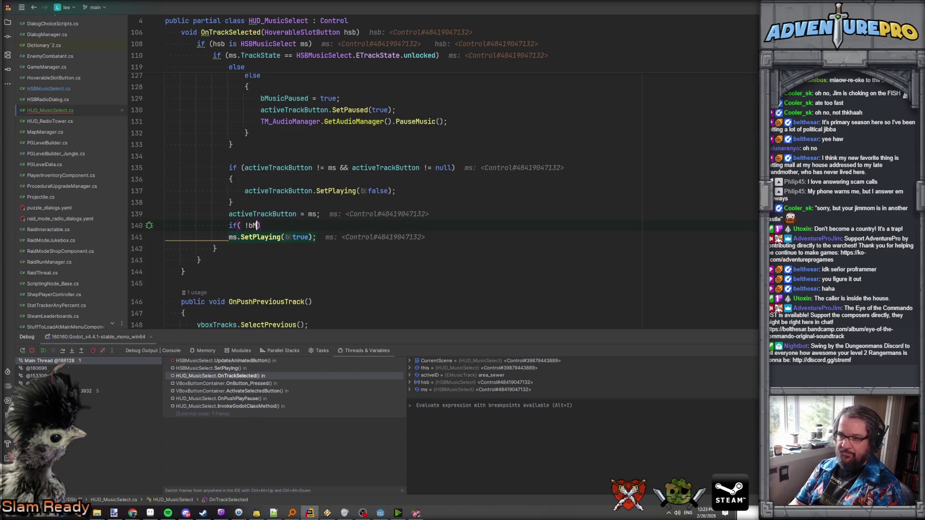
key("Return")
- Wrap ms.SetPlaying(true) in a braced block and remove the stray blank line
key("Down")
key("Home")
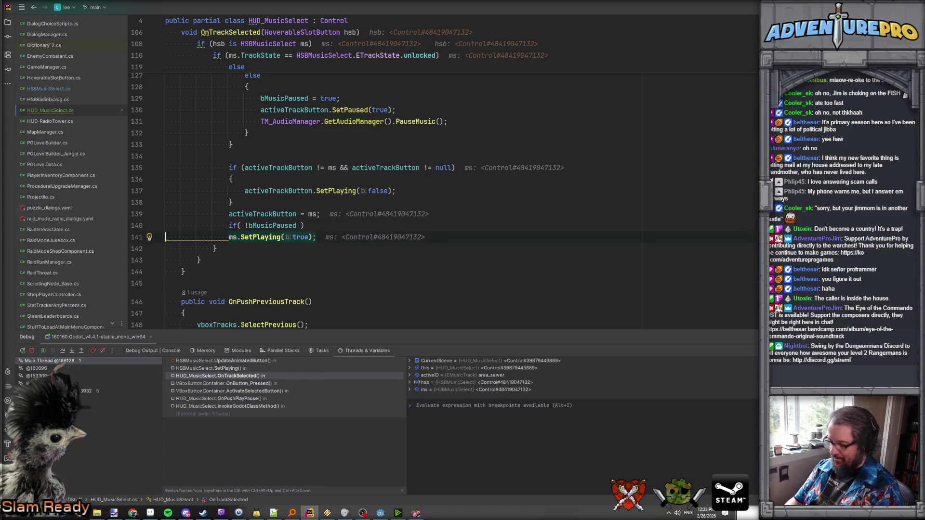
type("{")
key("Return")
key("Return")
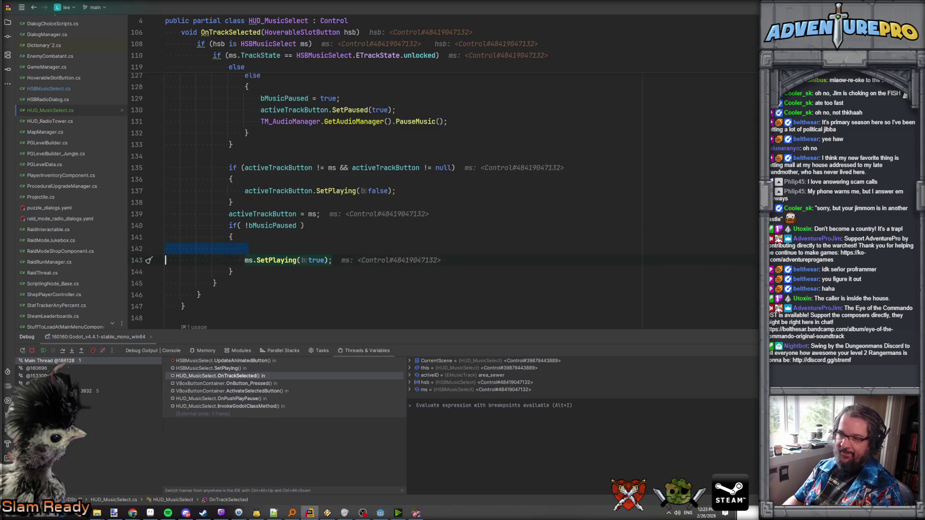
key("BackSpace")
key("Delete")
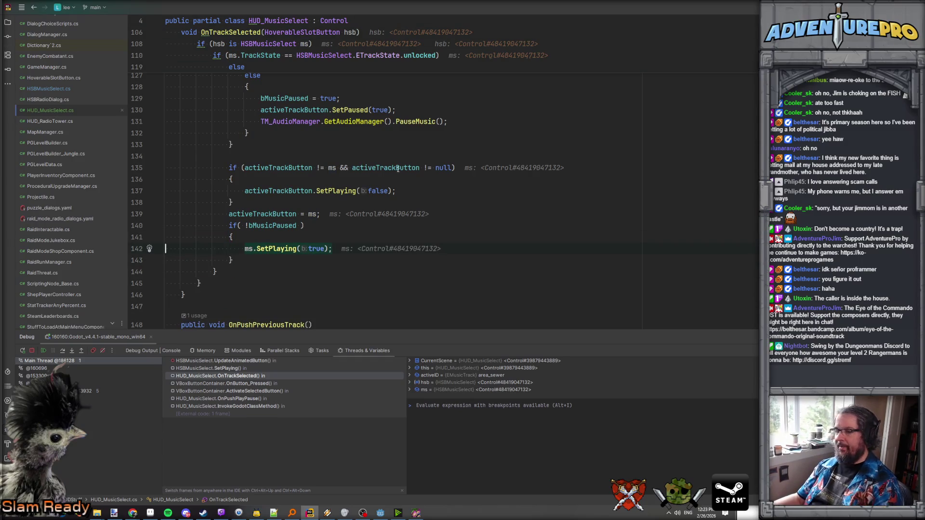
- Resume debugging and bring the game window back up to test the fix
key("F9")
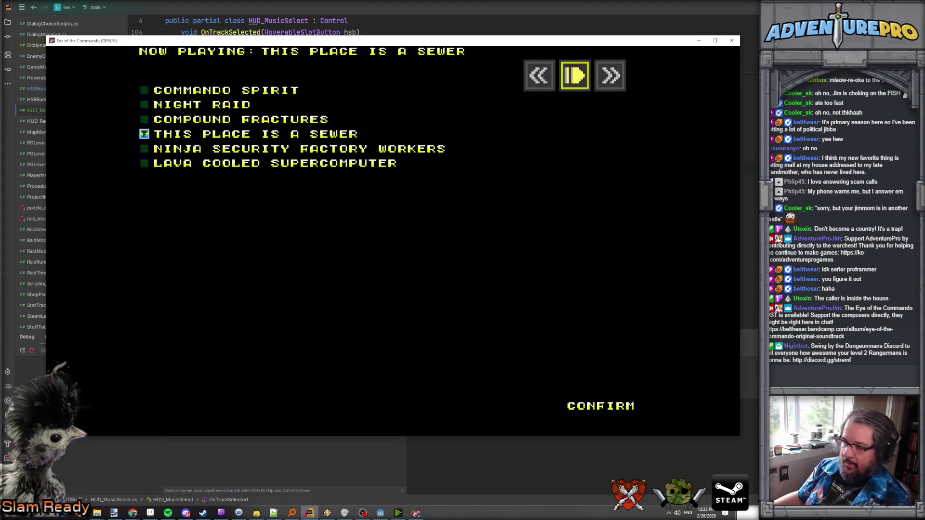
left_click(416, 513)
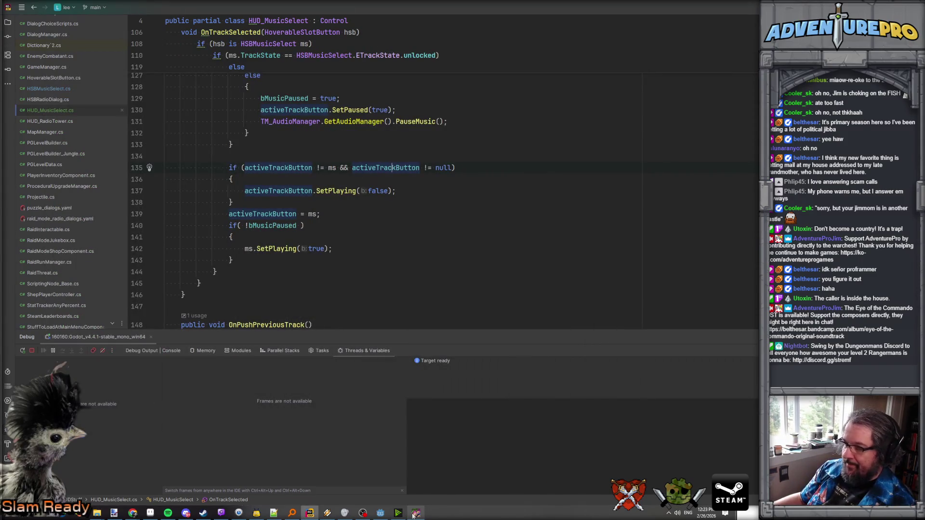
left_click(380, 512)
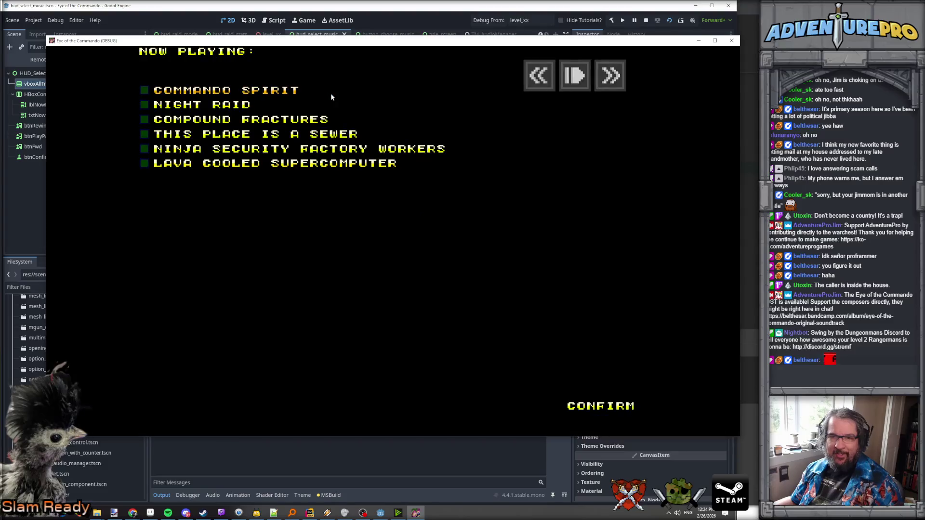
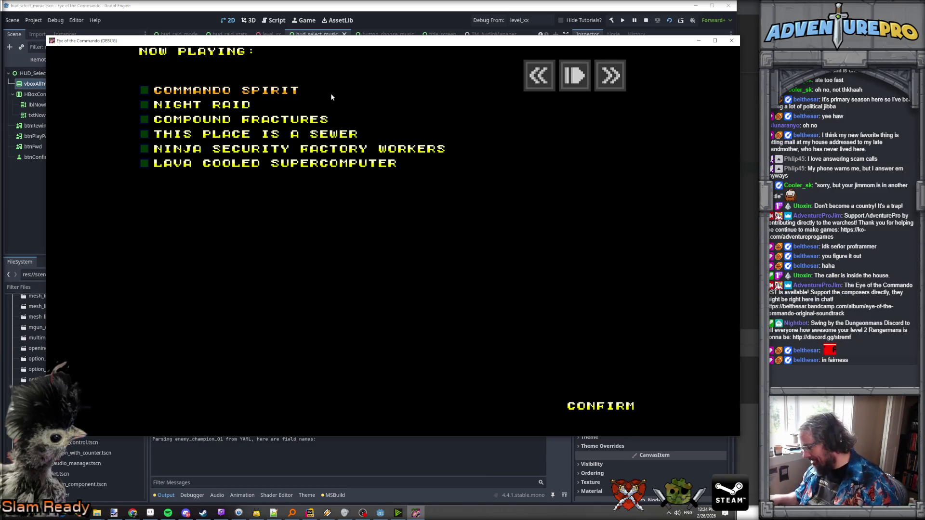
- Play This Place Is a Sewer, Compound Fractures and Ninja Security Factory Workers, then replay the sewer track
left_click(277, 136)
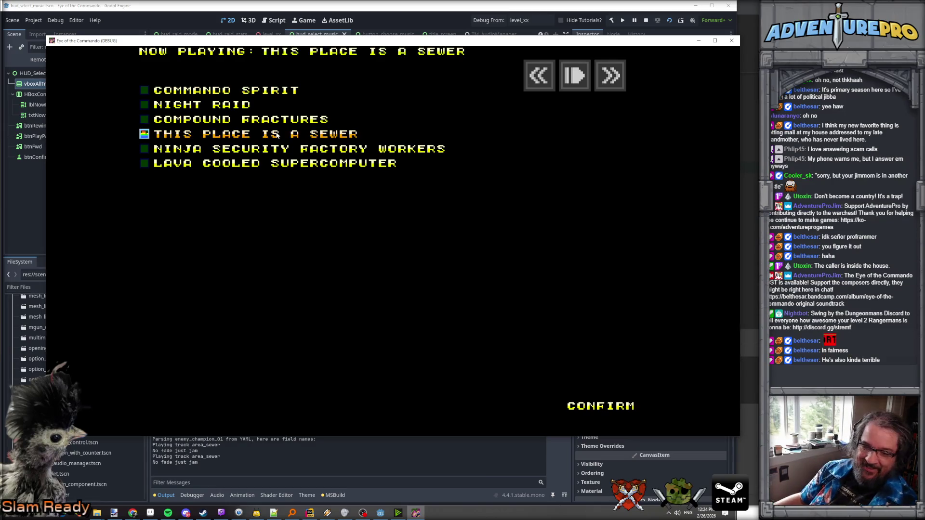
left_click(299, 124)
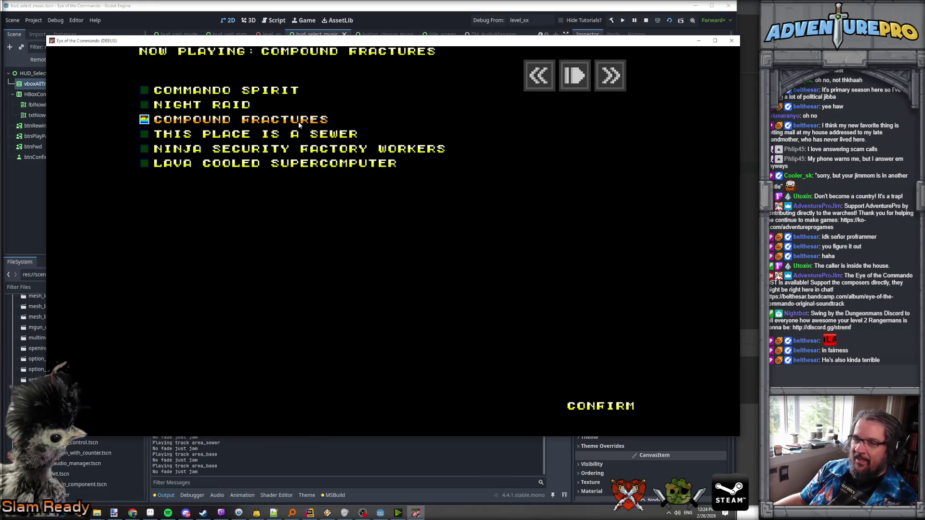
left_click(364, 149)
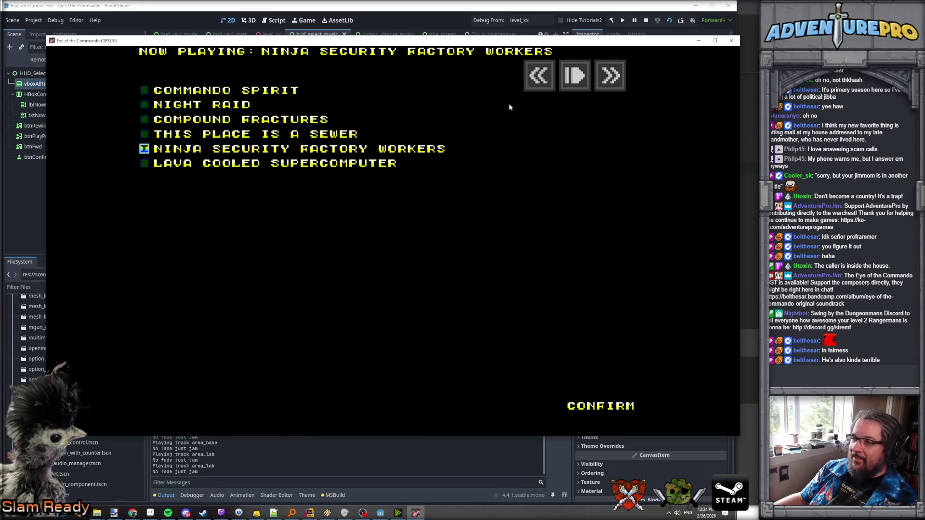
left_click(572, 78)
left_click(572, 78)
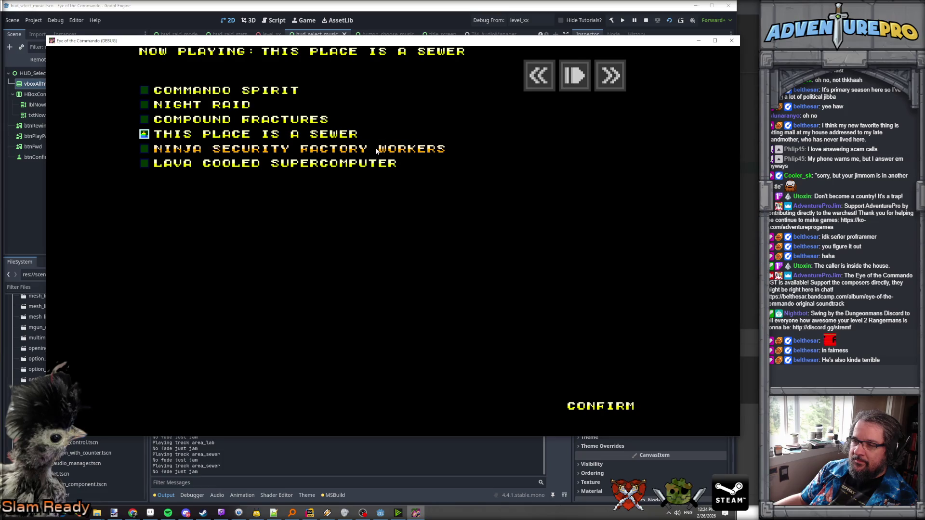
- Switch to Ninja Security Factory Workers, then skip ahead to the next track
left_click(462, 155)
left_click(578, 82)
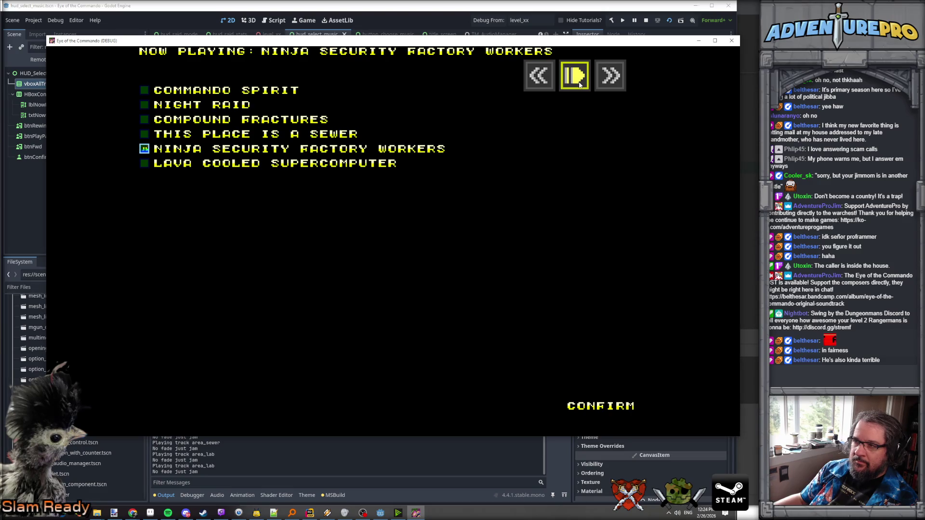
left_click(613, 80)
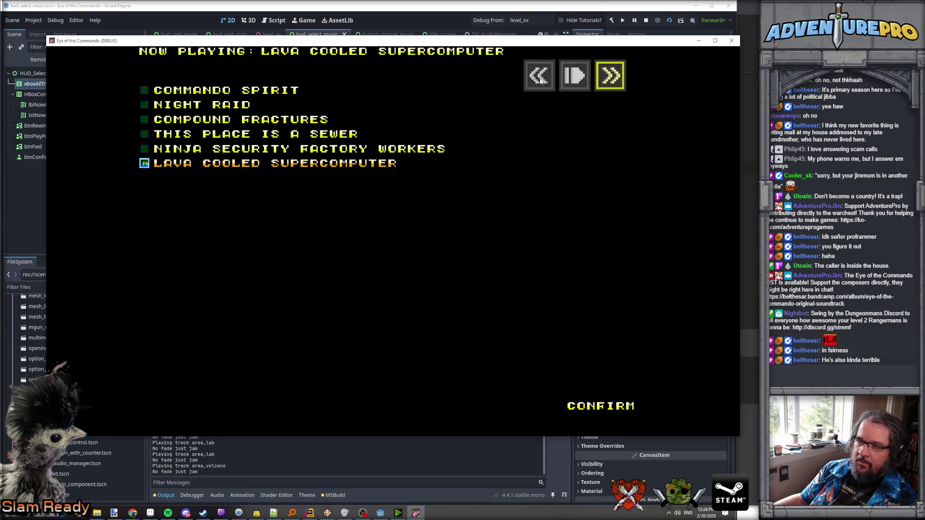
- Skip forward to Lava Cooled Supercomputer and back to Ninja Security Factory Workers
left_click(540, 81)
left_click(541, 81)
left_click(608, 80)
left_click(608, 80)
left_click(608, 80)
left_click(551, 80)
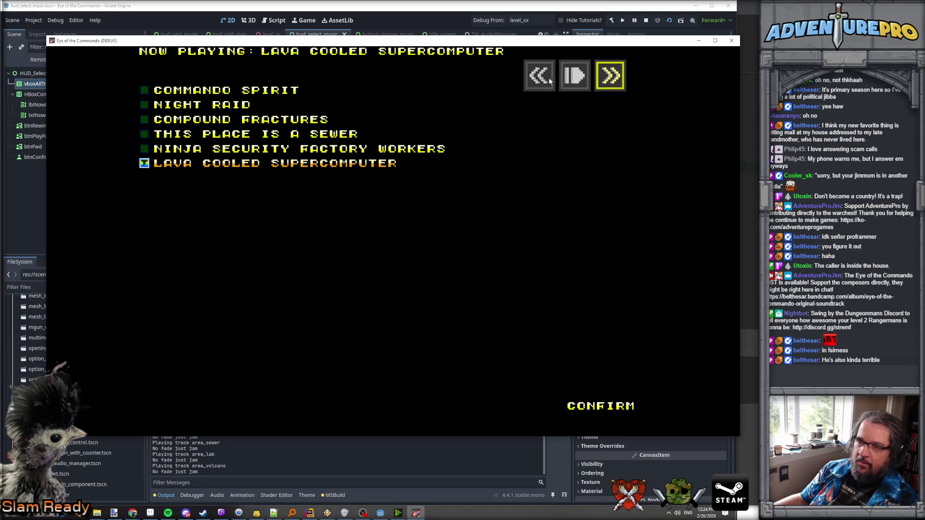
- Pause, resume and toggle playback of the current track
left_click(575, 80)
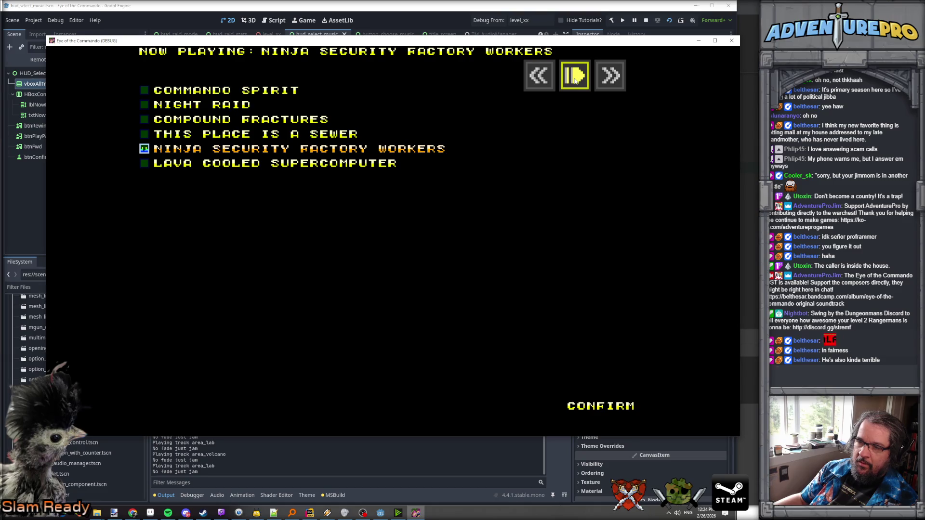
left_click(575, 80)
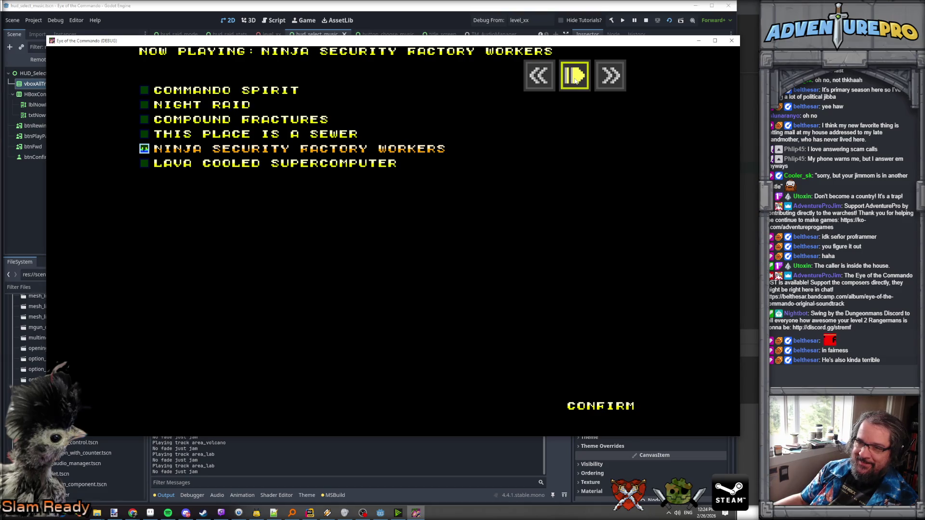
left_click(575, 80)
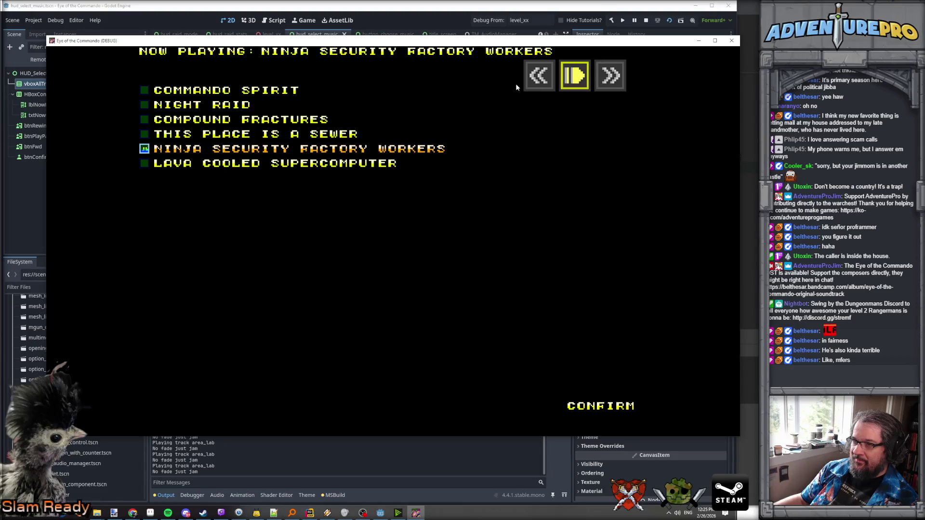
- Step back to Night Raid, skip forward to Compound Fractures, then close the running game
left_click(541, 81)
left_click(542, 81)
left_click(542, 81)
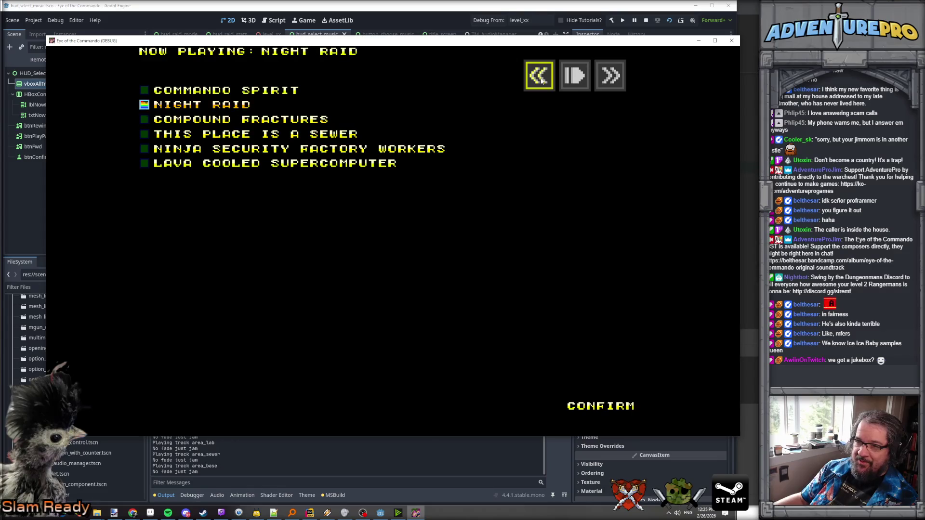
left_click(618, 81)
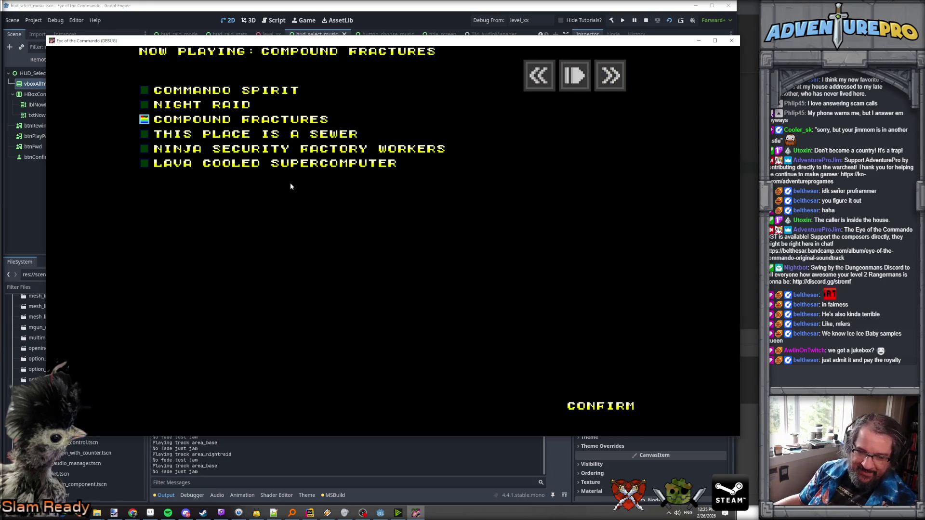
left_click(734, 43)
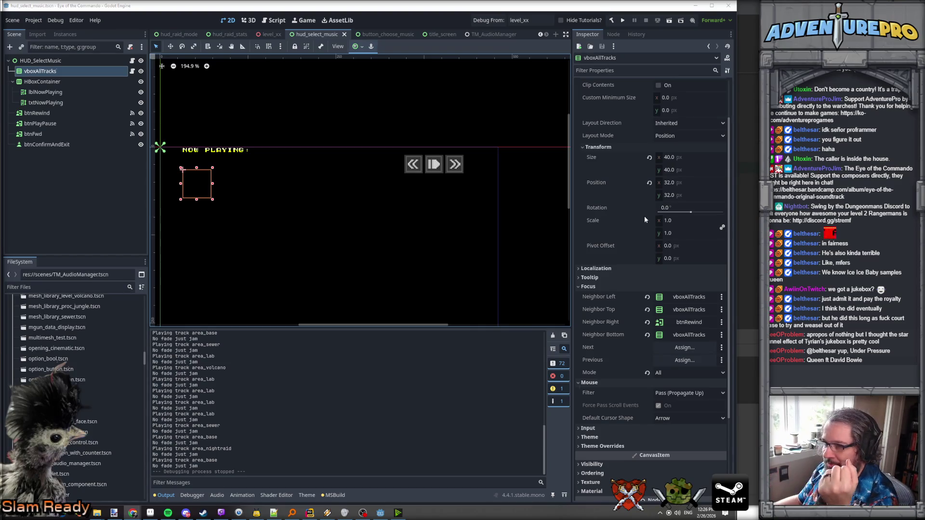
key("alt+Tab")
- Maximize the browser and view details for the Sony WM-FS191 product
double_click(409, 187)
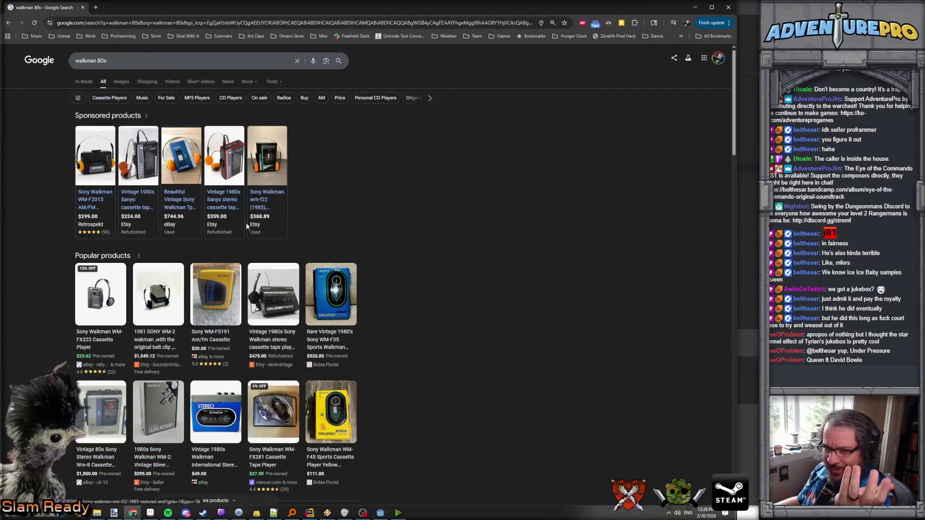
left_click(218, 287)
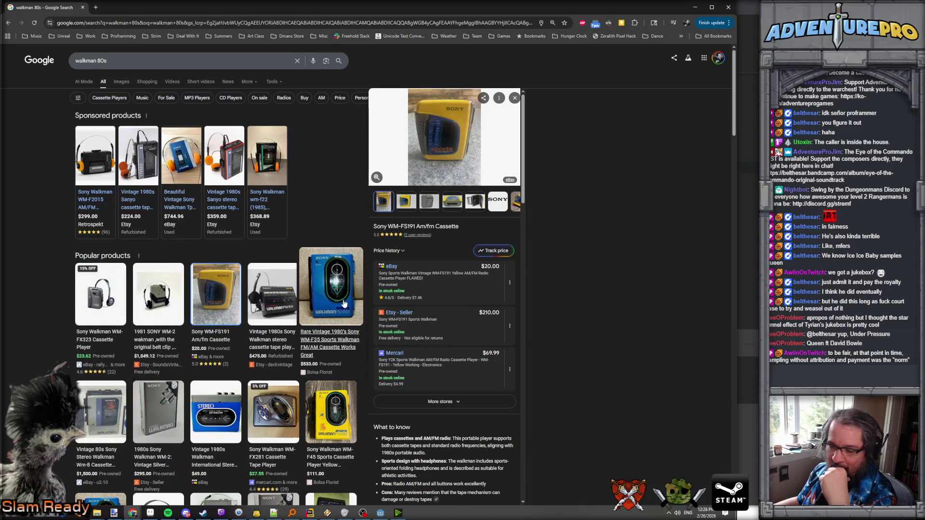
scroll(344, 304, "down", 3)
scroll(344, 304, "up", 3)
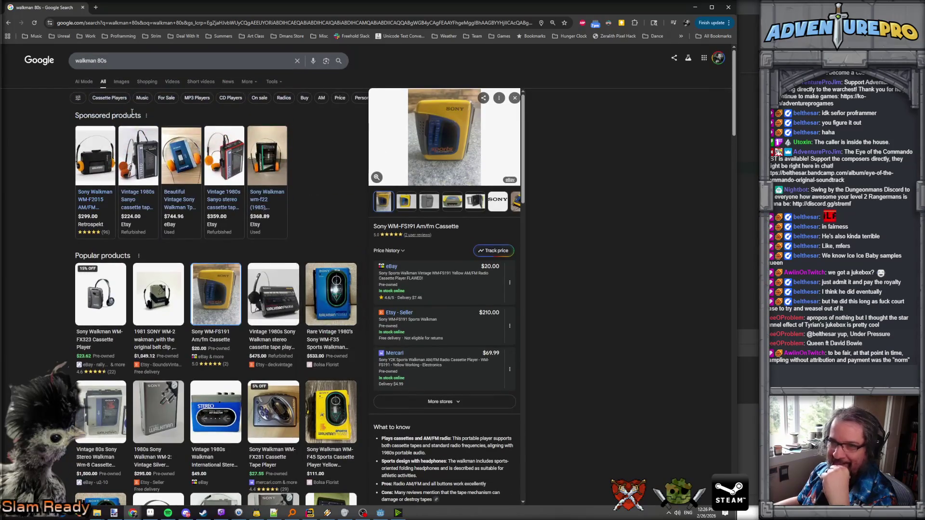
- In walkman 80s image results, preview yellow and red Walkmans, then open the FM Stereo F1 listing
left_click(126, 82)
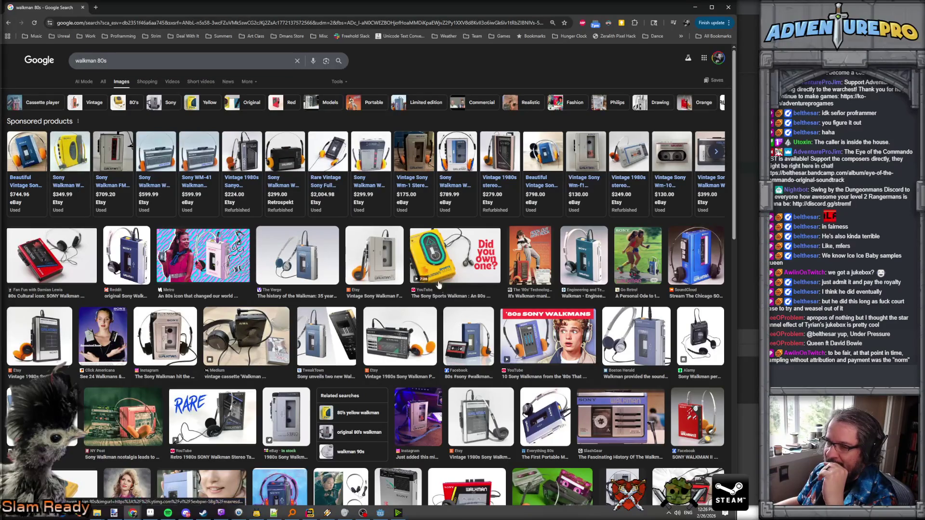
scroll(438, 275, "down", 3)
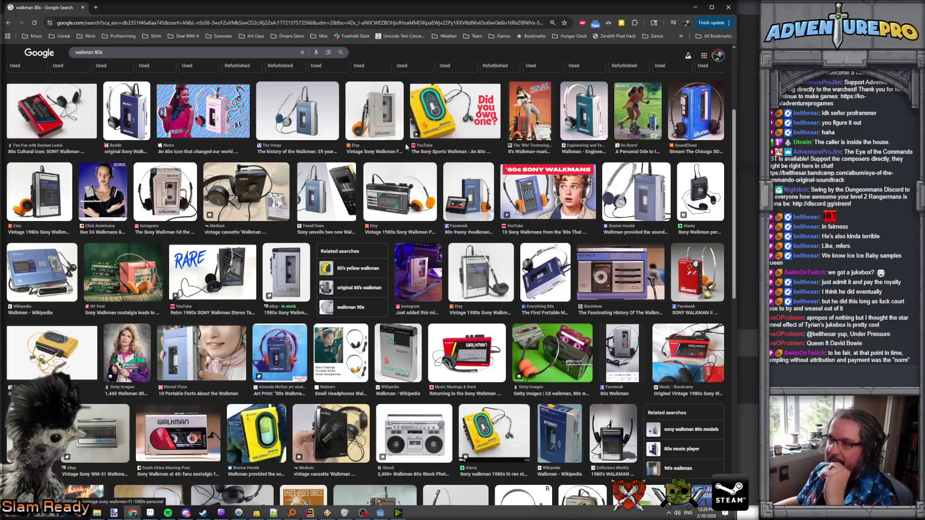
left_click(423, 129)
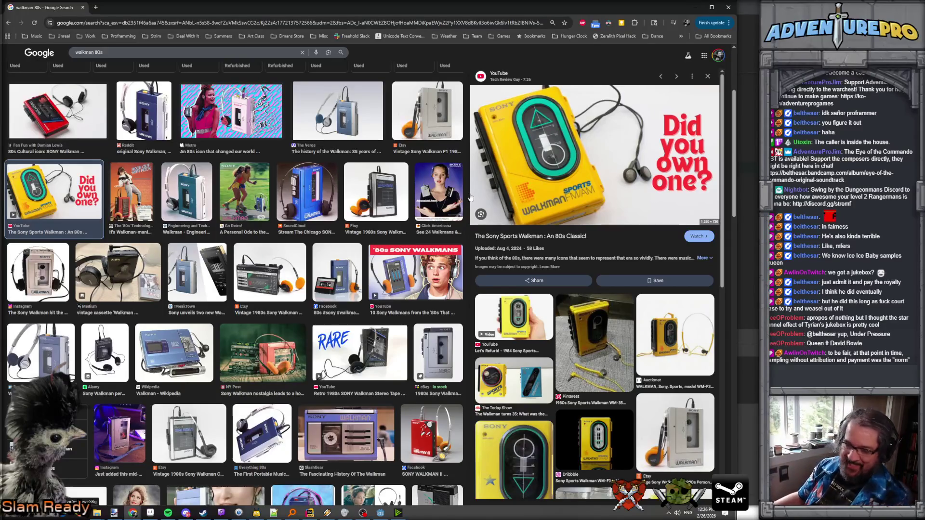
scroll(257, 188, "down", 3)
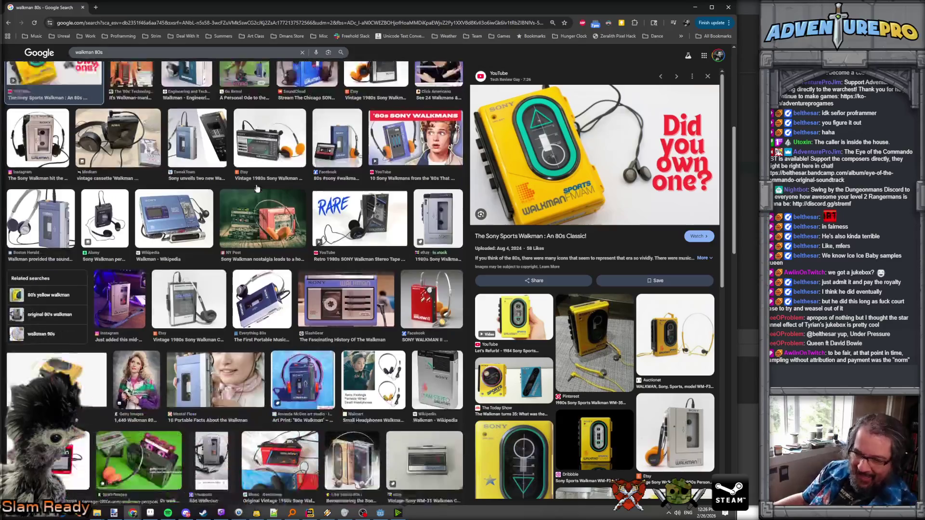
scroll(257, 188, "down", 1)
scroll(202, 212, "up", 6)
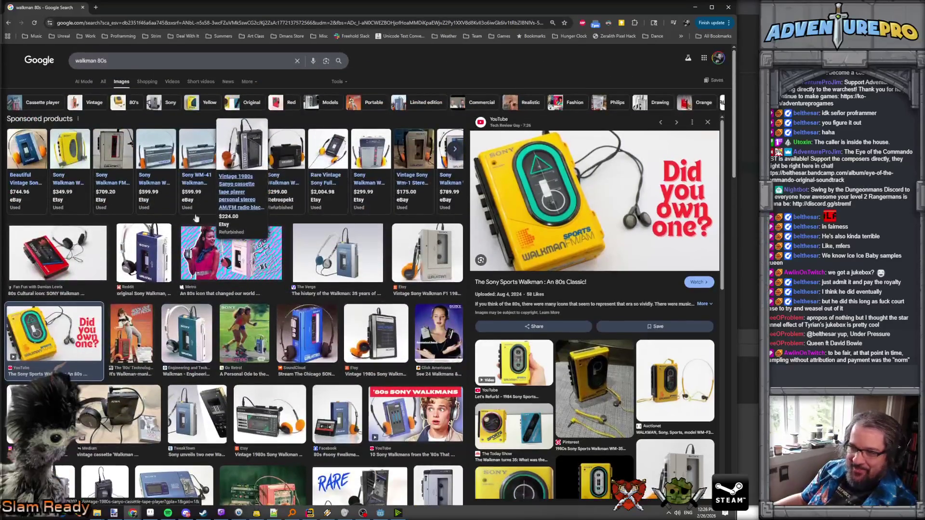
left_click(51, 256)
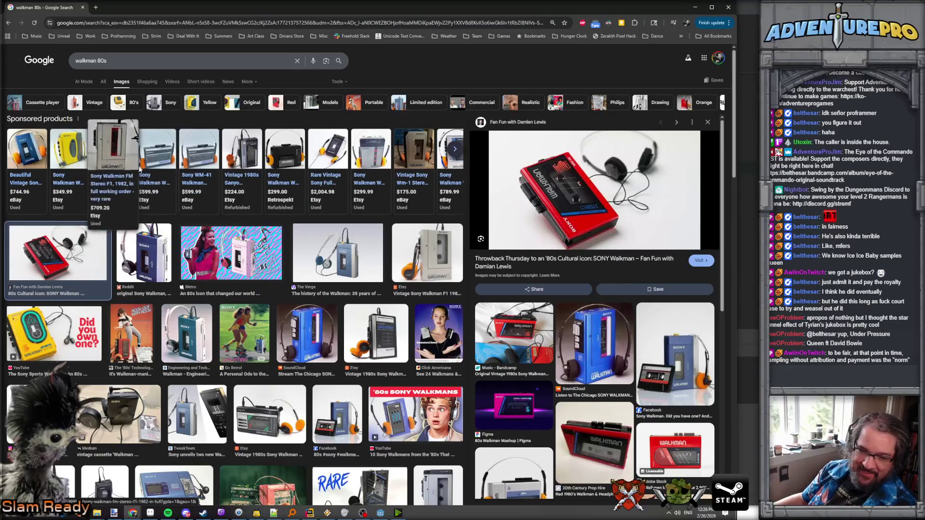
left_click(125, 164)
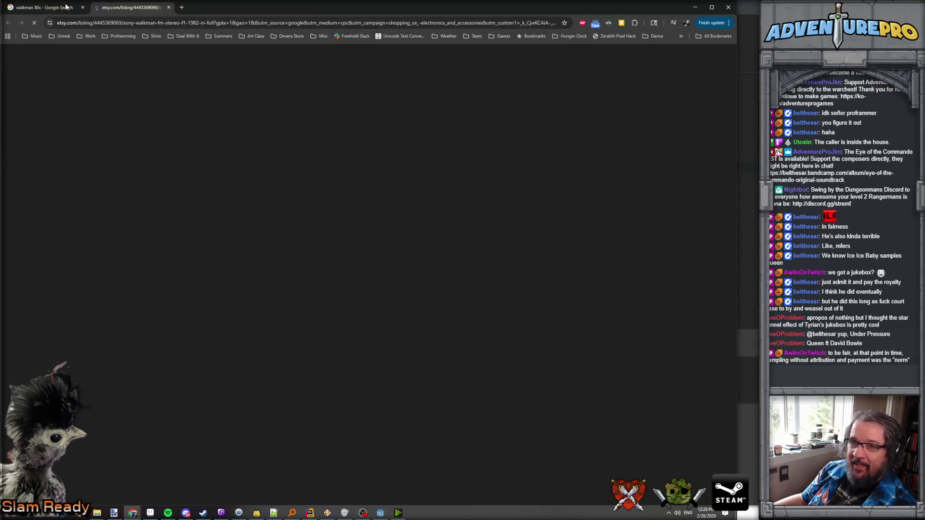
- Look over the 1982 Sony Walkman FM Stereo F1 Etsy listing, then return to the image results
key("ctrl+shift+Tab")
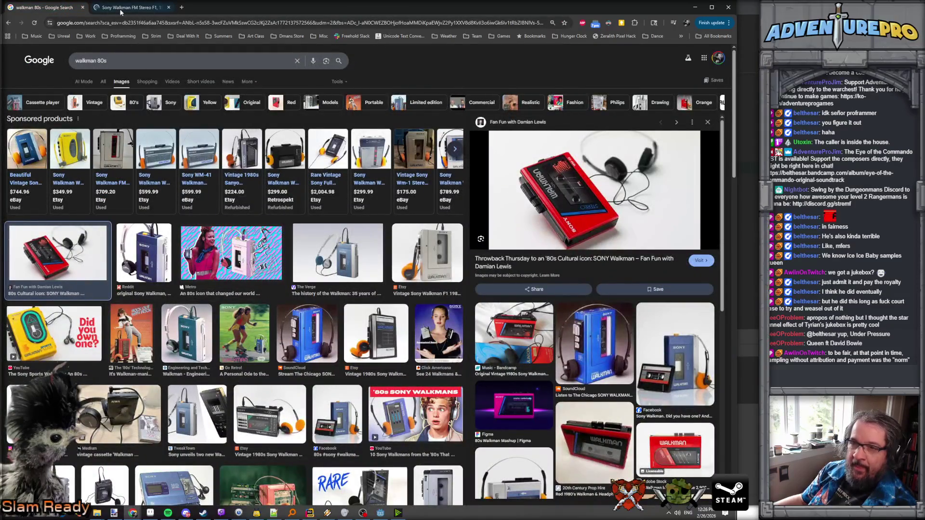
left_click(127, 7)
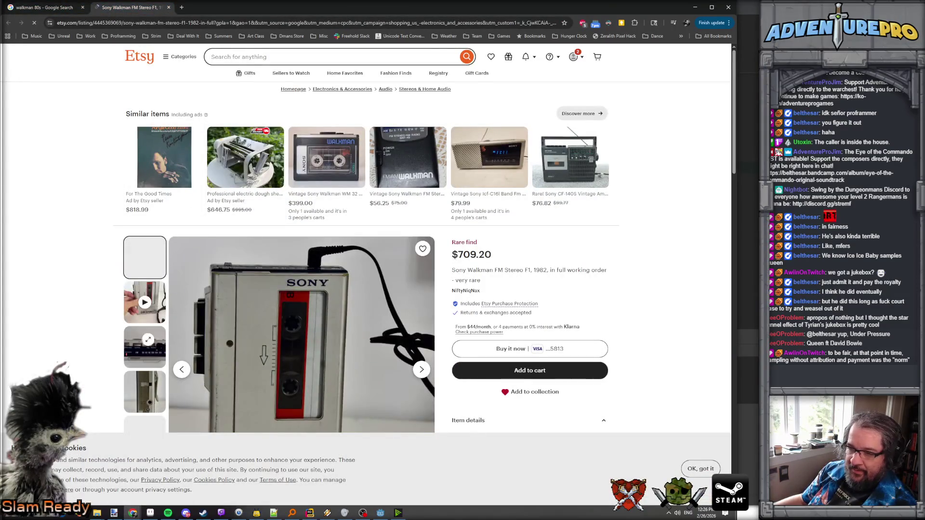
scroll(270, 356, "down", 1)
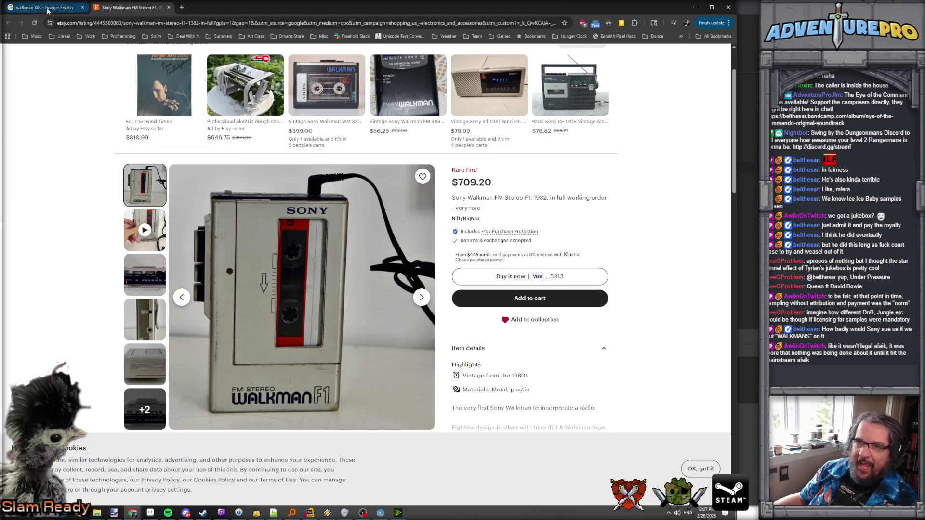
left_click(72, 7)
- Browse the Walkman image results and preview The Verge's Walkman photo
scroll(375, 338, "down", 8)
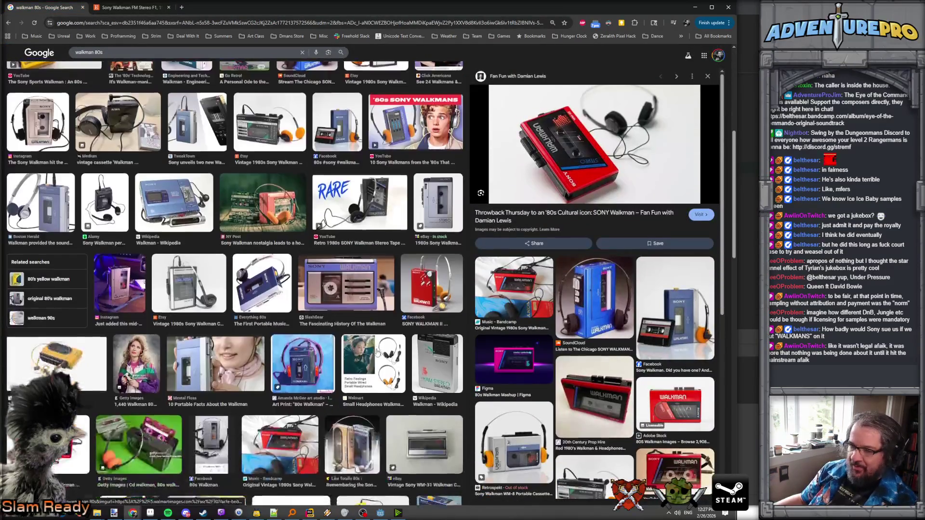
scroll(377, 352, "down", 2)
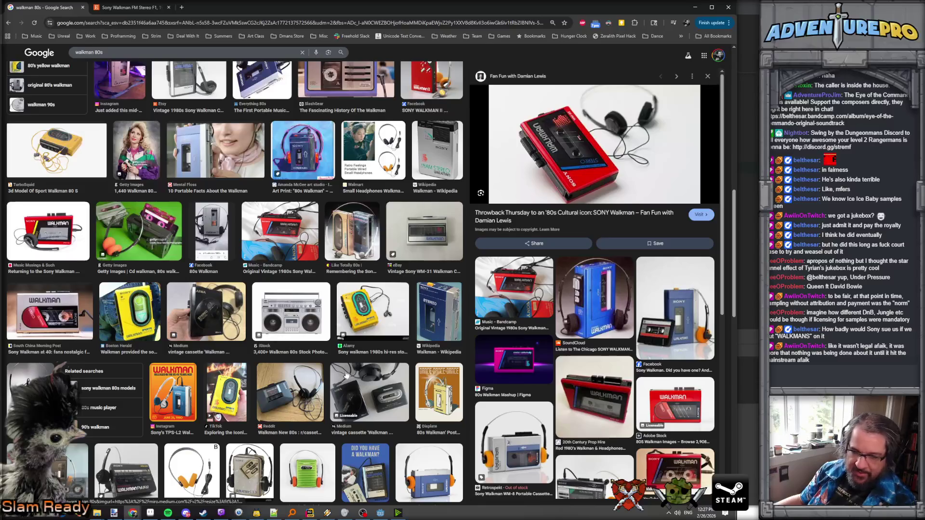
scroll(347, 376, "down", 2)
scroll(202, 291, "up", 10)
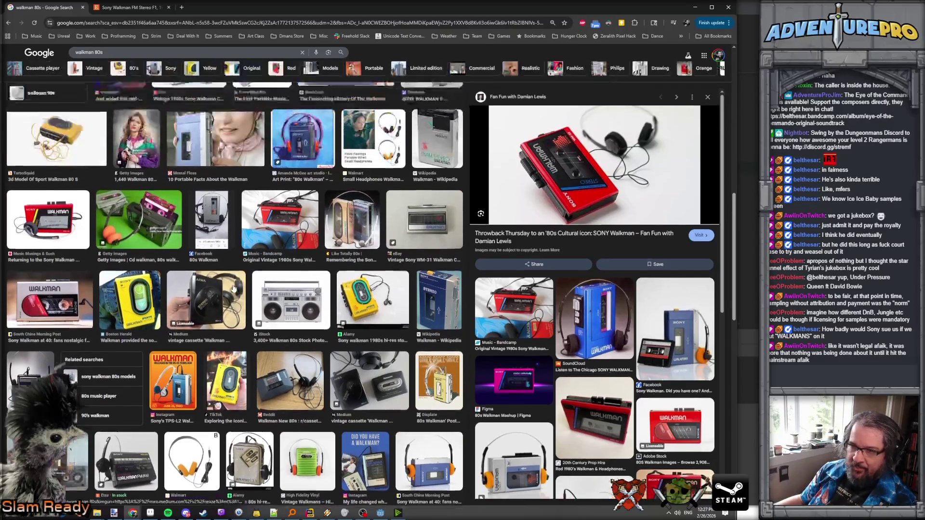
scroll(203, 293, "up", 2)
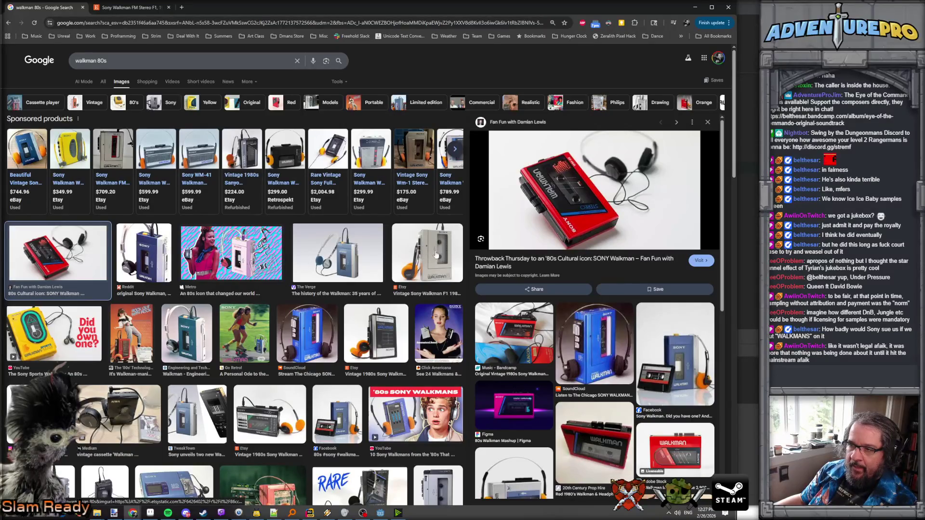
left_click(355, 278)
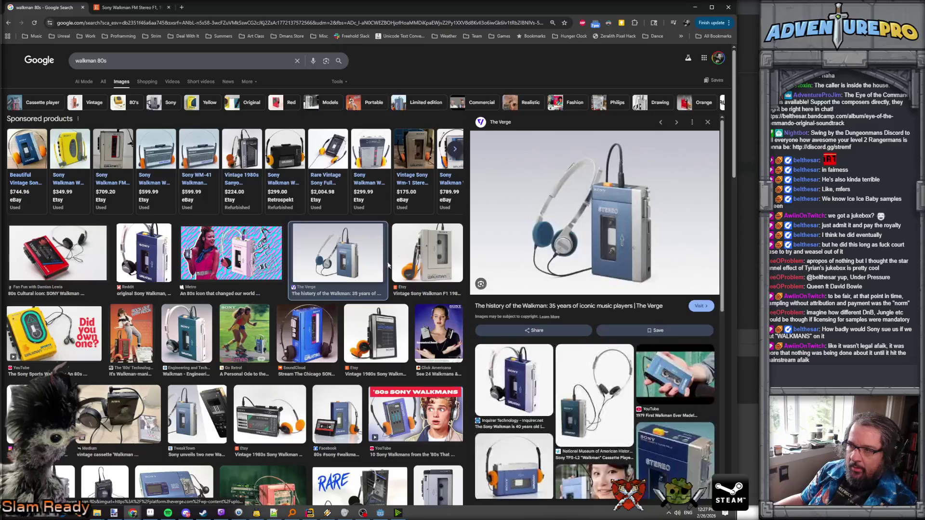
- Preview the silver Sony Walkman F1 Etsy listing, then open the Vintage 1980s Sanyo listing in a new tab
scroll(548, 274, "down", 2)
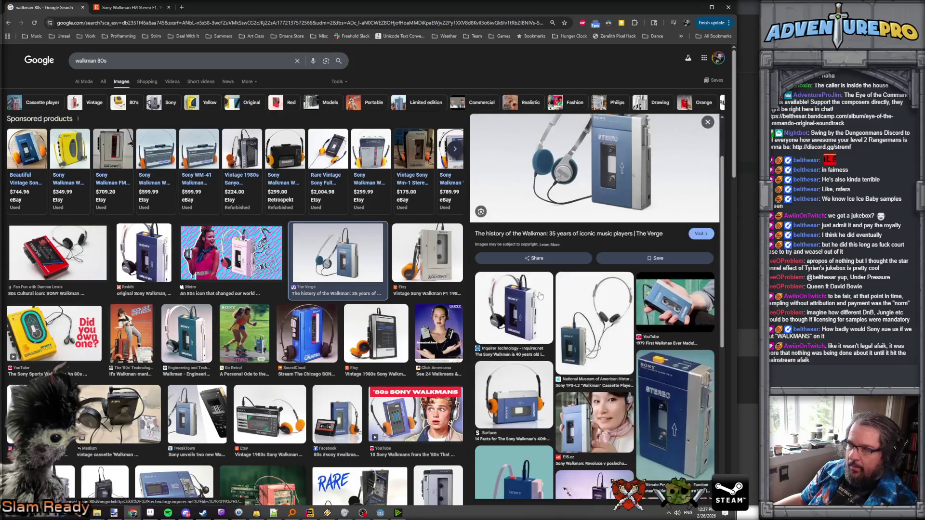
scroll(525, 314, "down", 2)
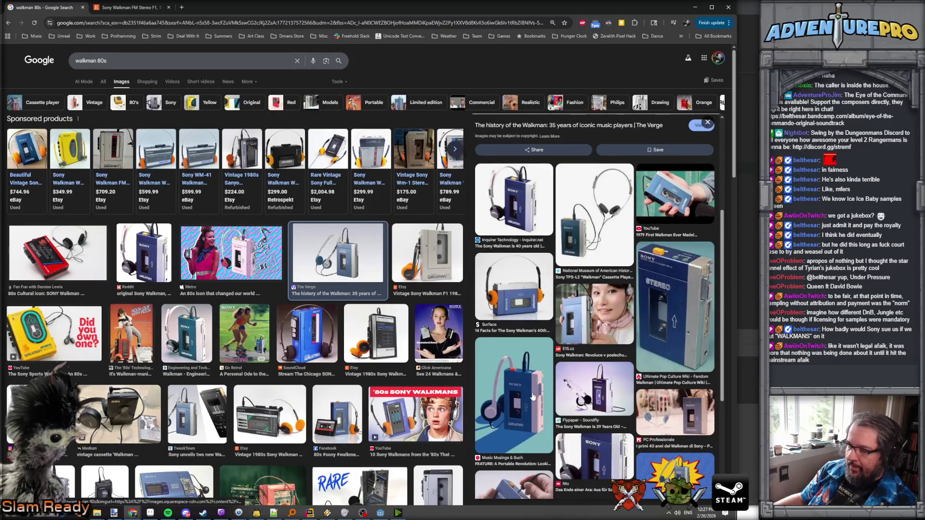
scroll(532, 396, "down", 3)
left_click(429, 254)
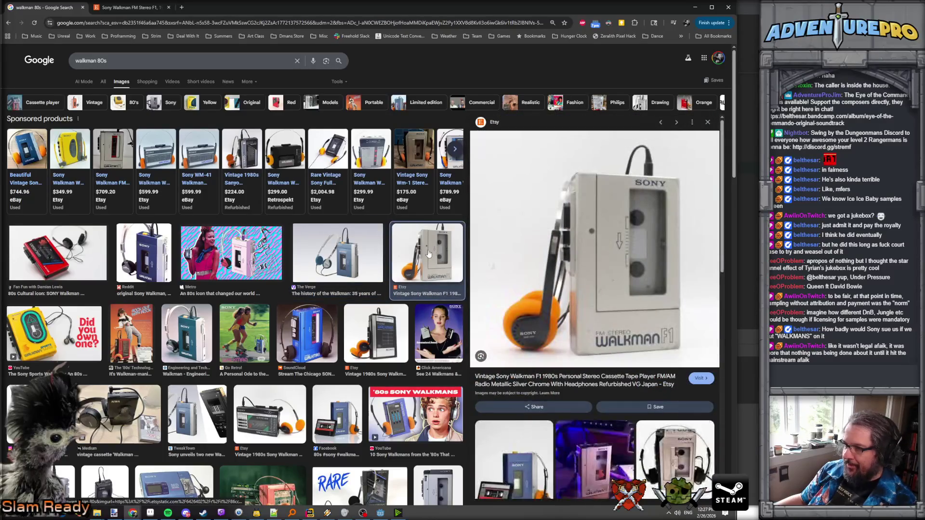
scroll(441, 271, "down", 1)
scroll(441, 271, "up", 1)
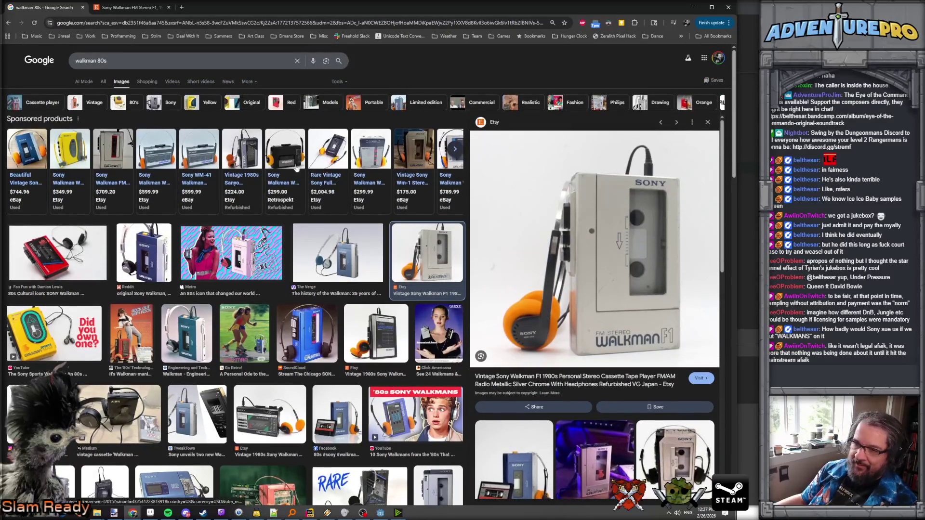
left_click(254, 163)
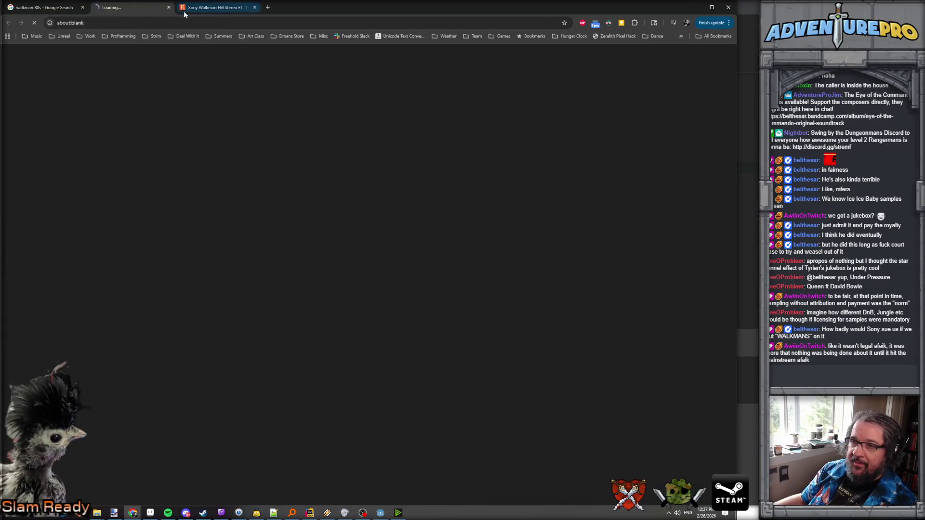
- Close the Sanyo listing tab and preview the eBay Walkman WM-31 image
scroll(266, 276, "down", 2)
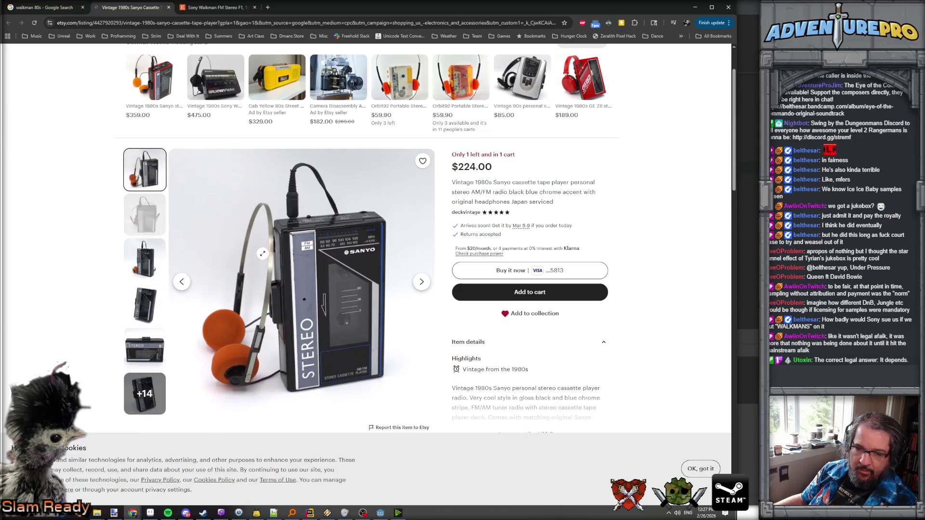
left_click(169, 8)
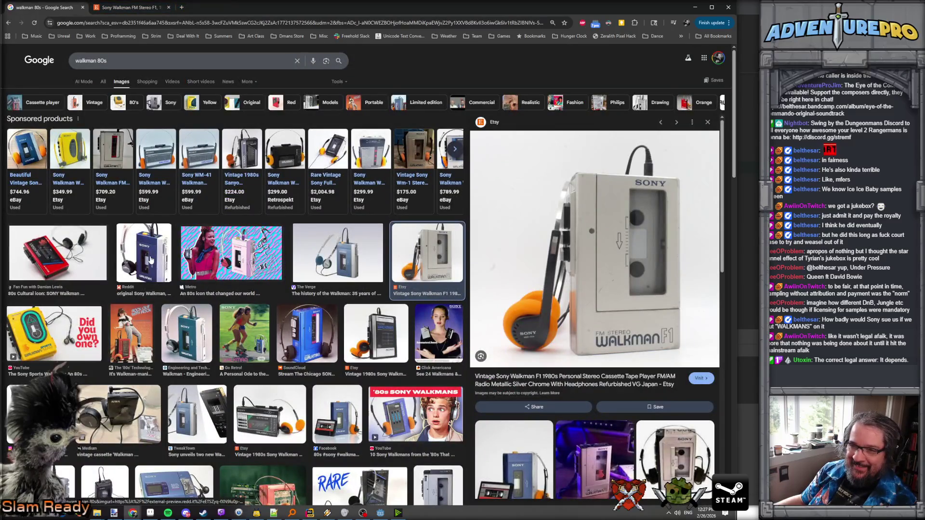
scroll(150, 260, "down", 2)
scroll(302, 261, "up", 2)
scroll(303, 260, "down", 10)
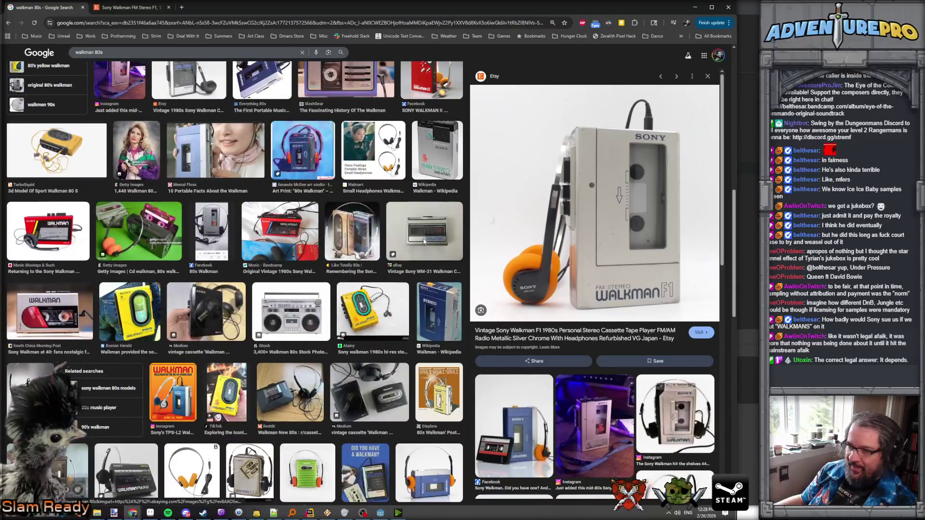
left_click(424, 241)
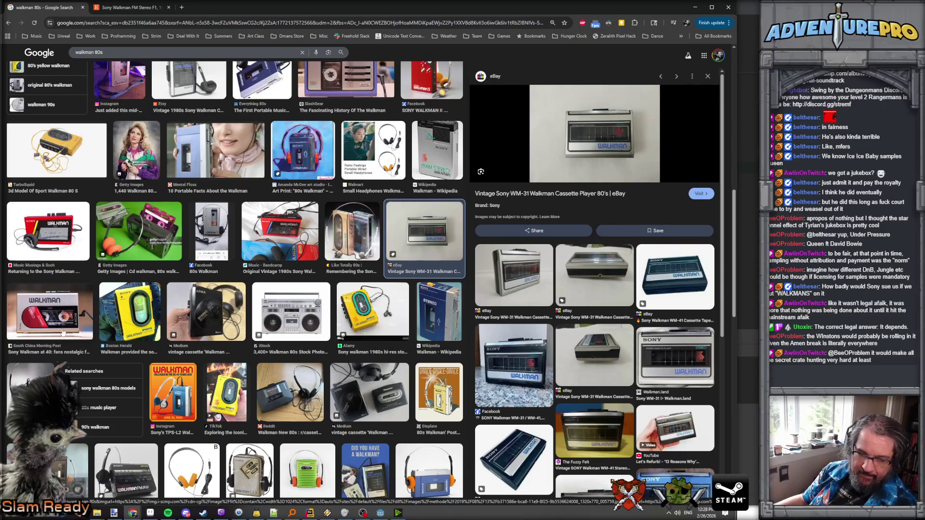
- Preview the South China Morning Post, Sony TCS-350 and Engineering and Technology Walkman images
left_click(66, 307)
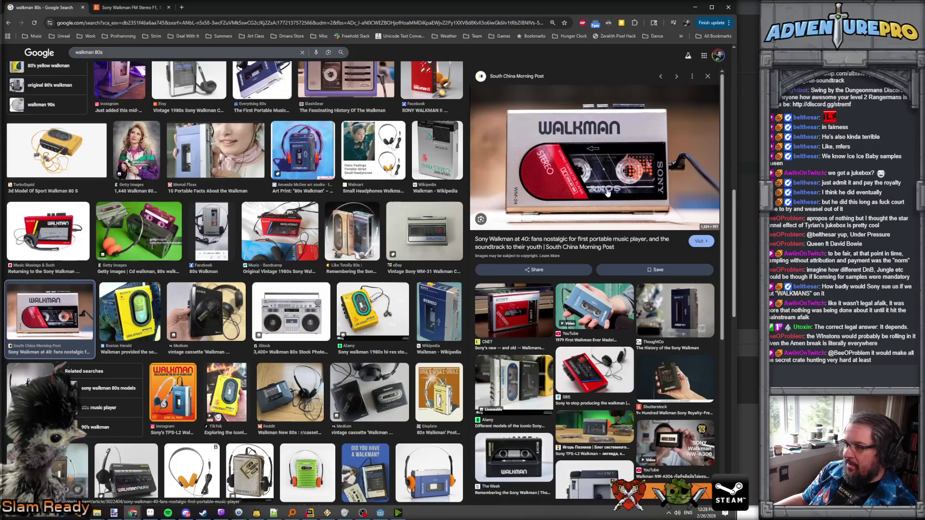
scroll(358, 187, "up", 8)
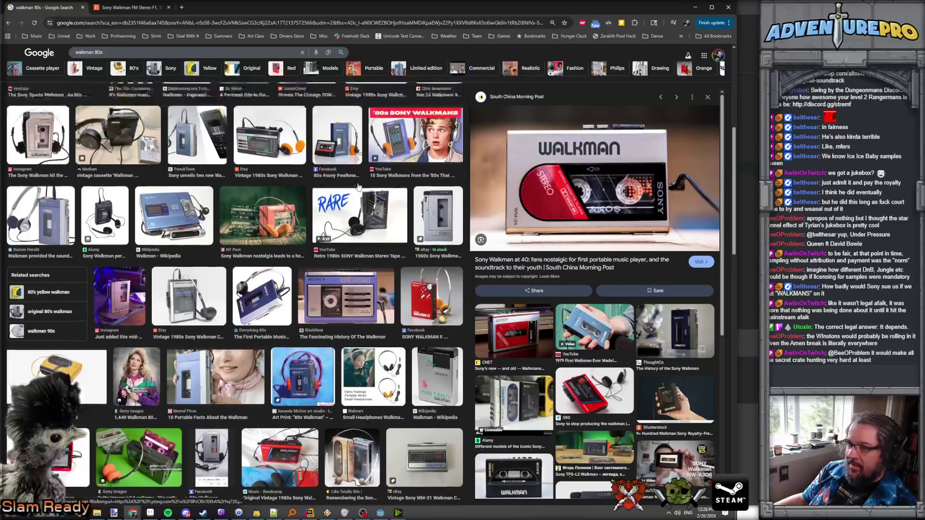
scroll(358, 187, "down", 3)
scroll(572, 313, "down", 4)
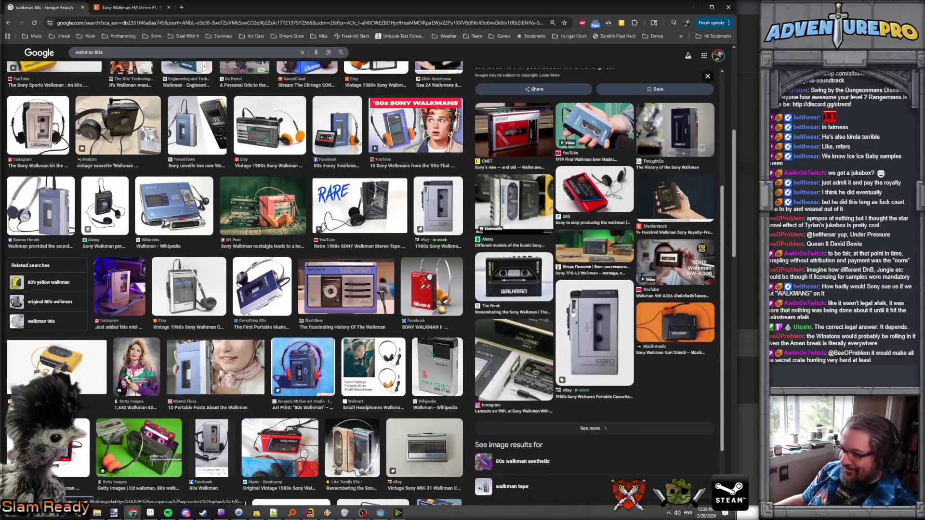
left_click(593, 331)
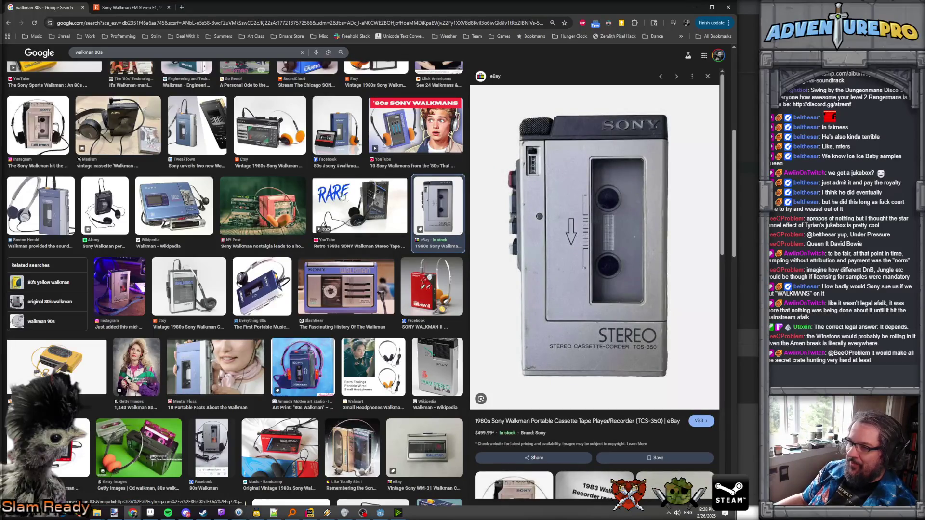
scroll(320, 174, "up", 3)
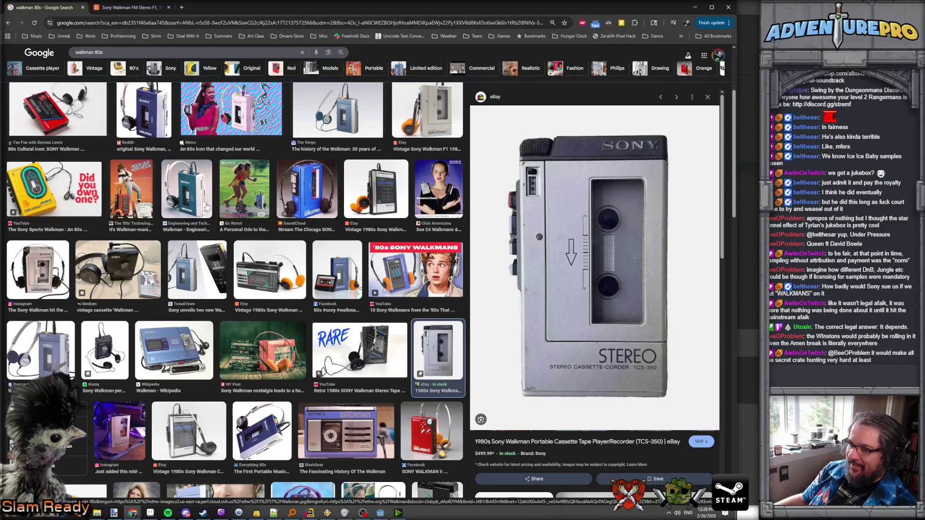
left_click(207, 204)
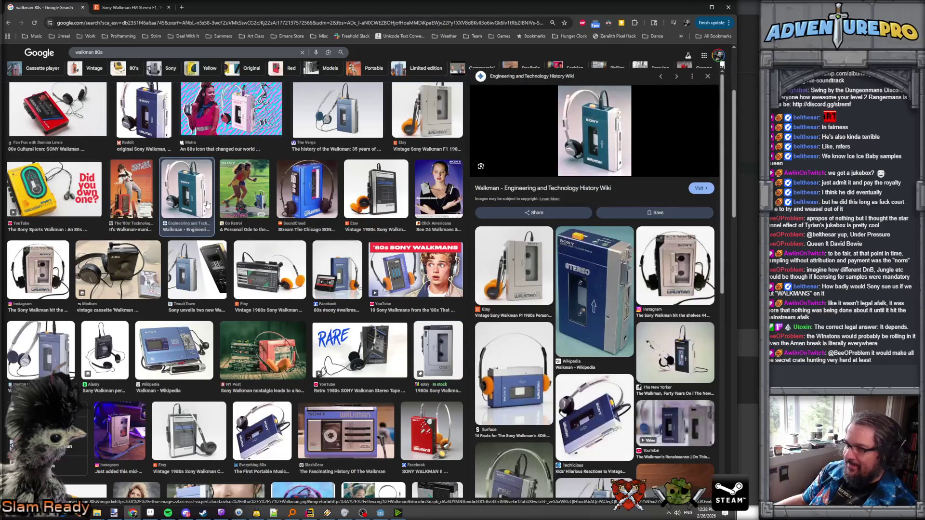
- Preview the Instagram silver Walkman, then return to the South China Morning Post photo's options
scroll(575, 276, "down", 5)
scroll(574, 276, "down", 5)
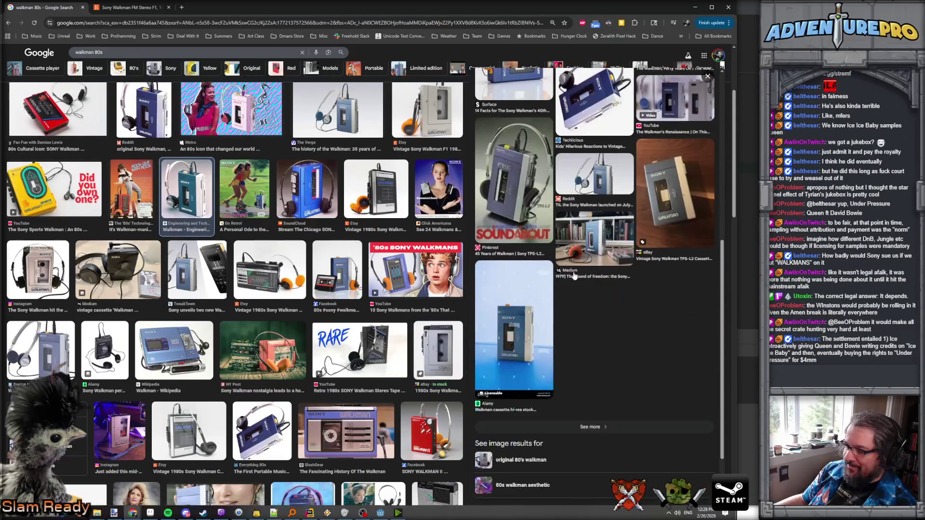
scroll(643, 347, "up", 5)
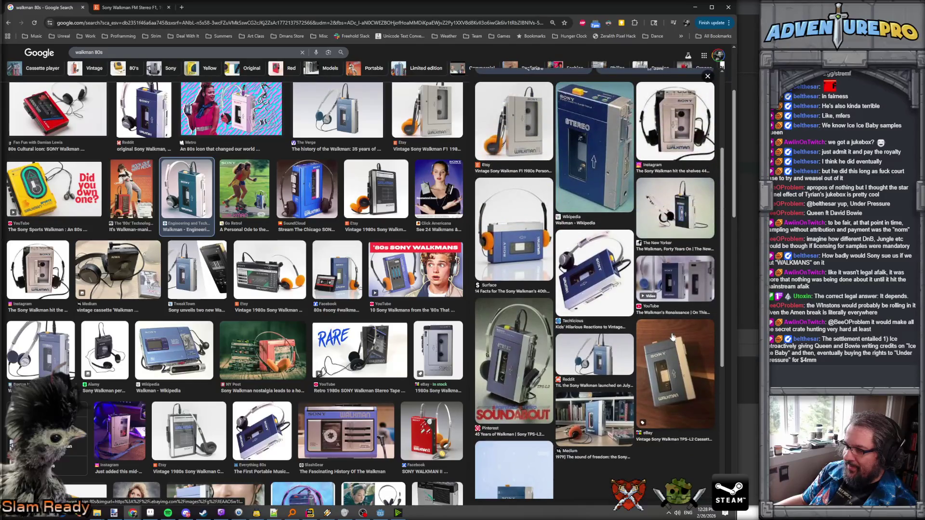
scroll(76, 256, "up", 3)
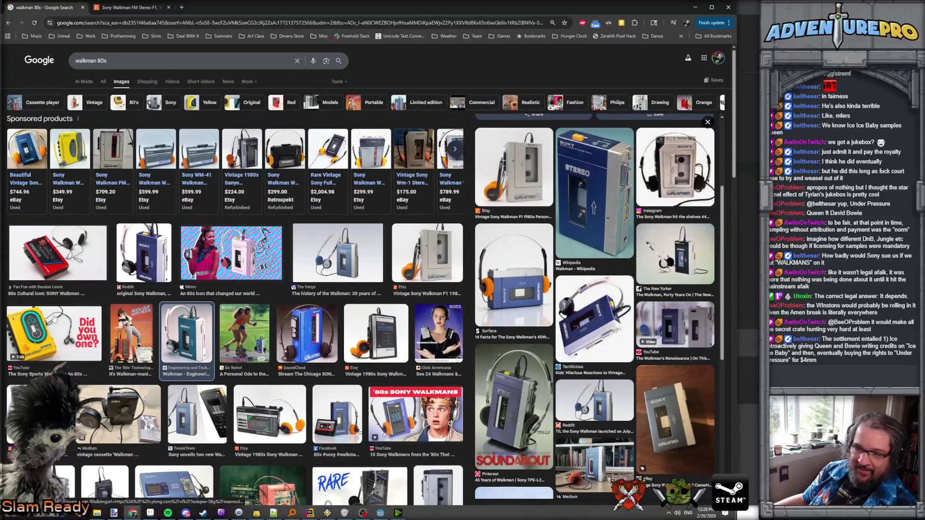
scroll(56, 306, "down", 2)
left_click(41, 309)
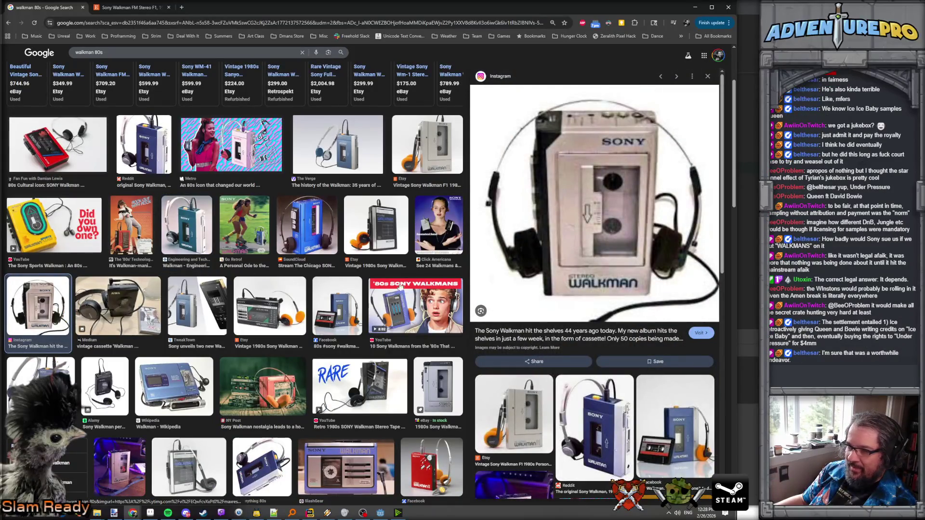
scroll(274, 320, "down", 5)
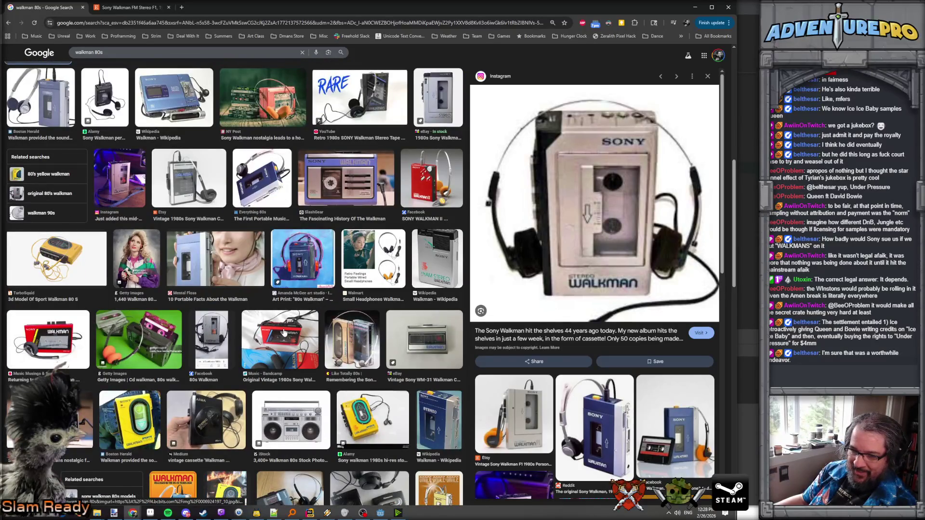
left_click(89, 411)
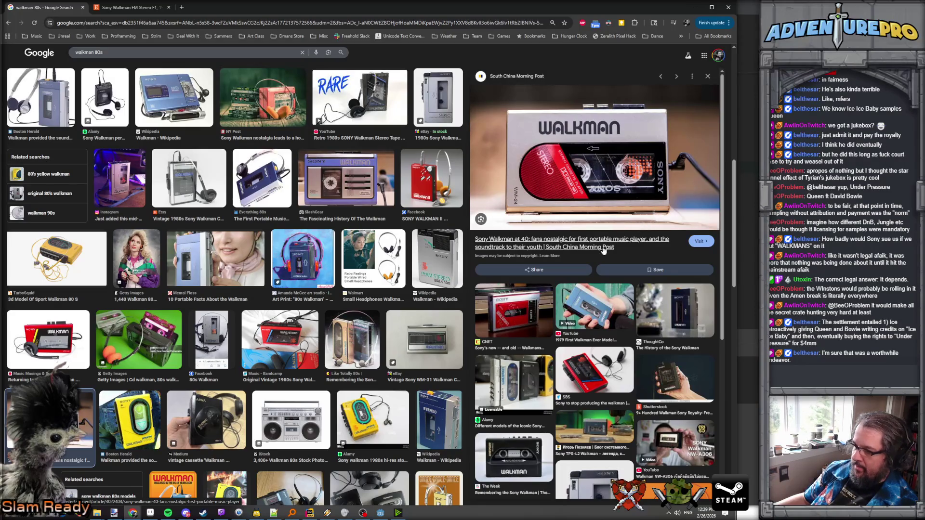
scroll(602, 248, "down", 5)
scroll(602, 248, "up", 5)
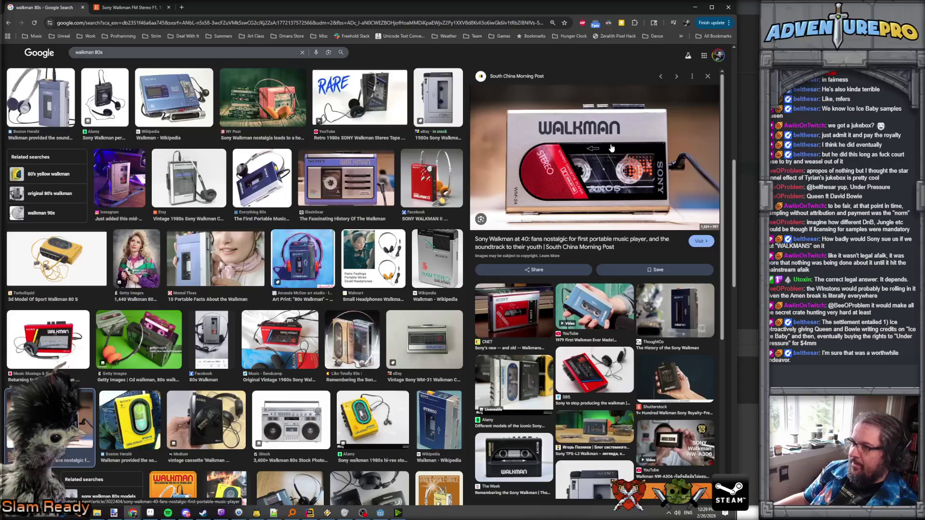
right_click(599, 144)
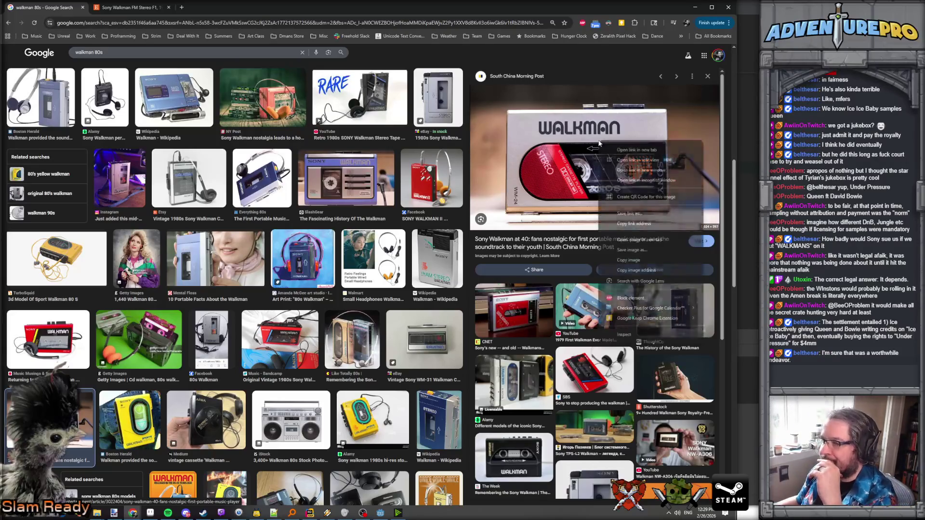
- Copy the red Walkman photo and paste it into a new 1024x597 Aseprite sprite
left_click(634, 260)
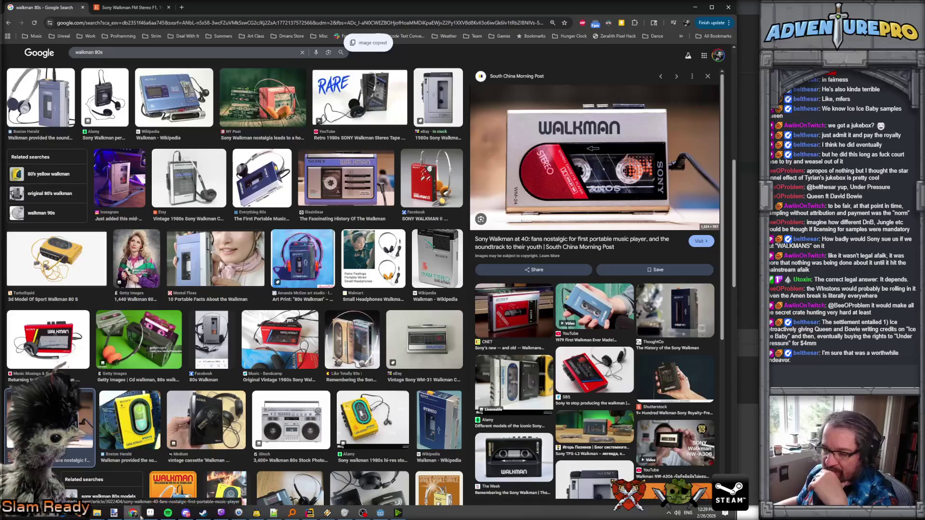
left_click(150, 513)
left_click(8, 15)
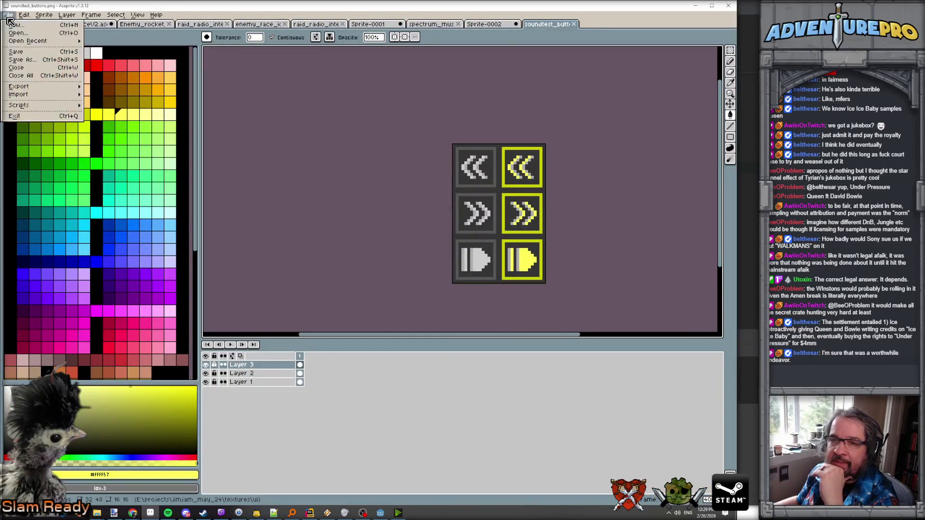
left_click(19, 27)
left_click(355, 323)
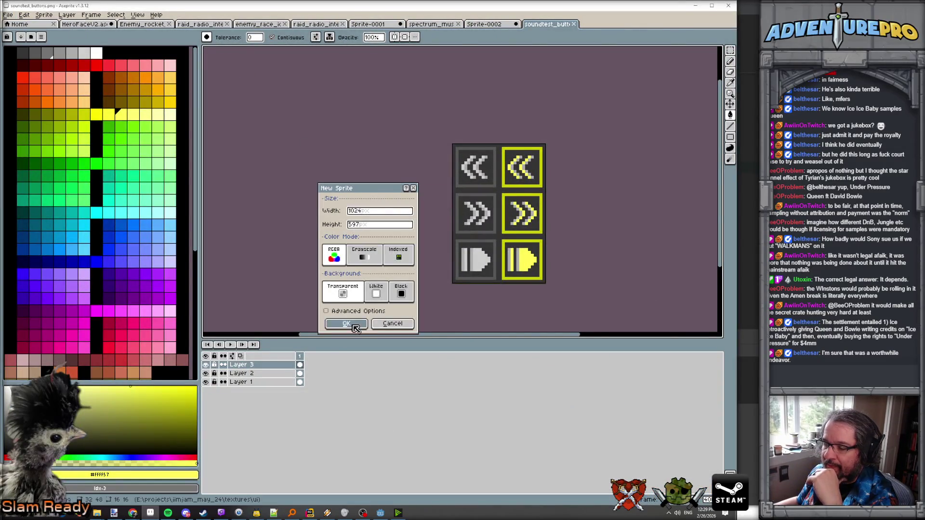
key("ctrl+v")
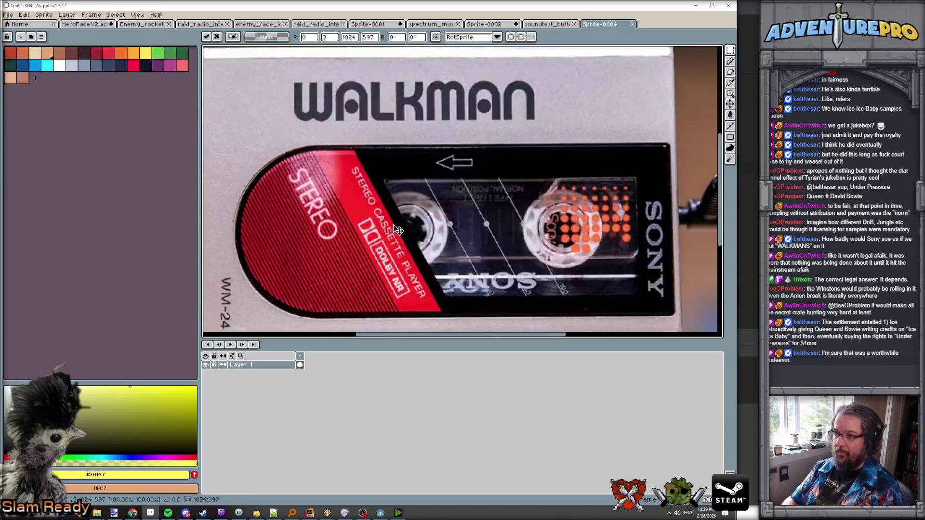
scroll(398, 230, "down", 1)
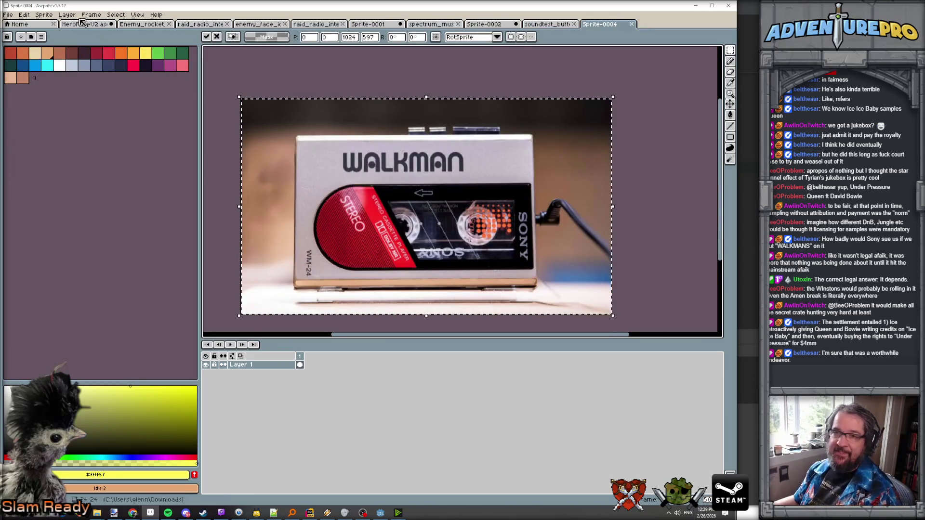
- Rotate the Walkman image 90° counter-clockwise, then delete it from the canvas
left_click(44, 15)
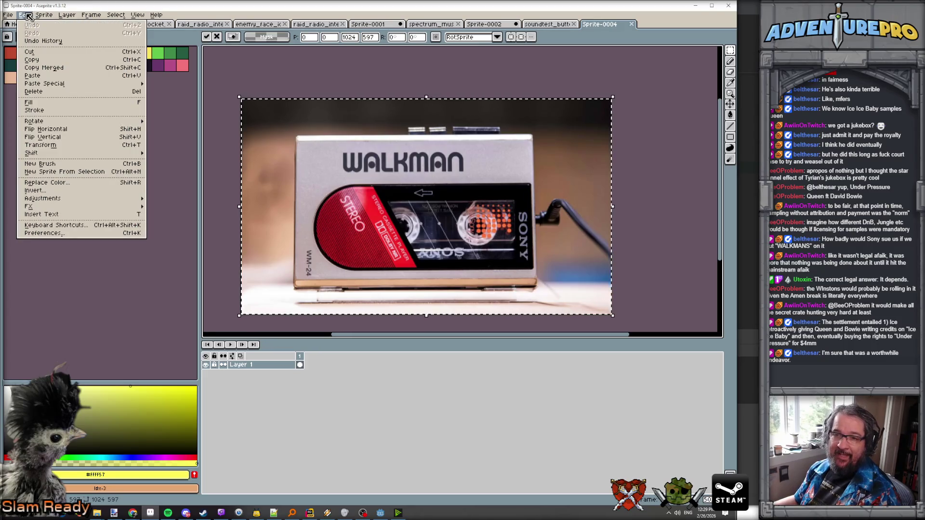
mouse_move(67, 18)
mouse_move(24, 15)
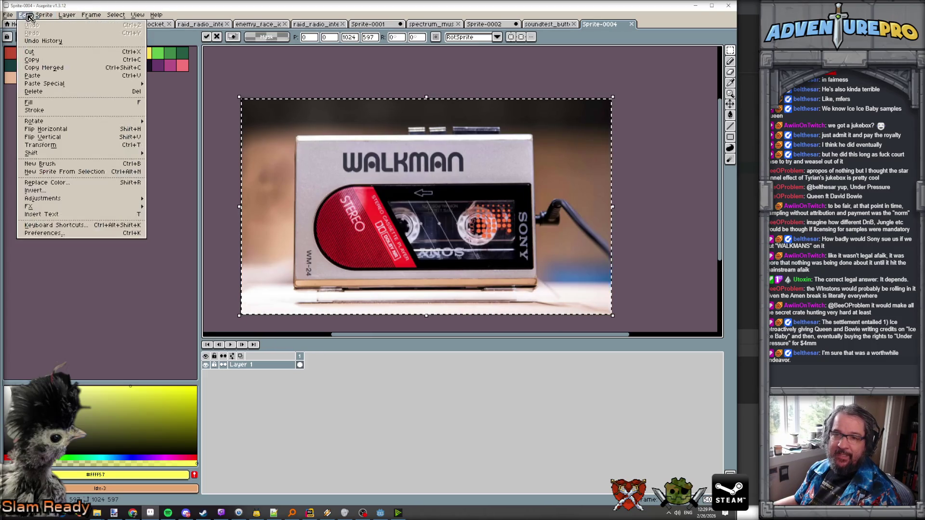
mouse_move(67, 125)
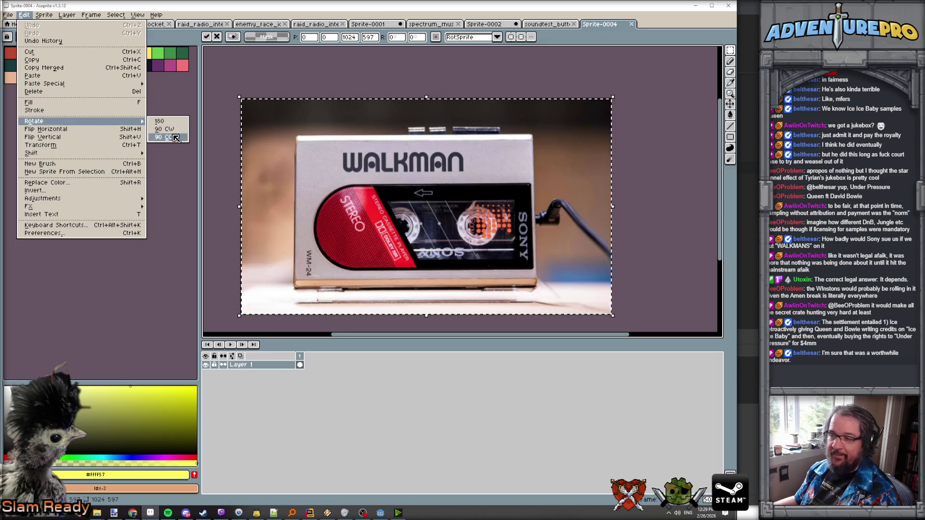
left_click(169, 136)
key("Delete")
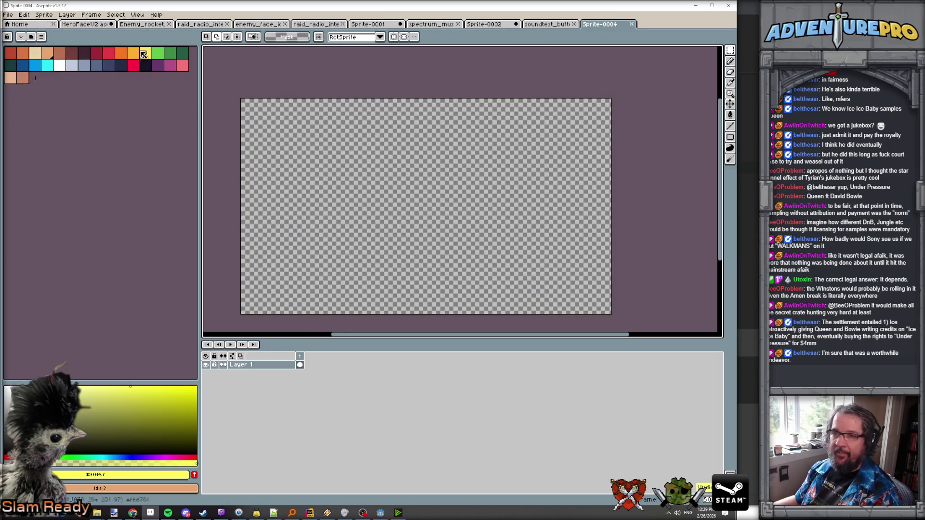
- Change the canvas height to 768 and paste the Walkman photo again
left_click(43, 16)
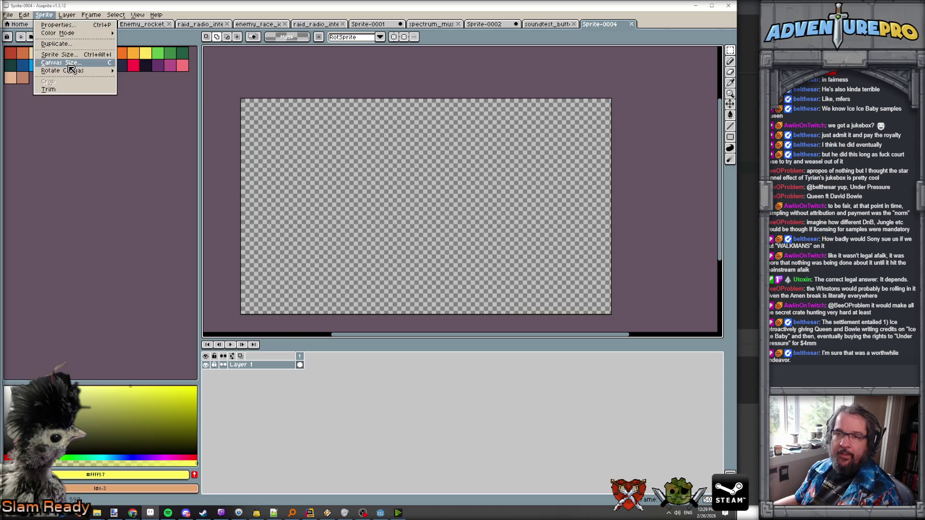
left_click(78, 68)
double_click(533, 150)
type("768")
key("Return")
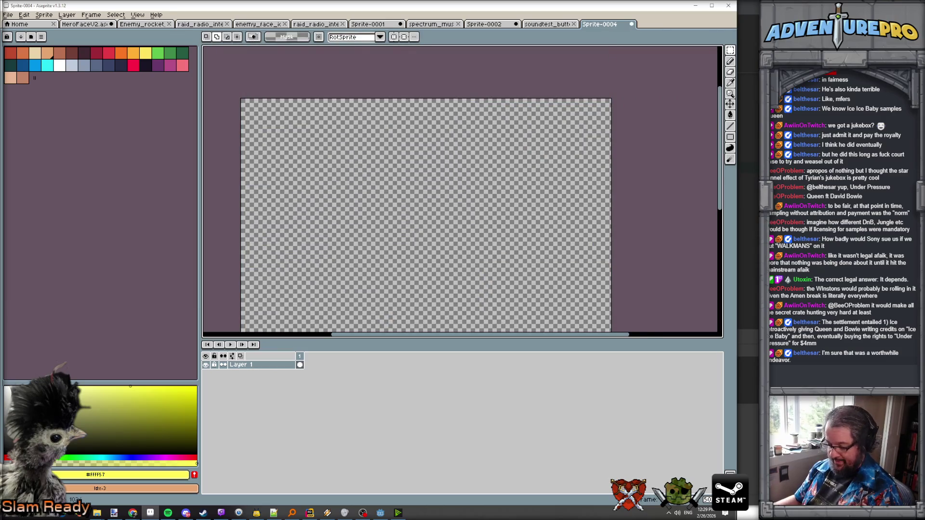
scroll(456, 152, "down", 1)
key("ctrl+v")
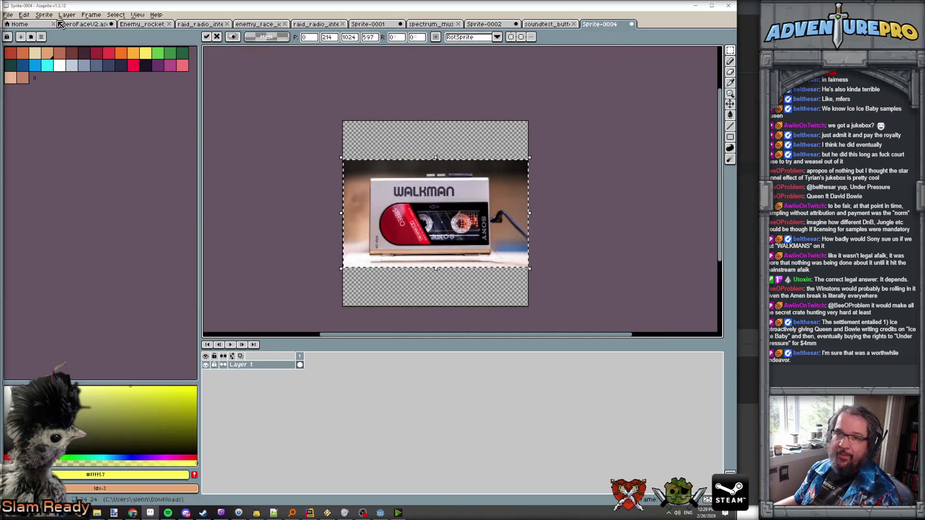
- Rotate the pasted Walkman 90°, then 180°, and commit the rotation
left_click(44, 15)
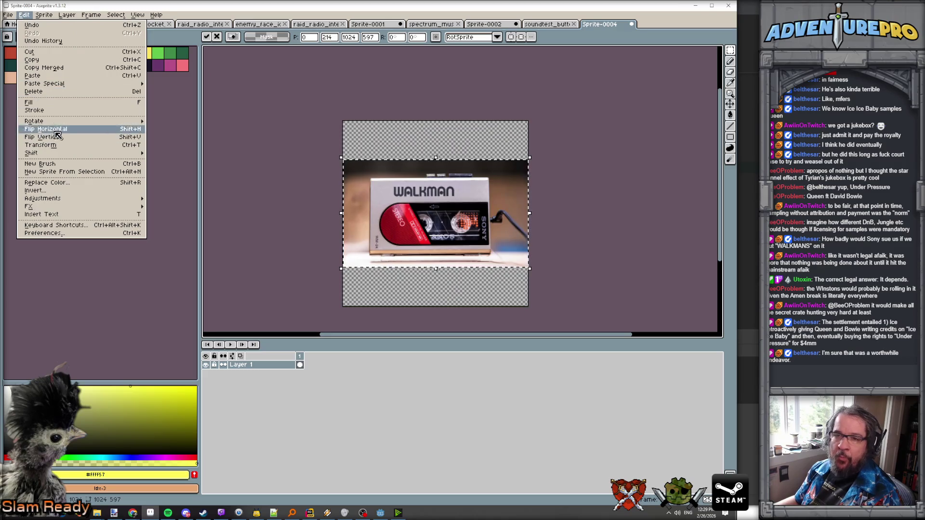
mouse_move(92, 121)
left_click(176, 129)
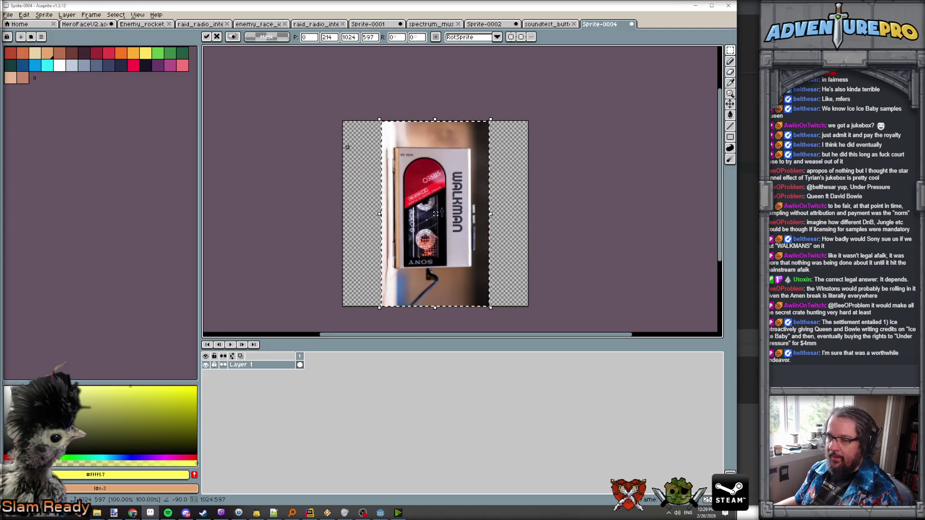
left_click(39, 15)
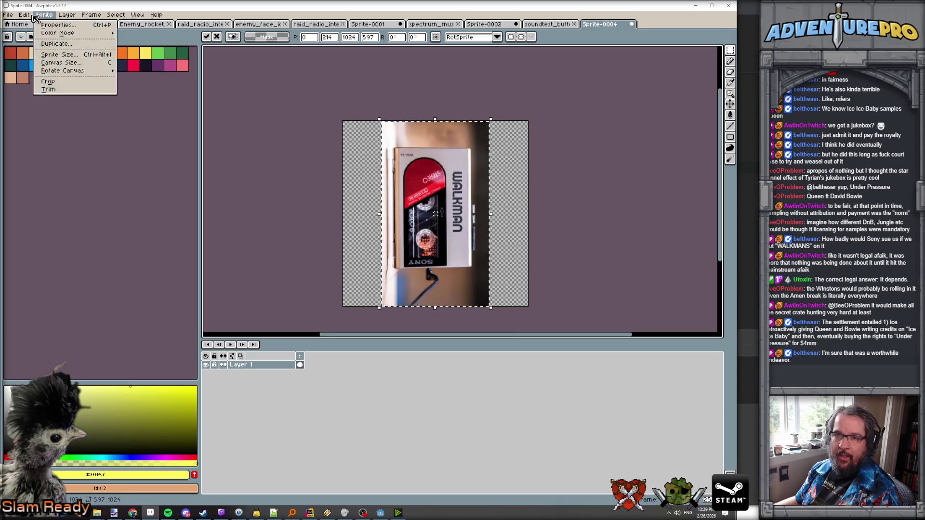
mouse_move(24, 15)
mouse_move(72, 121)
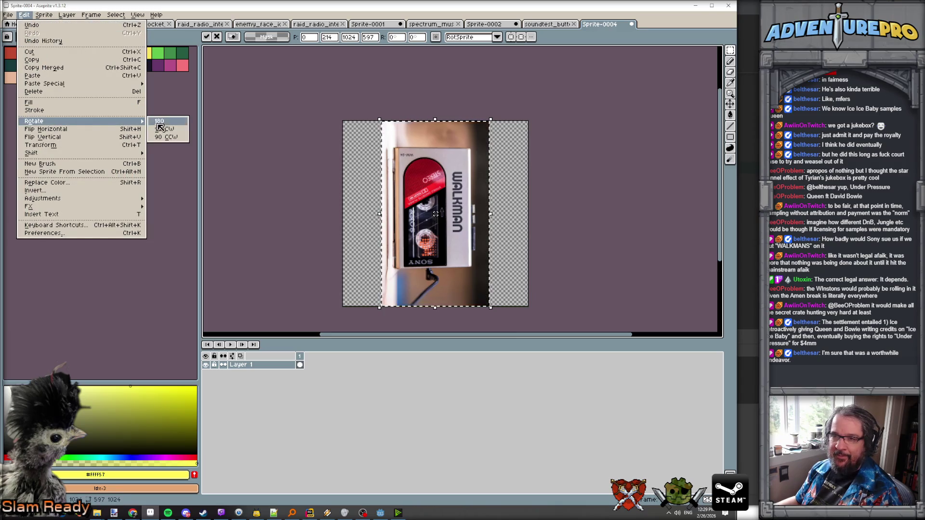
left_click(159, 122)
scroll(489, 196, "up", 2)
scroll(490, 196, "down", 2)
left_click(495, 184)
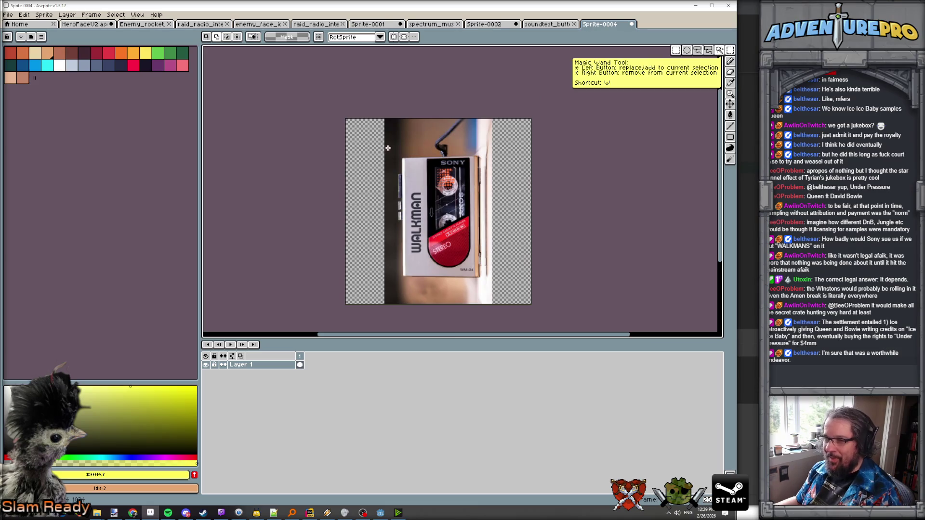
- Select a rectangle around the Walkman player and crop the sprite to it
mouse_move(388, 148)
left_mouse_down()
mouse_move(501, 287)
mouse_move(492, 286)
left_mouse_up()
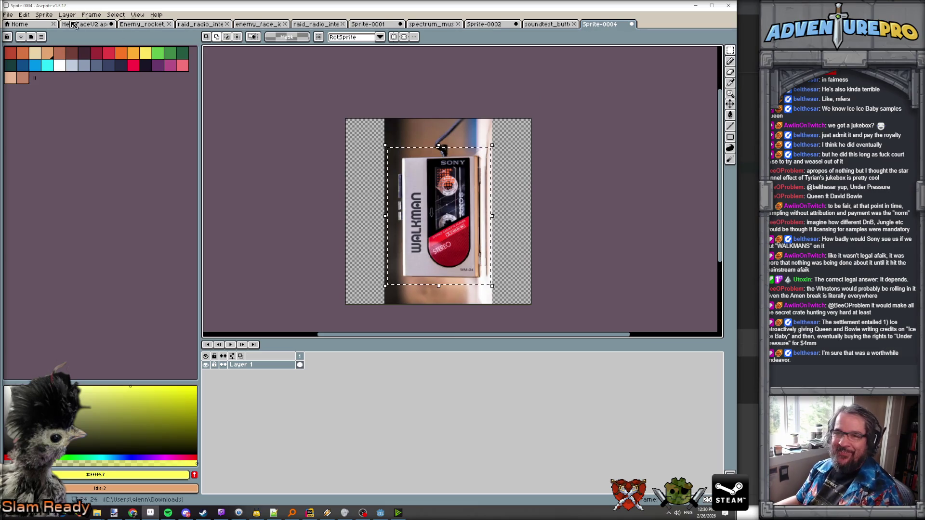
left_click(24, 15)
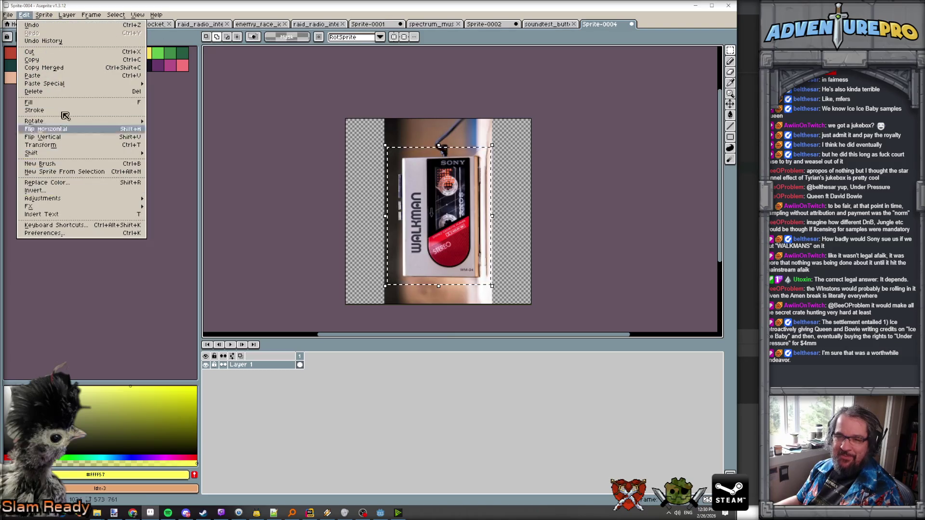
mouse_move(44, 15)
left_click(62, 86)
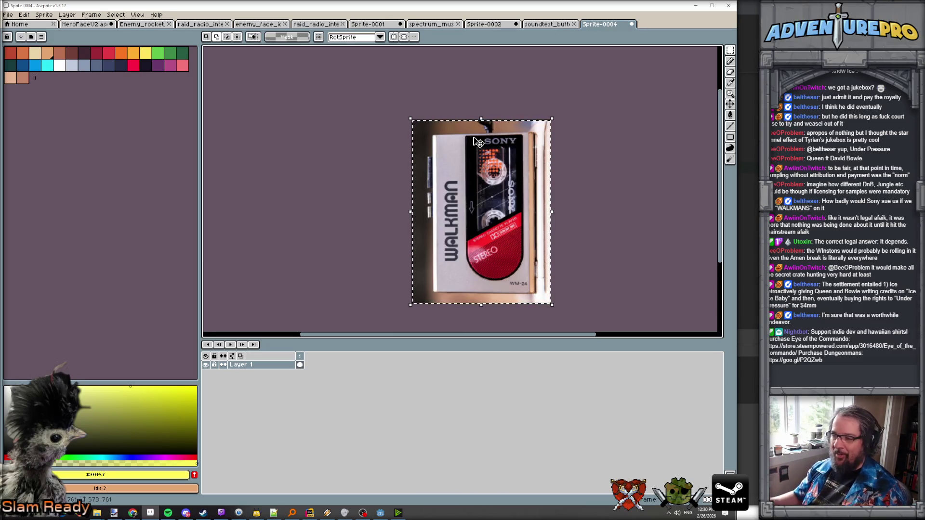
- Dock the Walkman sprite beside the button sheet, shrink the timeline, zoom and widen the reference pane
left_click_drag(482, 150, 486, 156)
mouse_move(610, 21)
left_mouse_down()
mouse_move(708, 108)
mouse_move(718, 192)
mouse_move(703, 192)
mouse_move(715, 192)
left_mouse_up()
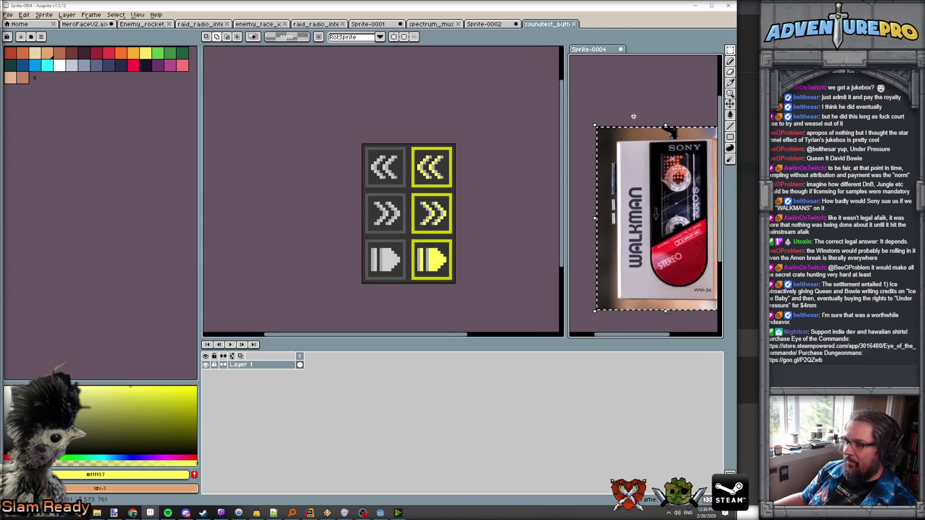
left_click_drag(502, 344, 502, 432)
scroll(380, 202, "up", 1)
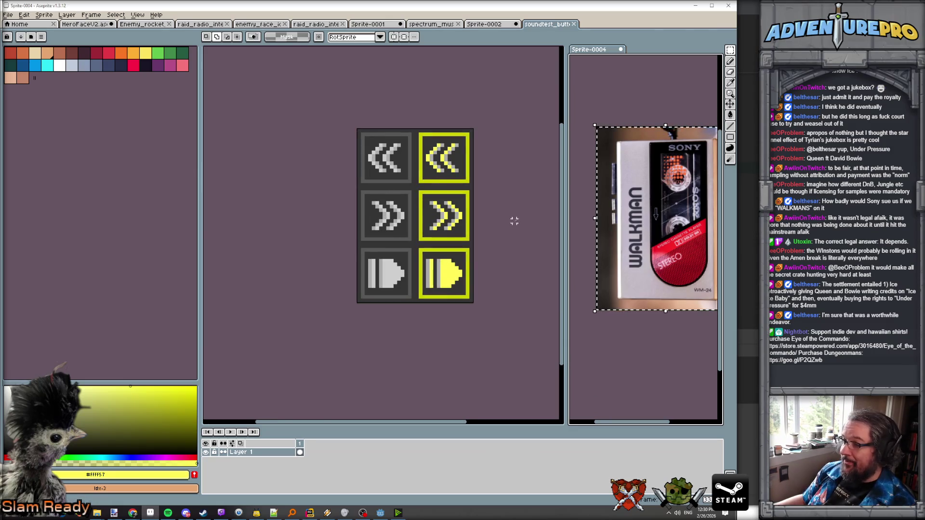
scroll(611, 241, "up", 1)
left_click_drag(566, 235, 490, 236)
left_click_drag(660, 246, 575, 246)
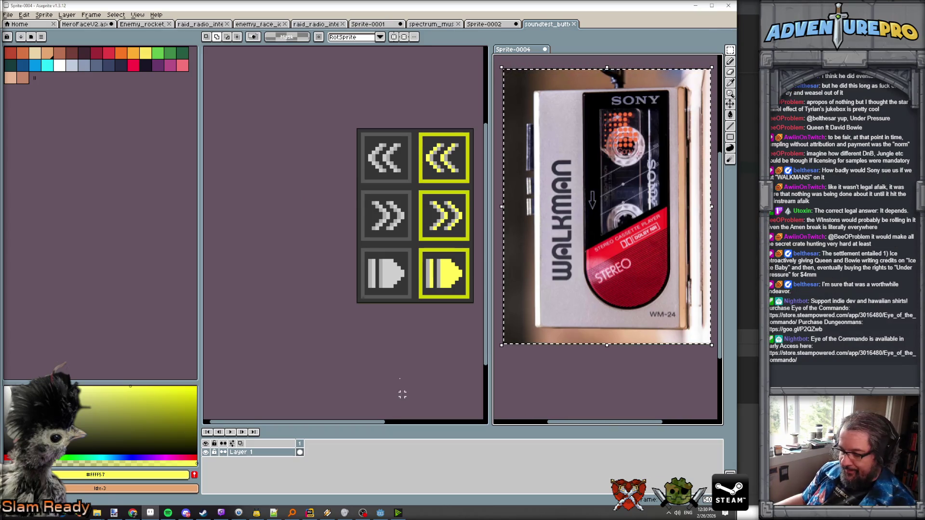
- Bring the Godot music-select scene forward and pan to show the whole menu
mouse_move(384, 516)
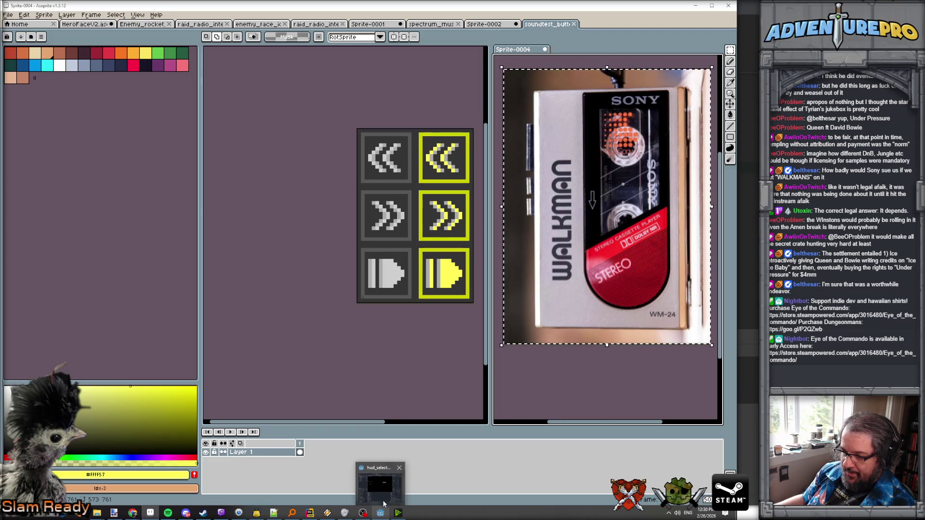
left_click(382, 494)
left_click_drag(383, 270, 362, 176)
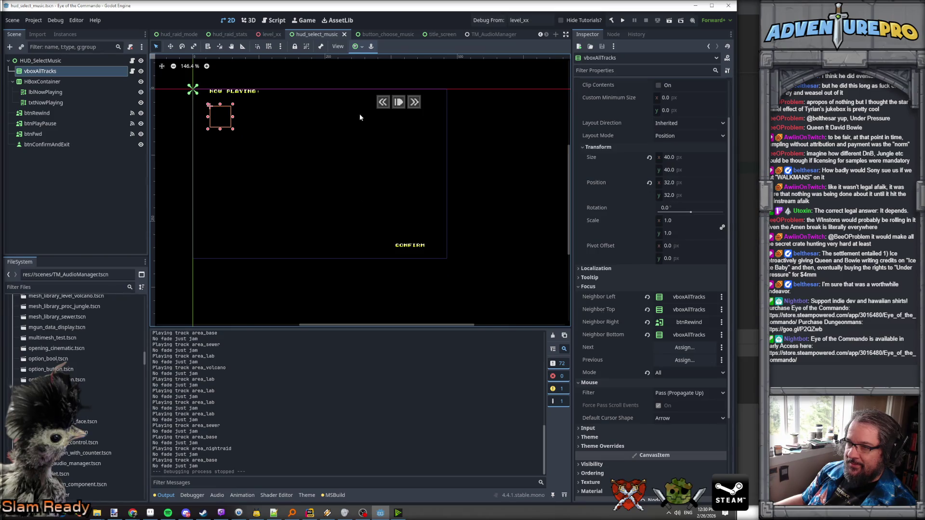
- Add a TextureRect child node under the HUD_SelectMusic root
right_click(42, 61)
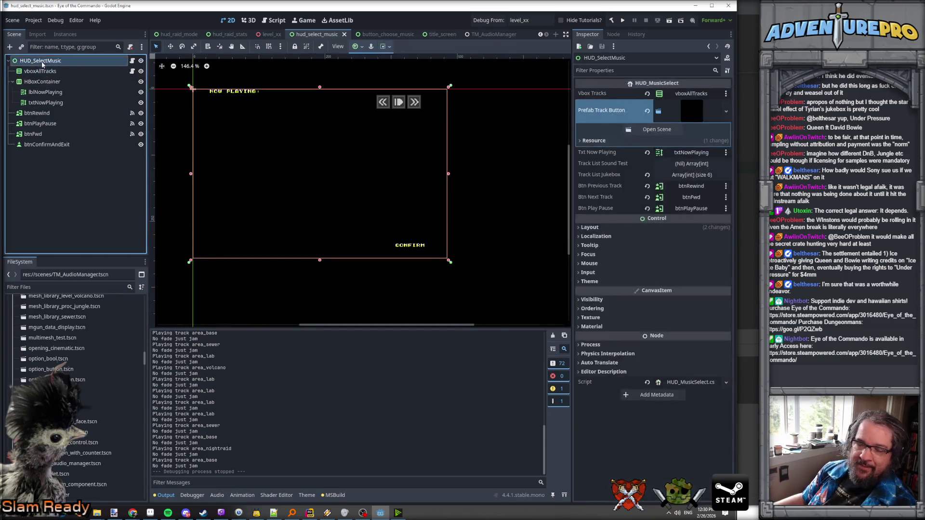
left_click(74, 81)
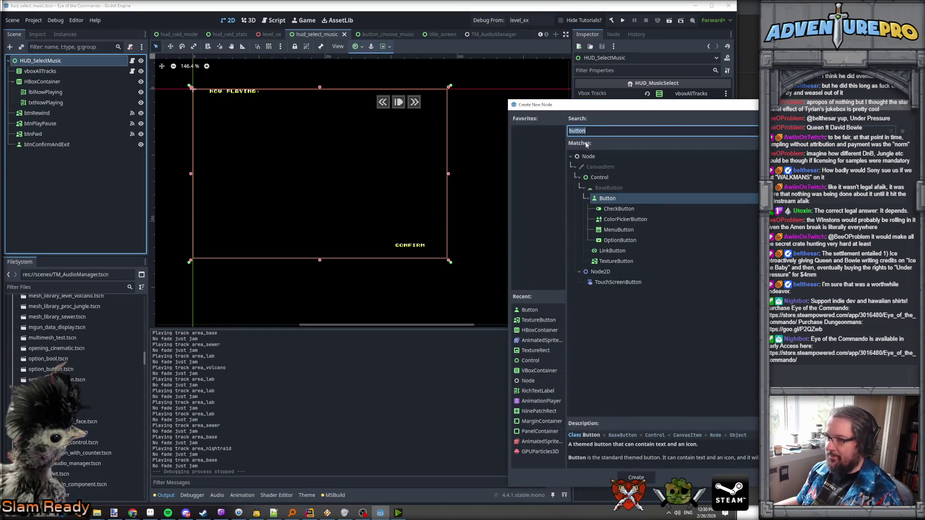
type("textu")
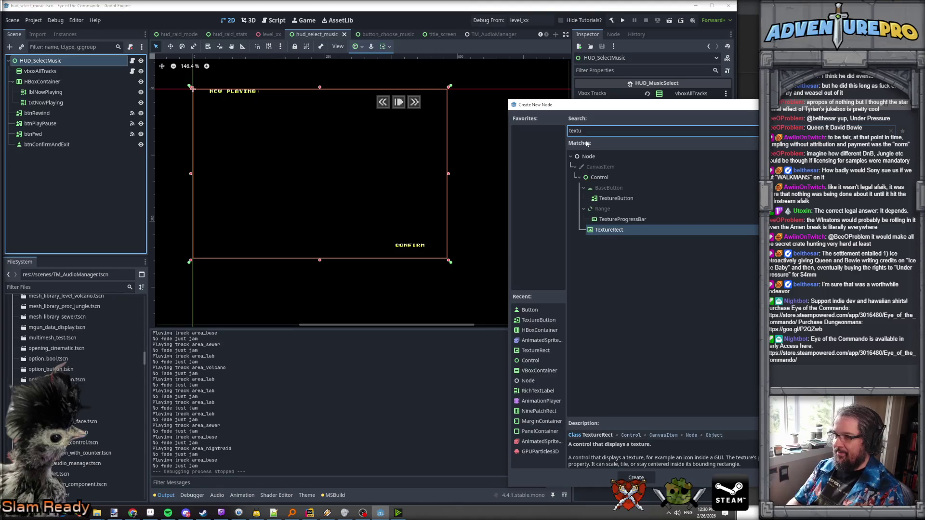
key("Return")
- Rename the TextureRect to imgWalkmans and move it beside the track buttons
left_click(30, 156)
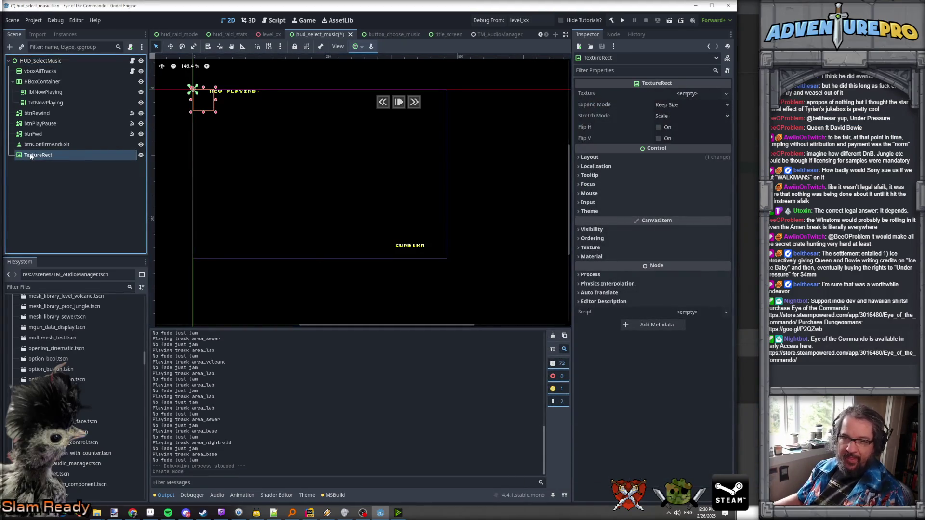
left_click(31, 155)
type("imgWalkmans")
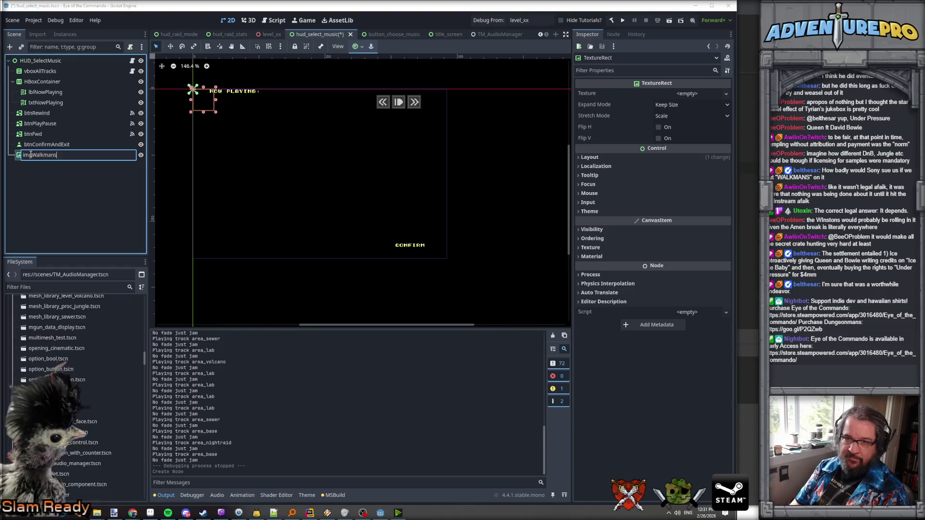
key("Return")
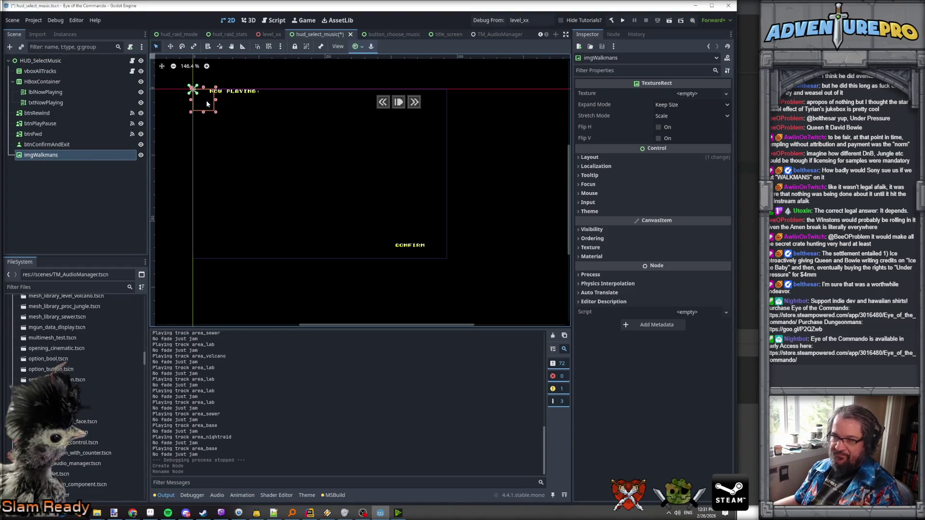
mouse_move(207, 104)
left_mouse_down()
mouse_move(385, 113)
mouse_move(378, 110)
mouse_move(437, 212)
left_mouse_up()
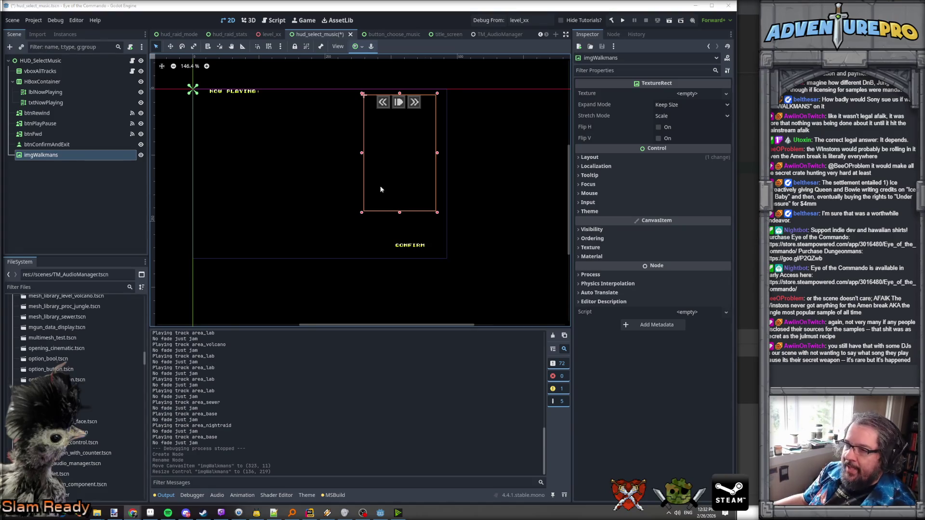
- Expand the Layout properties of imgWalkmans in the Inspector
scroll(389, 162, "up", 1)
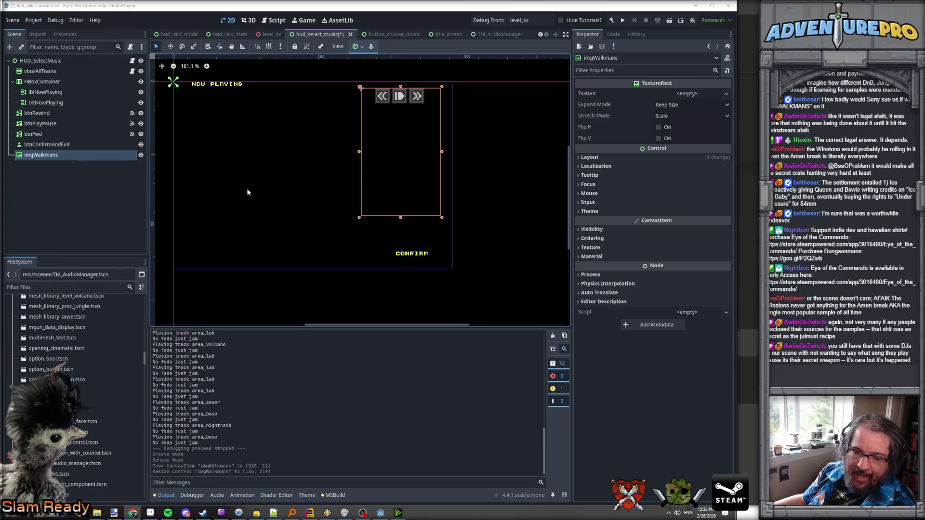
scroll(295, 216, "up", 2)
scroll(391, 208, "down", 2)
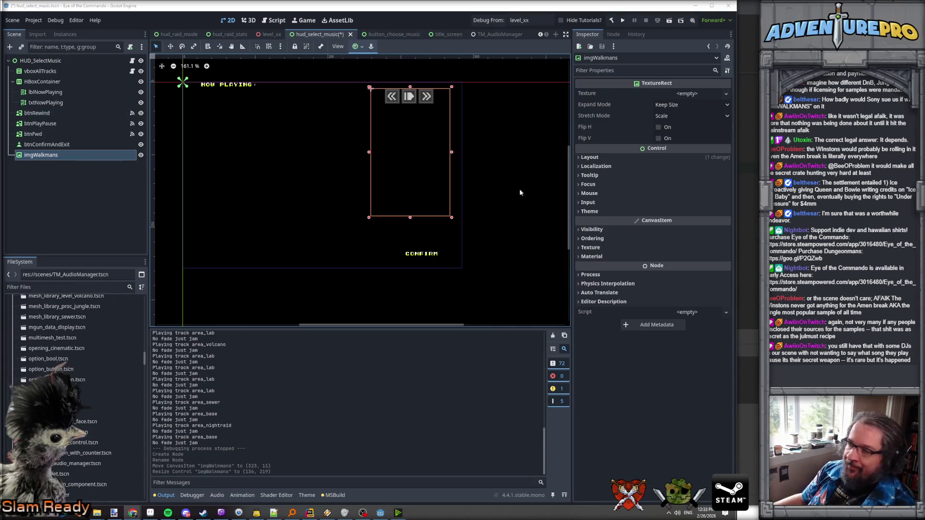
left_click(603, 156)
- Browse imgWalkmans's Visibility and Texture sections, then reveal its Transform size values
left_click(601, 158)
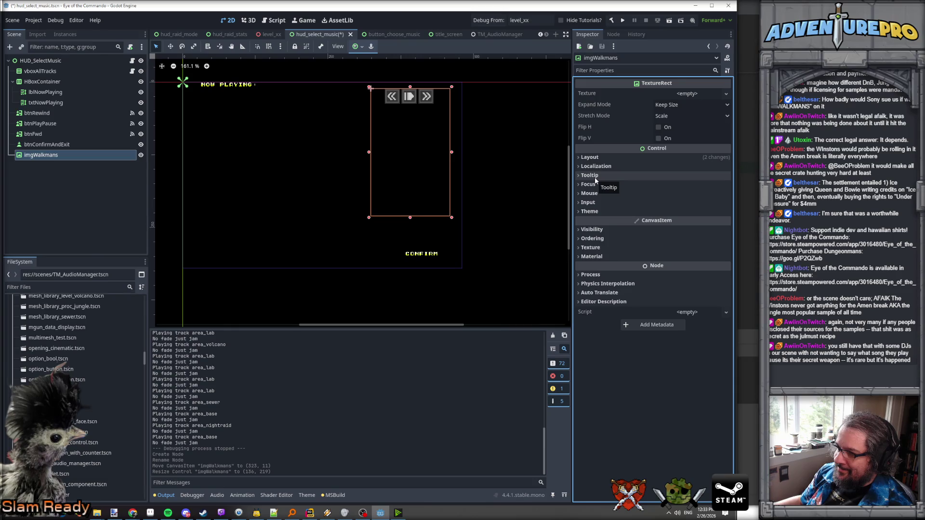
left_click(600, 231)
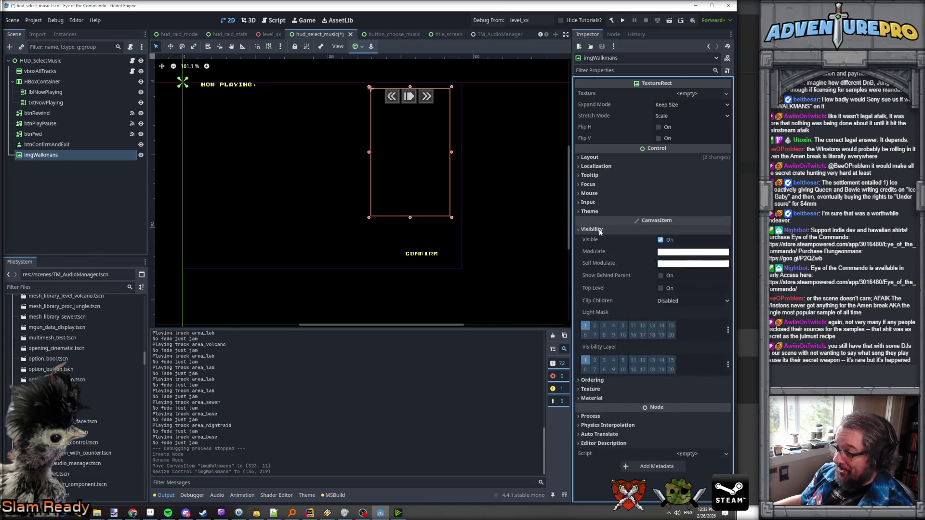
left_click(600, 231)
left_click(596, 248)
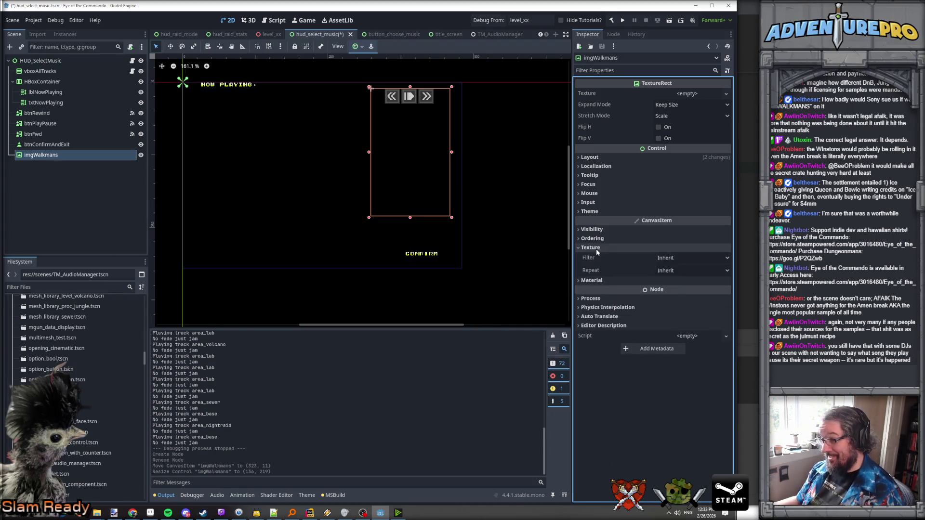
left_click(594, 158)
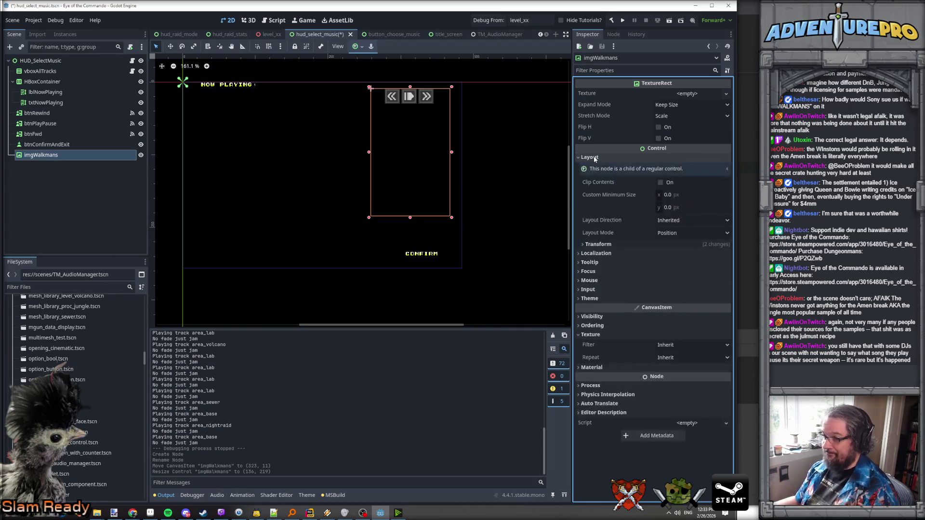
left_click(597, 245)
- Set the imgWalkmans size to 140 by 216, then switch to Aseprite
left_click(705, 256)
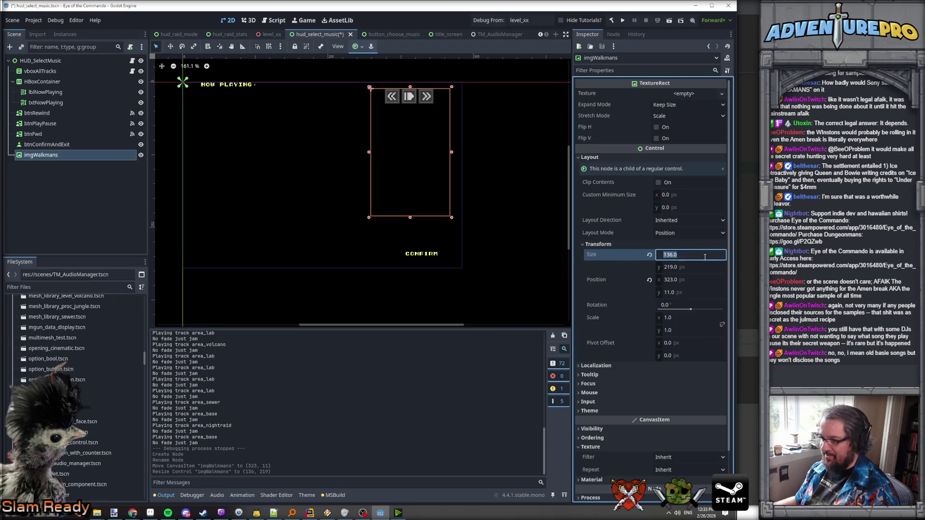
type("140")
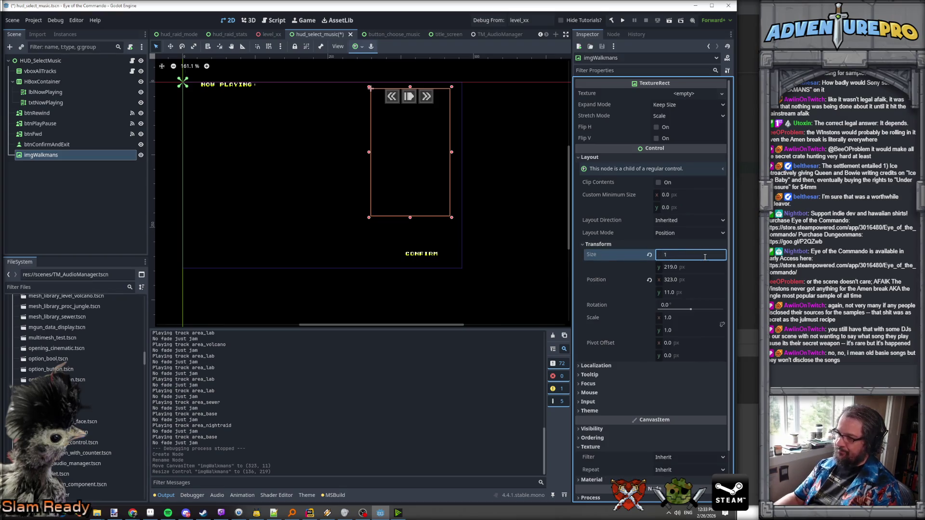
key("Tab")
type("220")
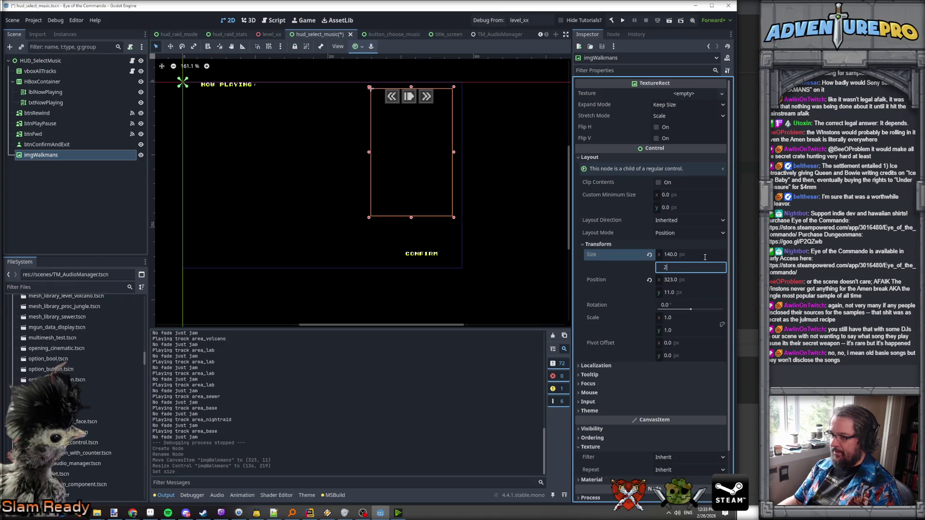
key("Return")
left_click(689, 267)
key("ctrl+a")
type("216")
key("Return")
left_click(687, 255)
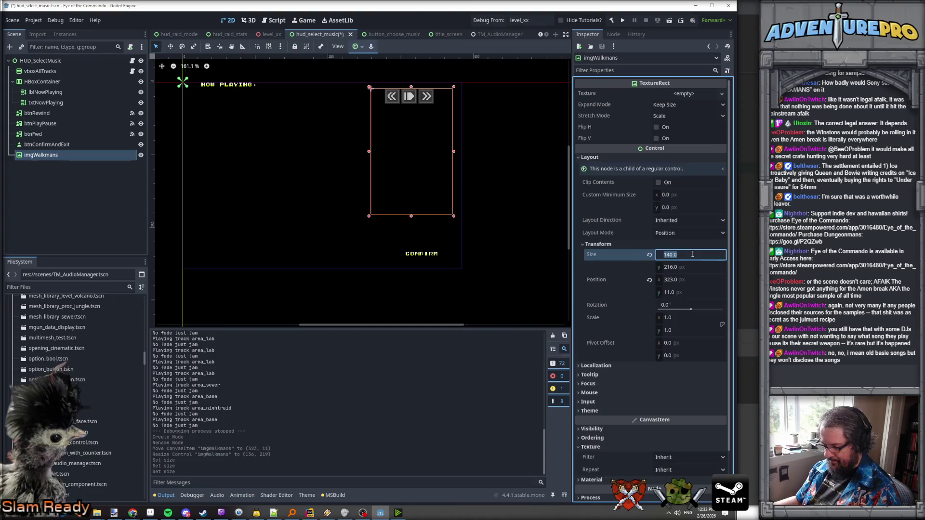
left_click(693, 254)
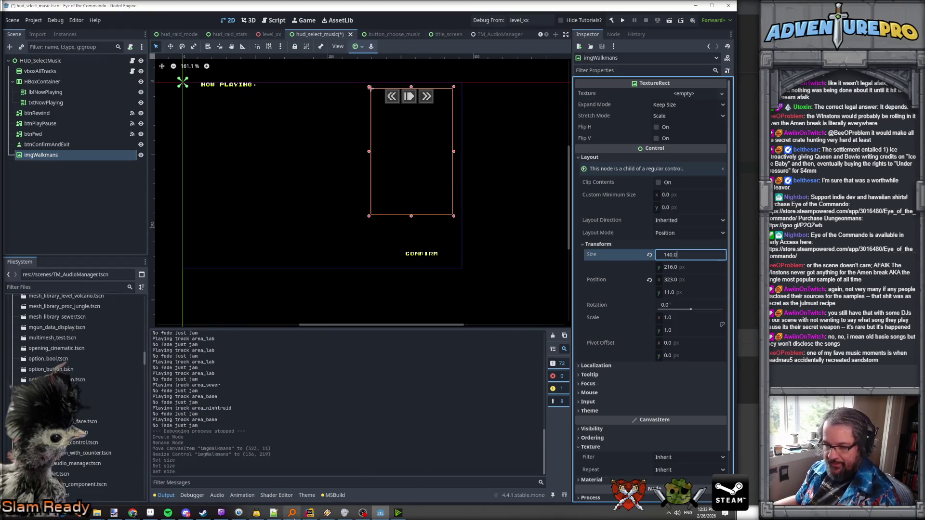
left_click(150, 514)
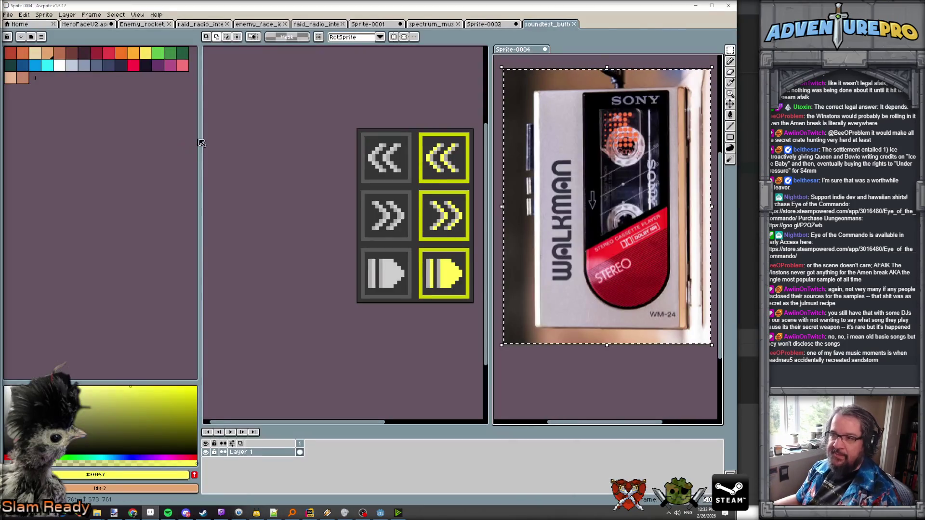
- Create a new transparent 106 by 162 sprite
left_click(9, 15)
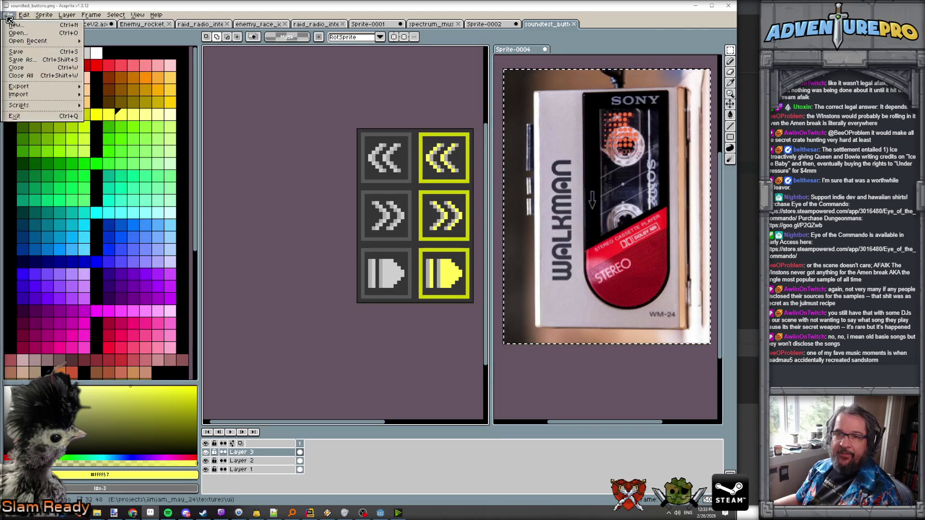
left_click(15, 21)
type("106")
key("Tab")
type("162")
key("Return")
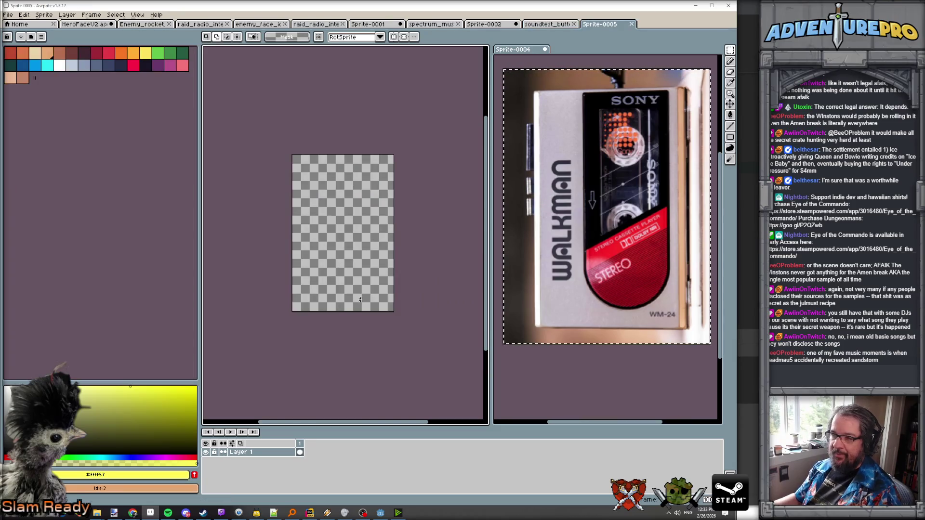
- Load the gen512_eotc palette preset for the new sprite
scroll(394, 284, "up", 2)
scroll(291, 185, "down", 2)
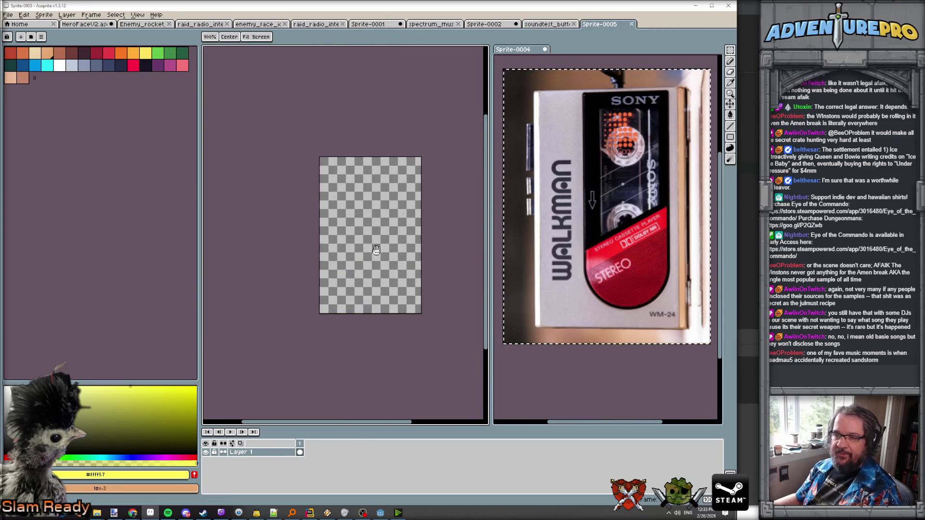
left_click(31, 37)
scroll(119, 213, "down", 10)
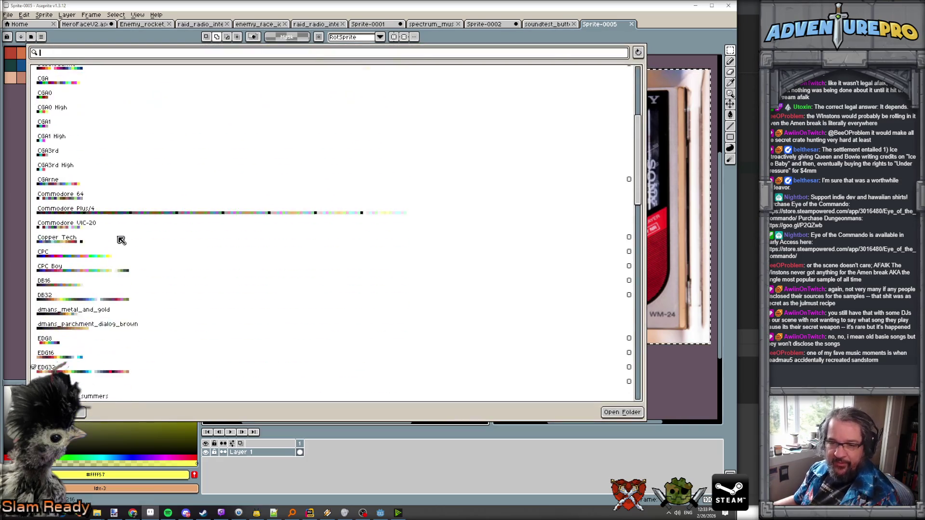
scroll(72, 239, "down", 4)
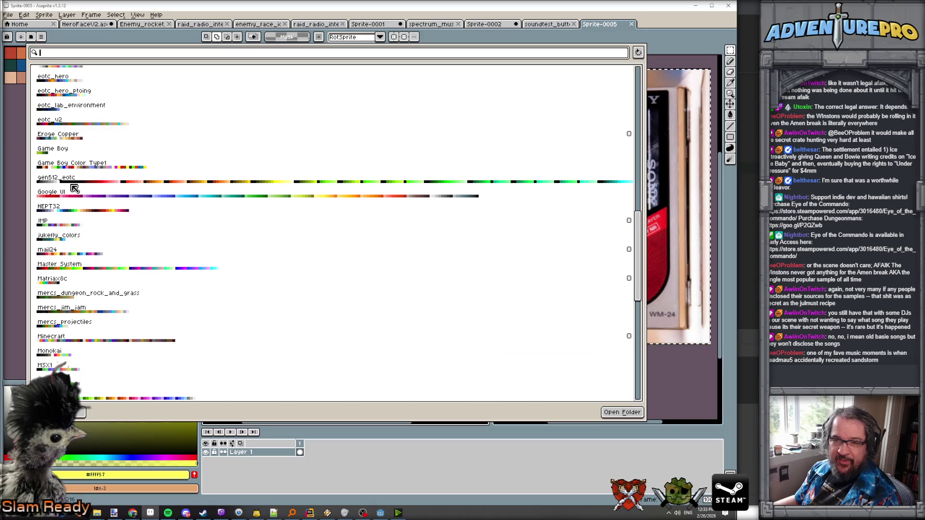
left_click(74, 180)
key("Escape")
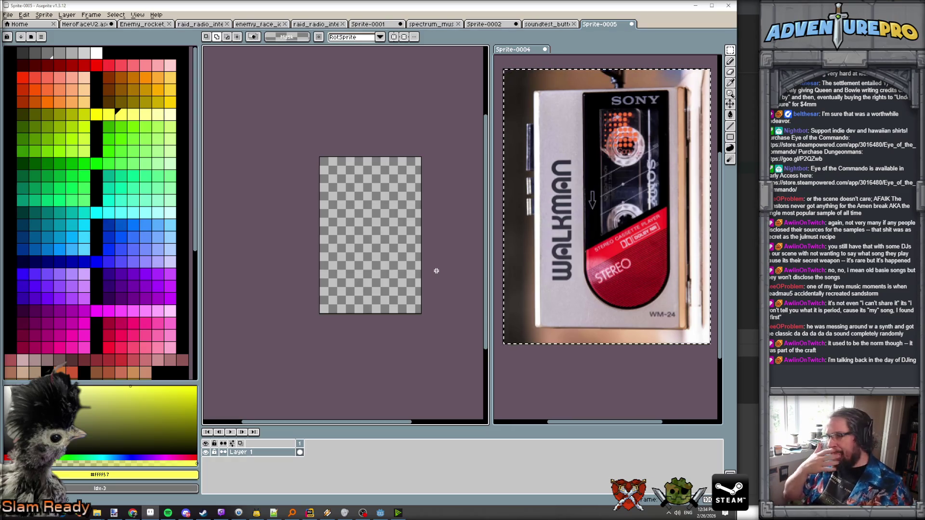
- Zoom the blank canvas and scroll through the gen512_eotc palette beside the reference photo
scroll(398, 249, "up", 1)
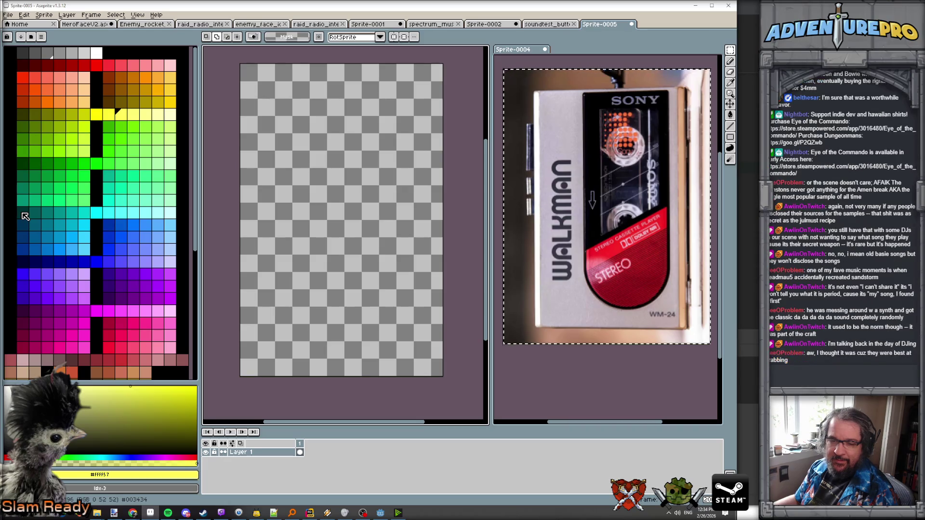
scroll(42, 255, "down", 3)
scroll(44, 255, "up", 4)
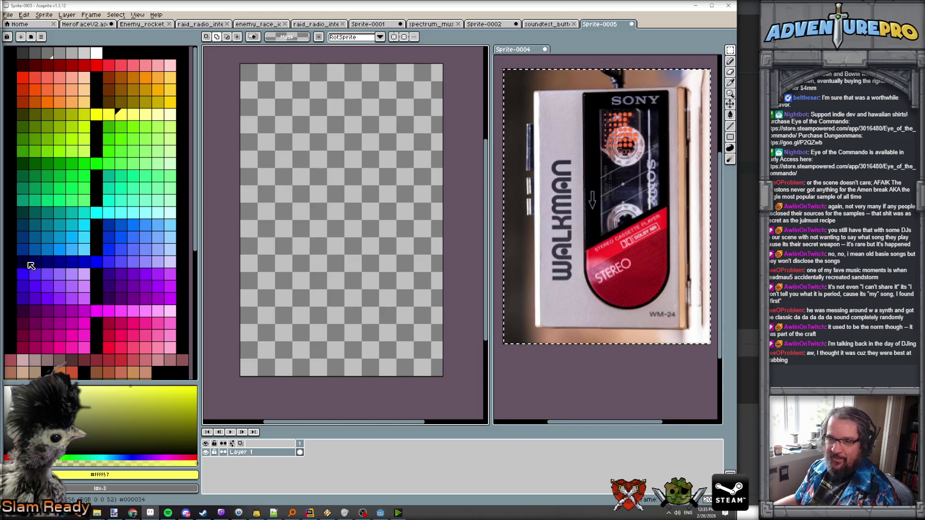
scroll(39, 265, "down", 3)
scroll(39, 265, "down", 2)
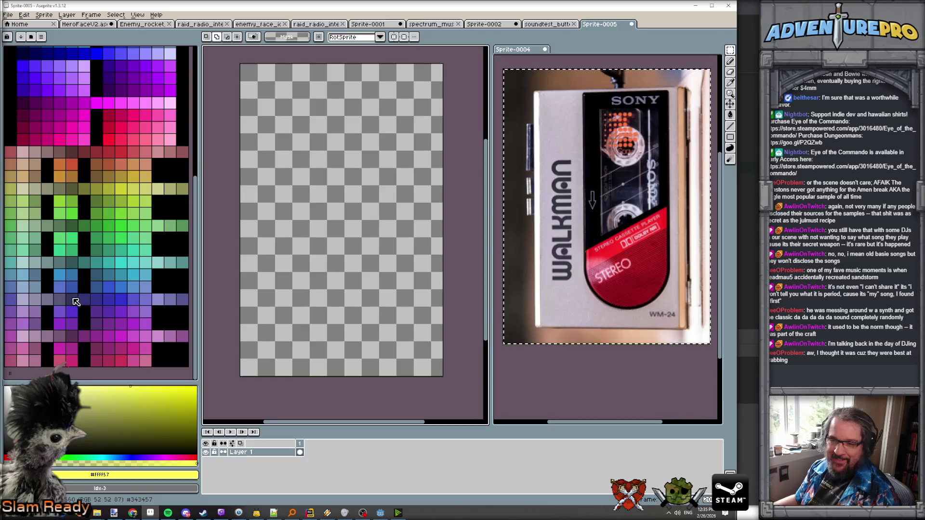
- Sketch a small purple arch with the Pencil and fill its hollow in dark blue
left_click(83, 298)
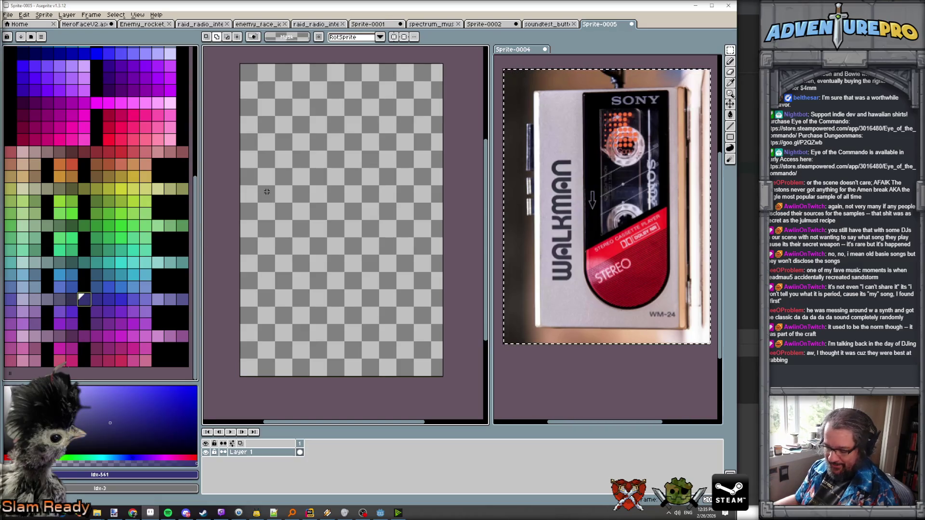
key("b")
mouse_move(267, 195)
left_mouse_down()
mouse_move(268, 187)
mouse_move(278, 193)
left_mouse_up()
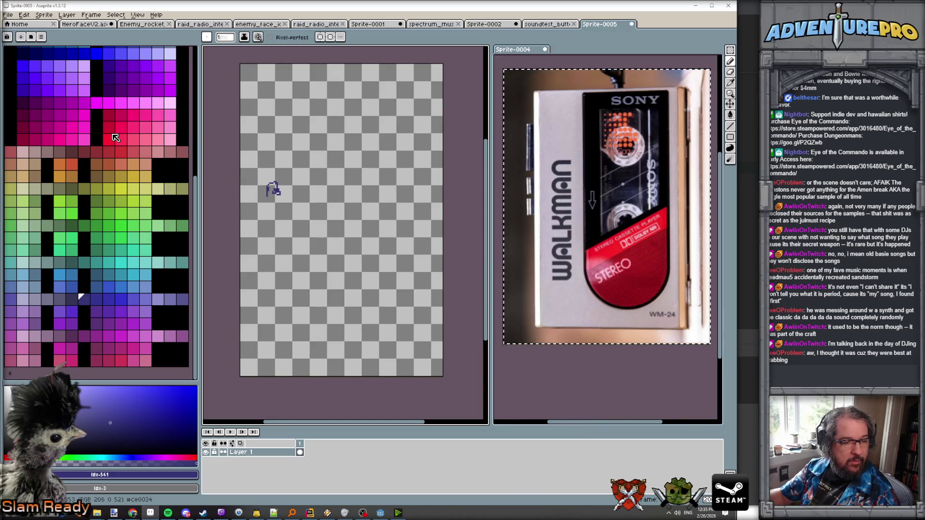
scroll(271, 190, "up", 1)
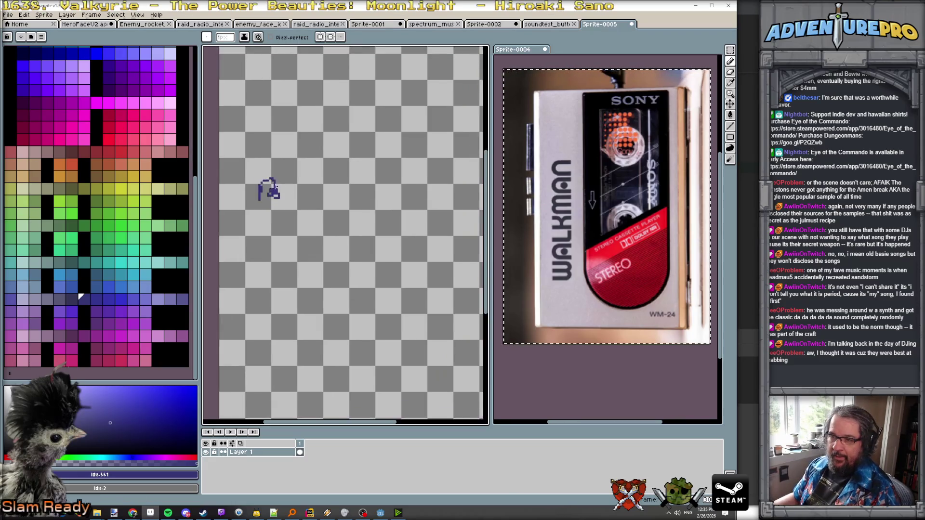
mouse_move(268, 181)
left_mouse_down()
mouse_move(285, 216)
mouse_move(270, 214)
mouse_move(294, 217)
mouse_move(265, 234)
left_mouse_up()
left_click(71, 299)
left_click(59, 299)
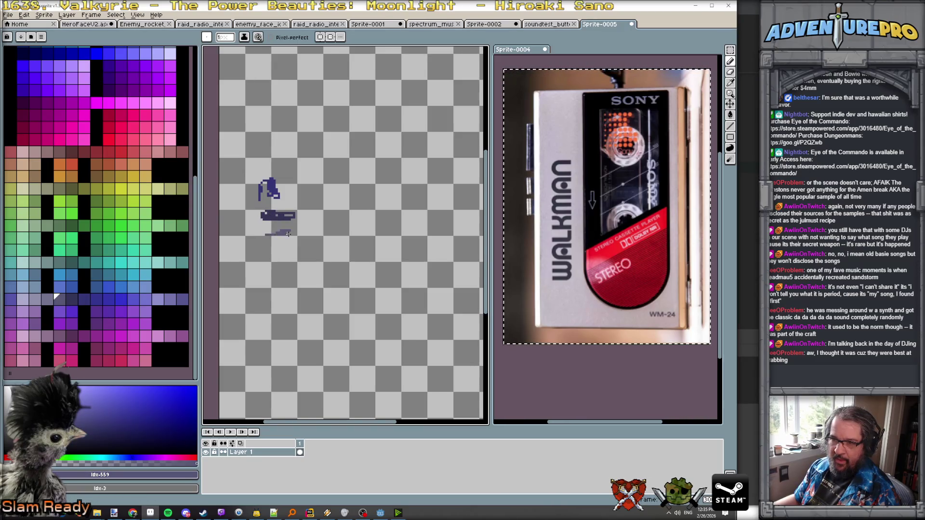
key("ctrl+z")
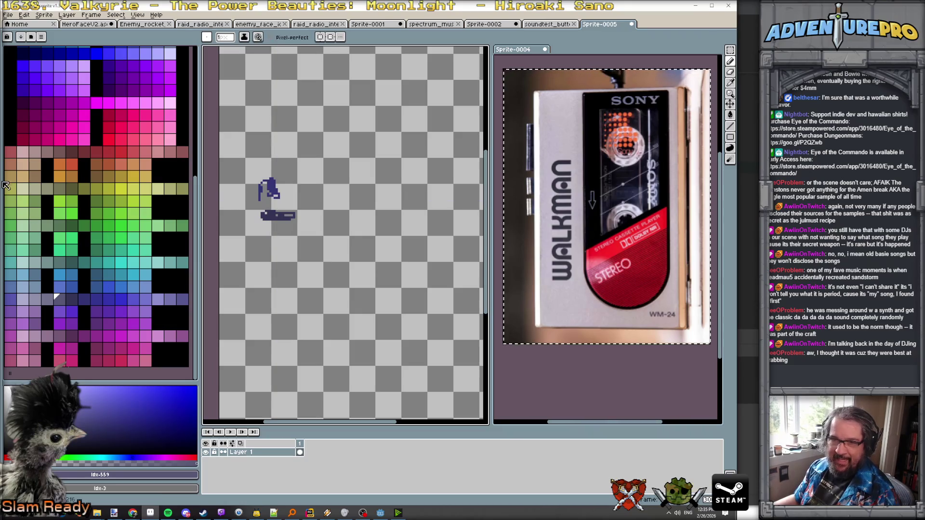
- Paint a dark-blue bar below the arch and another dark-blue shape above it
scroll(7, 184, "up", 3)
left_click(22, 123)
mouse_move(268, 235)
left_mouse_down()
mouse_move(284, 234)
mouse_move(273, 237)
left_mouse_up()
scroll(97, 289, "down", 2)
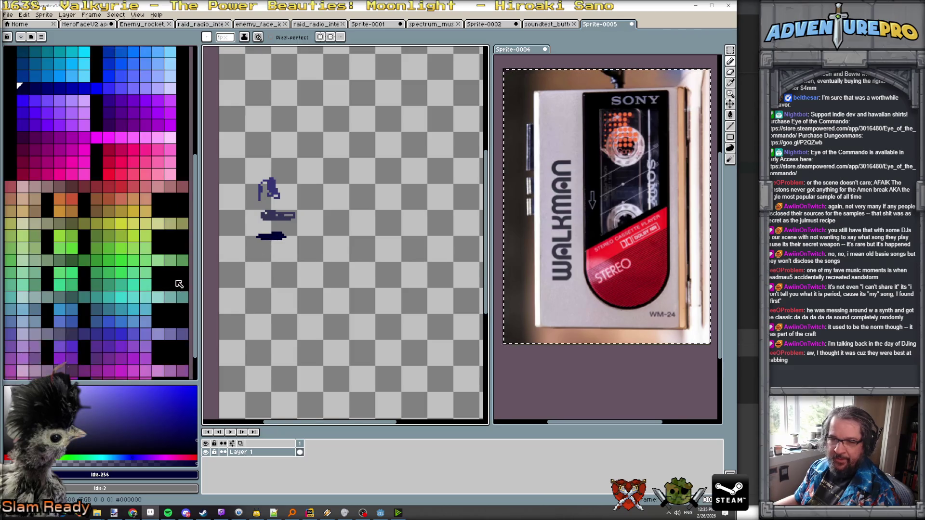
left_click(82, 333)
left_click(120, 335)
left_click_drag(260, 158, 278, 165)
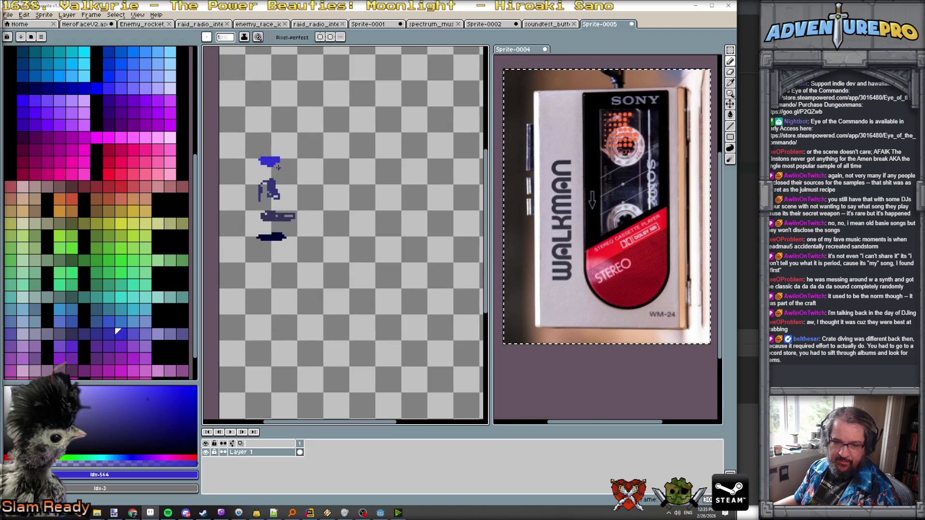
- Paint two small yellow shapes to the right of the blue shapes
left_click(121, 223)
left_click_drag(293, 157, 299, 161)
scroll(349, 146, "up", 1)
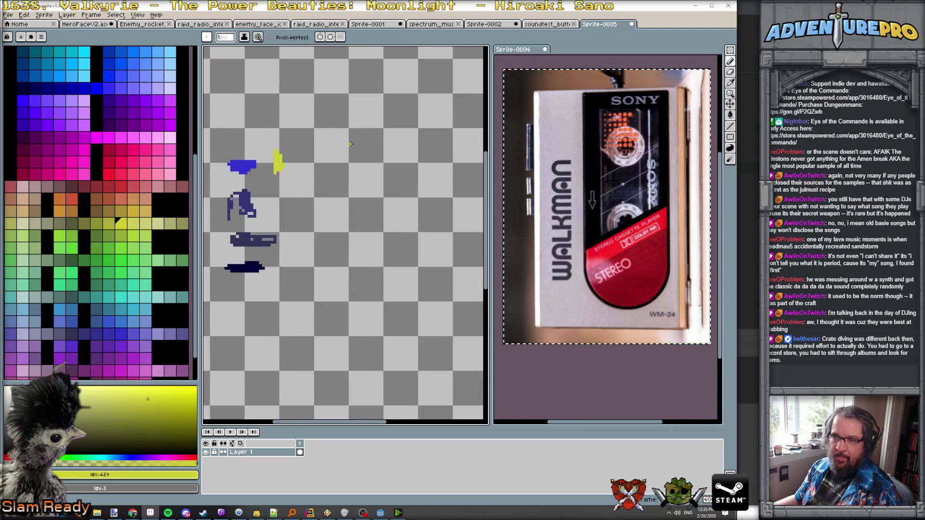
scroll(324, 152, "down", 1)
scroll(111, 217, "up", 3)
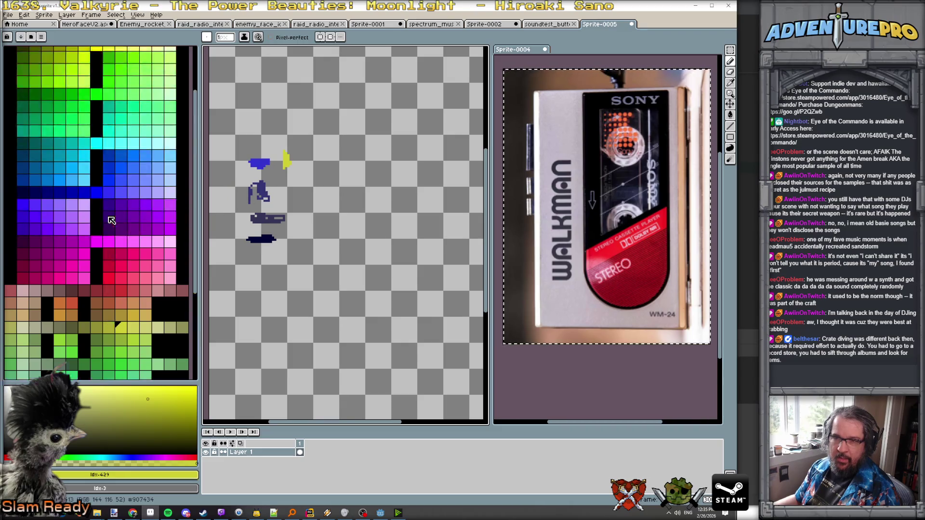
left_click(133, 80)
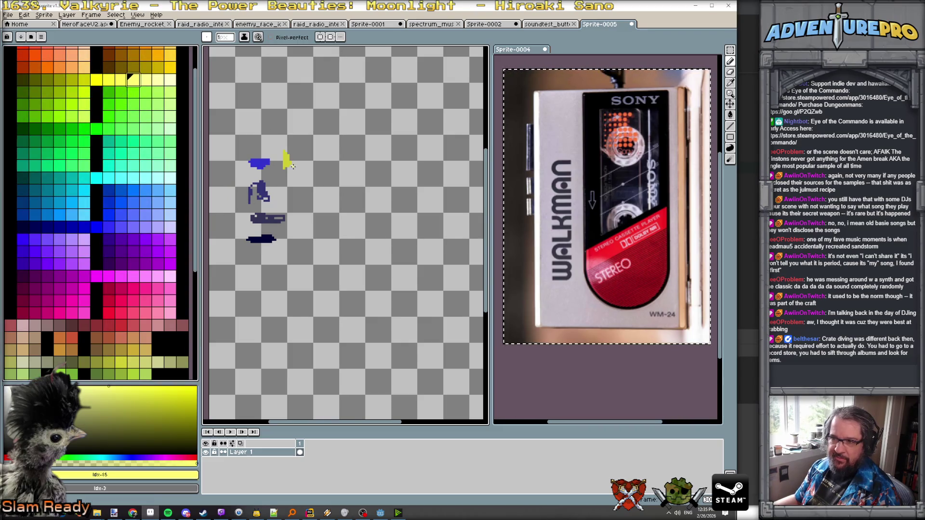
left_click_drag(299, 163, 306, 158)
scroll(306, 158, "up", 1)
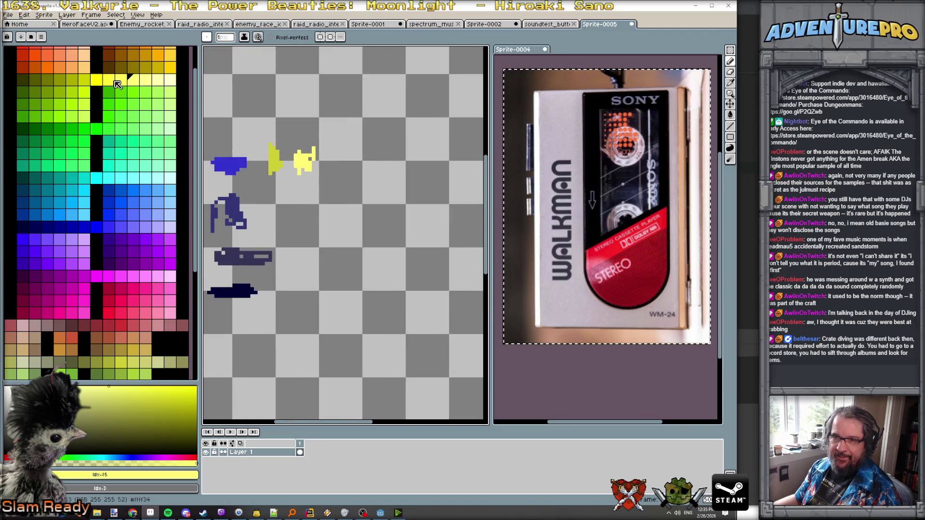
- Bucket-fill the right yellow shape, trying several yellow and yellow-green shades
left_click(85, 81)
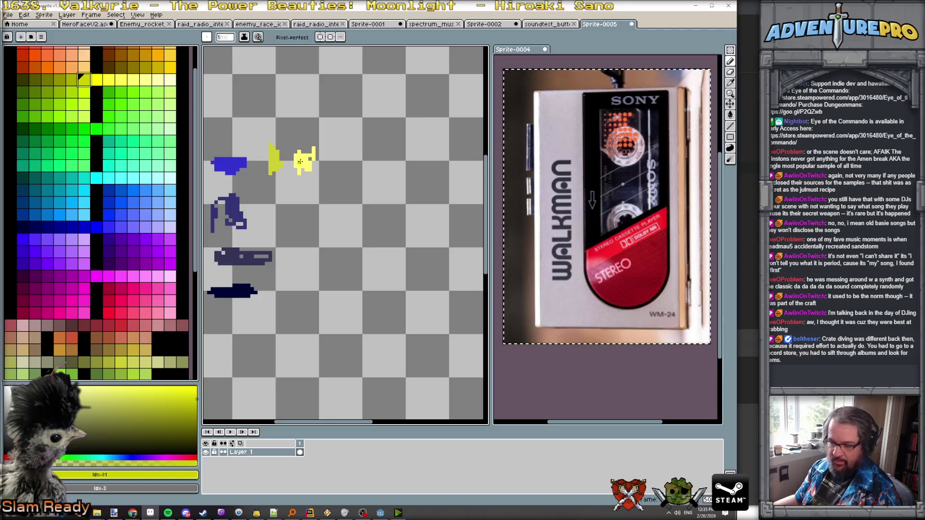
key("g")
left_click(301, 162)
left_click(98, 80)
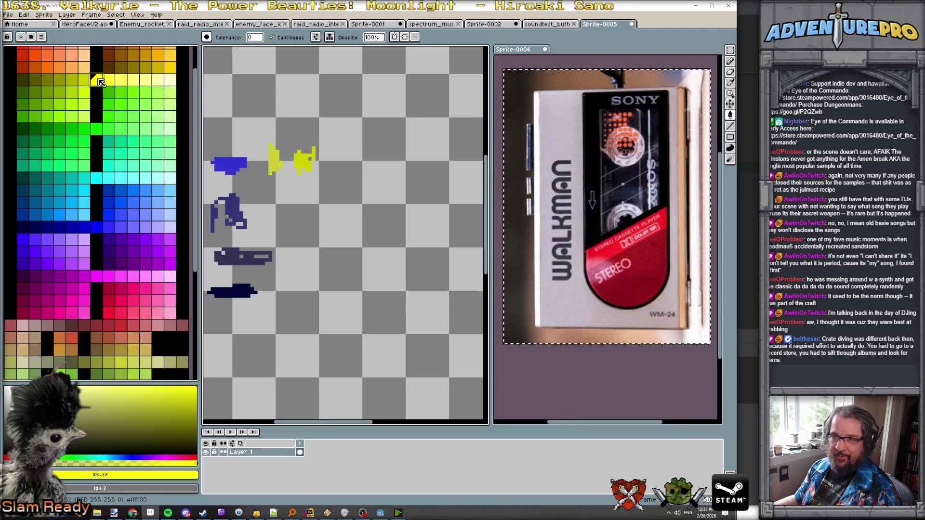
left_click(297, 157)
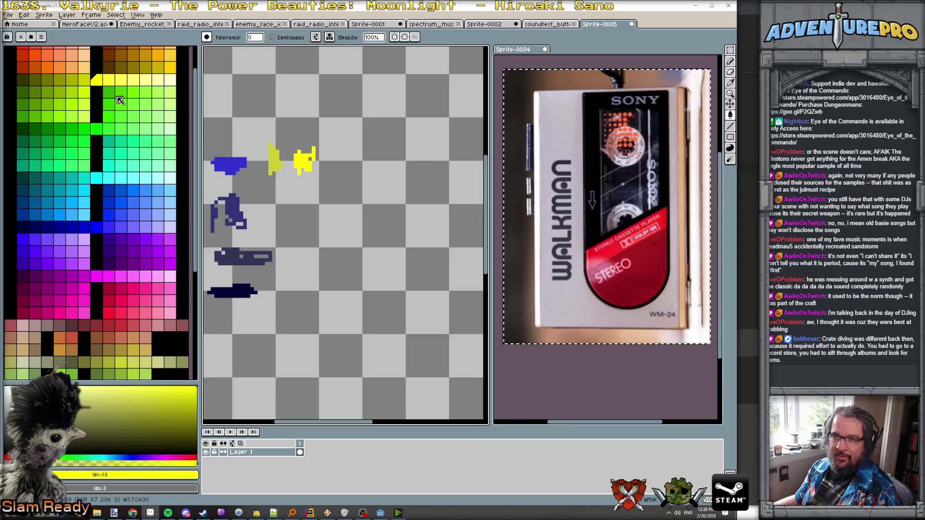
left_click(84, 103)
left_click(304, 162)
- Settle on the slightly brighter neighbouring yellow (idx-82) for the right shape
scroll(155, 236, "down", 4)
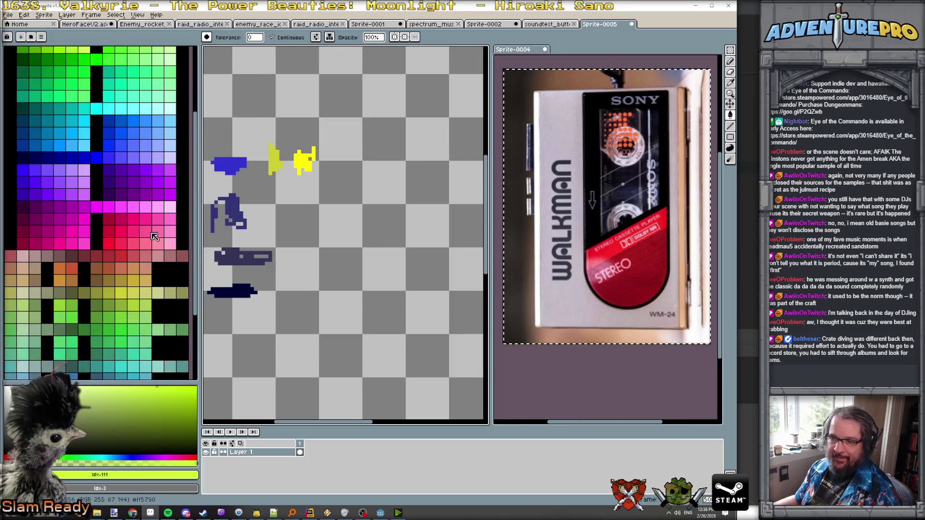
scroll(139, 248, "up", 5)
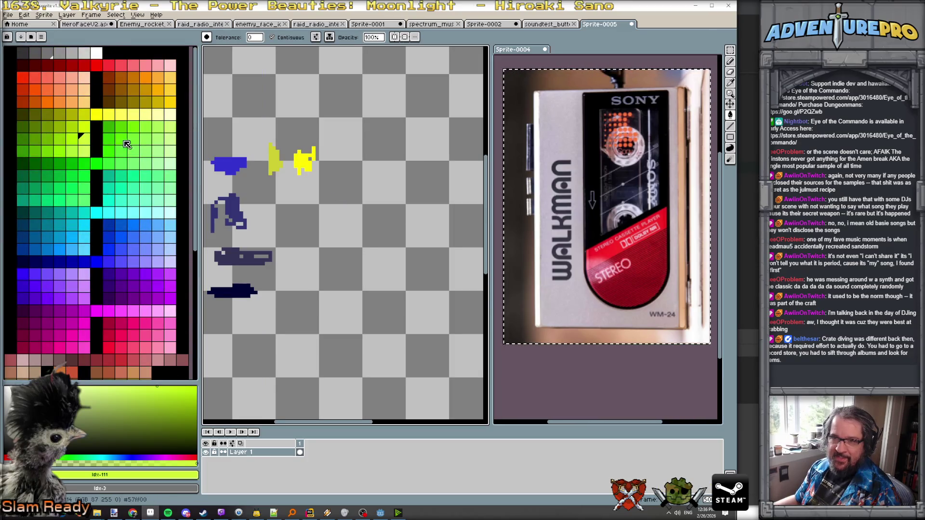
left_click(84, 116)
left_click(303, 162)
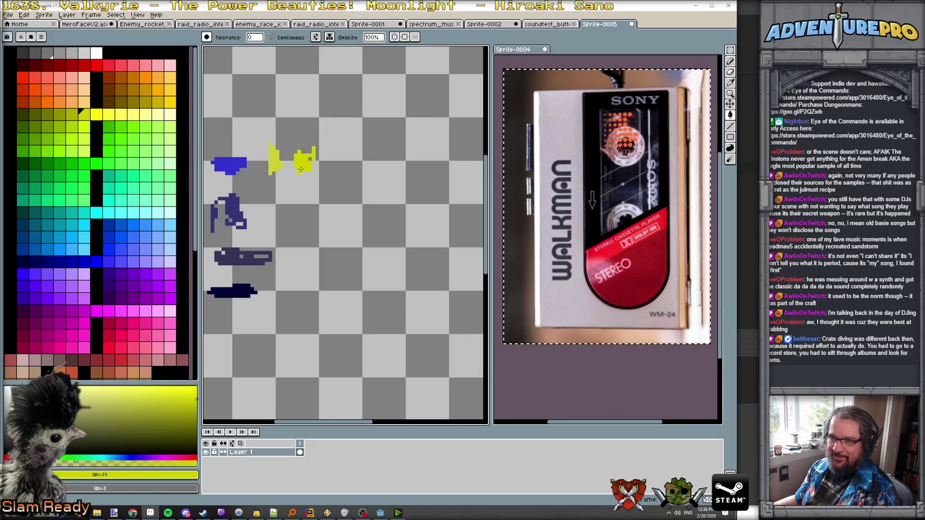
left_click(98, 116)
left_click(303, 161)
scroll(313, 176, "down", 2)
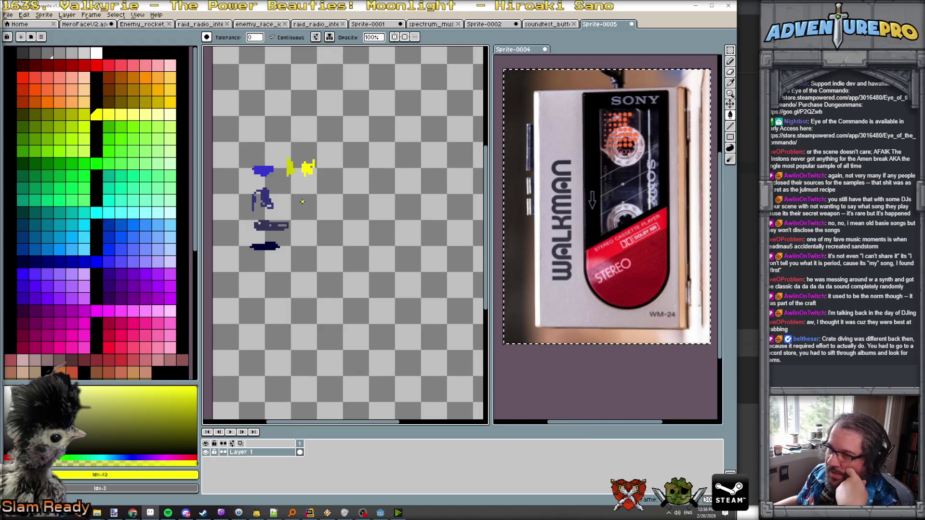
scroll(301, 200, "down", 1)
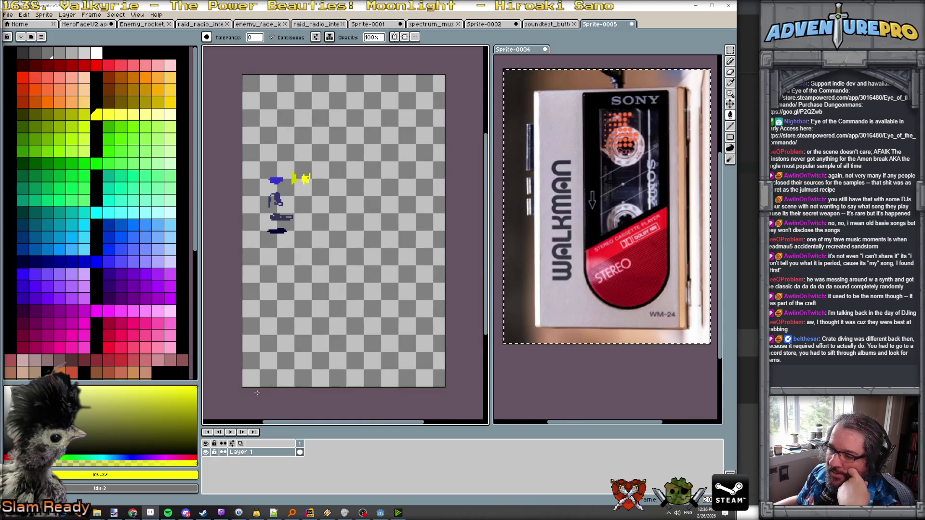
double_click(257, 453)
- Rename Layer 1 to 'palette swatchin', replacing the partly typed 'color'
type("color")
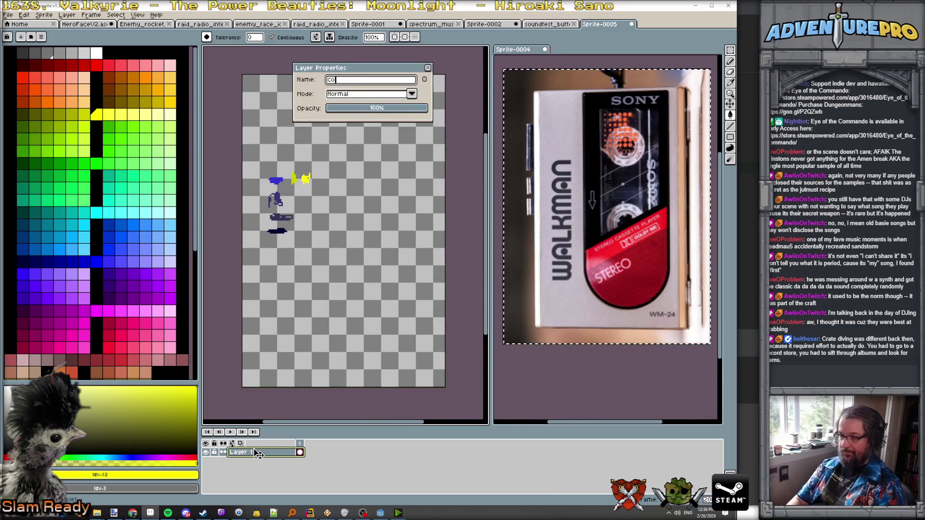
key("BackSpace")
key("BackSpace")
key("BackSpace")
type("palette ")
type("swatchin")
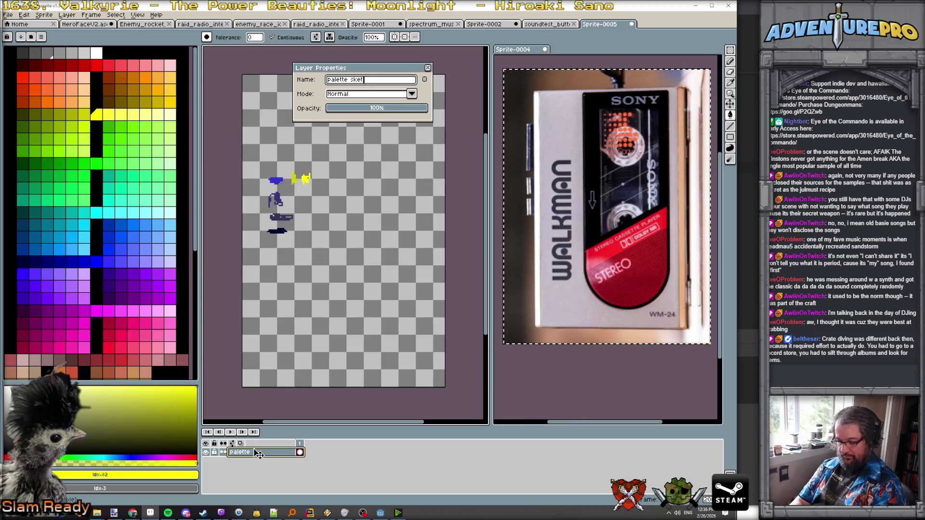
key("Return")
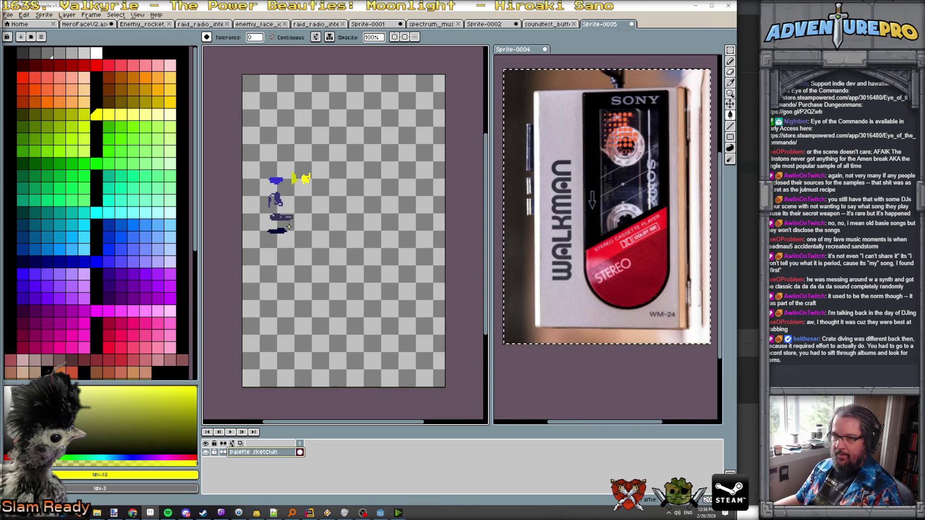
scroll(289, 226, "up", 1)
- Try a blue background fill, undo it, and draw a short lighter-blue stroke above the sketch
left_click(270, 162, "alt")
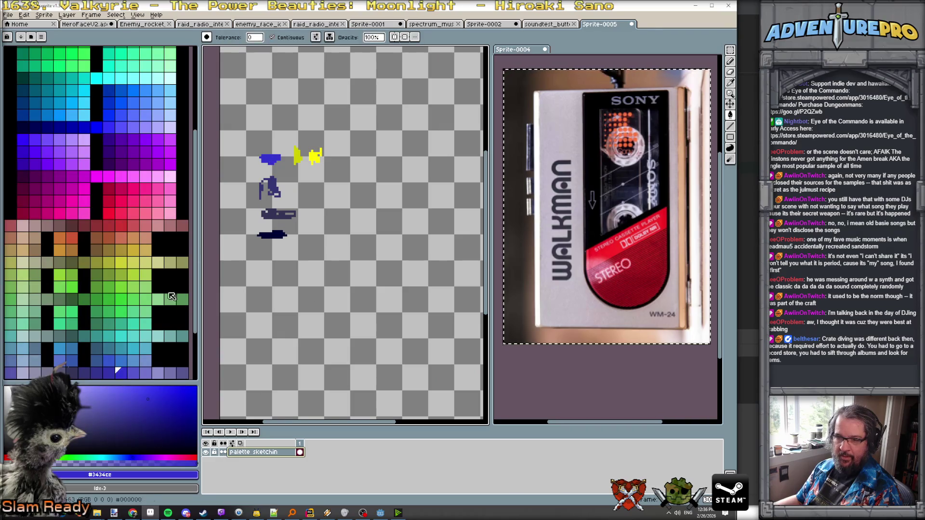
scroll(121, 328, "down", 3)
left_click(122, 326)
left_click(265, 146)
key("ctrl+z")
key("b")
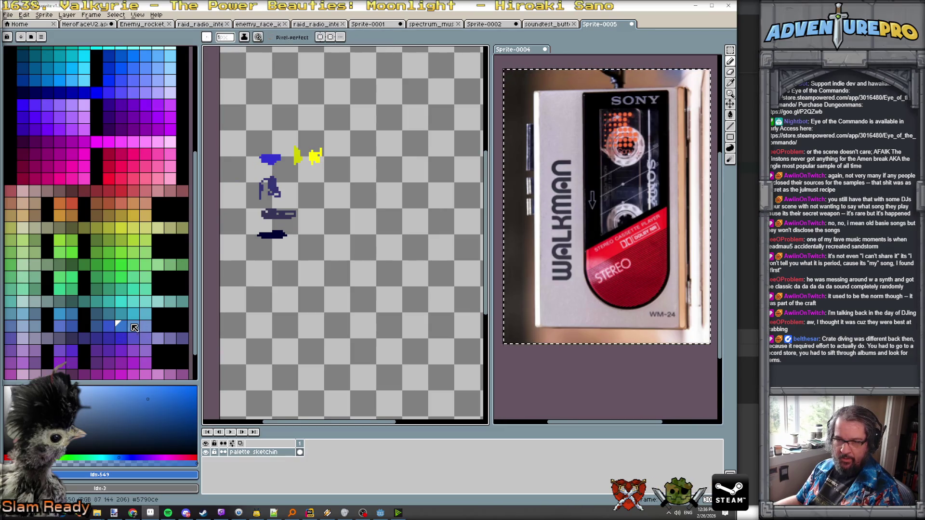
left_click(59, 327)
left_click_drag(260, 145, 292, 143)
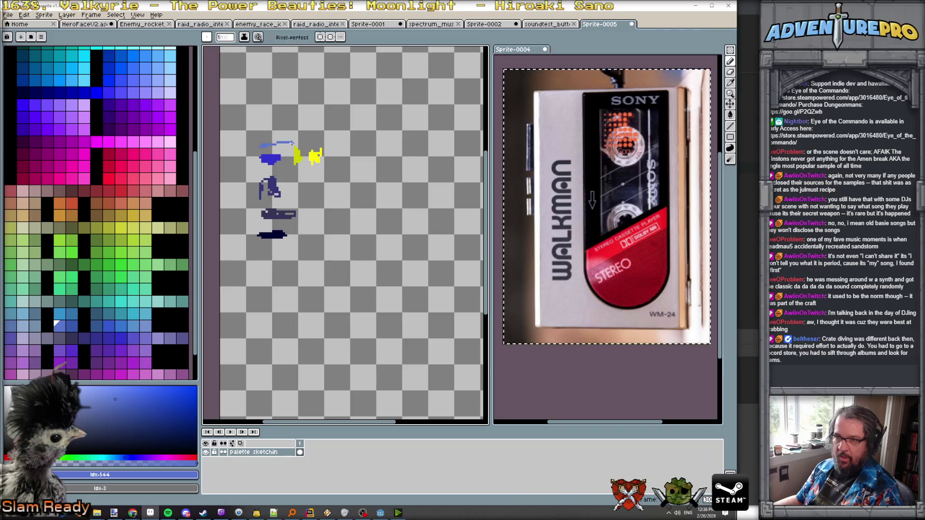
scroll(278, 143, "down", 1)
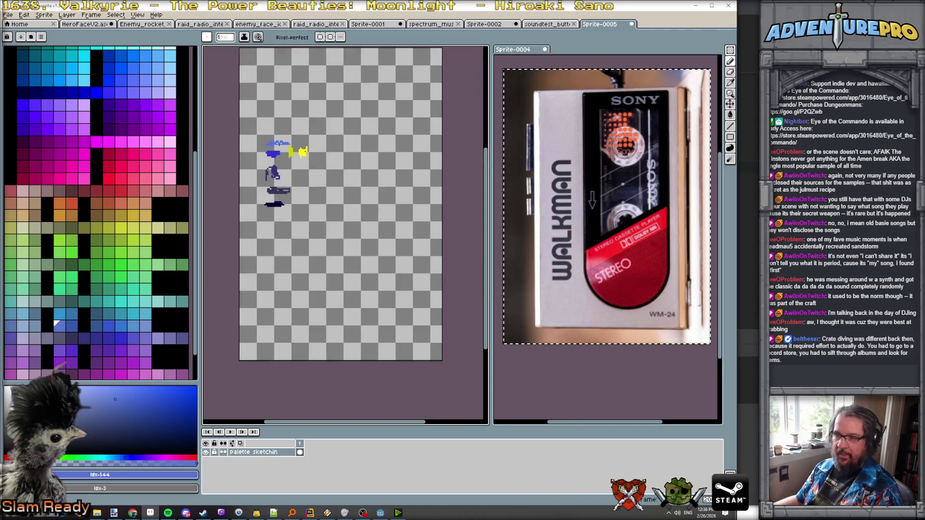
- Add a new empty layer above the sketch layer
left_click(67, 15)
mouse_move(97, 60)
left_click(157, 60)
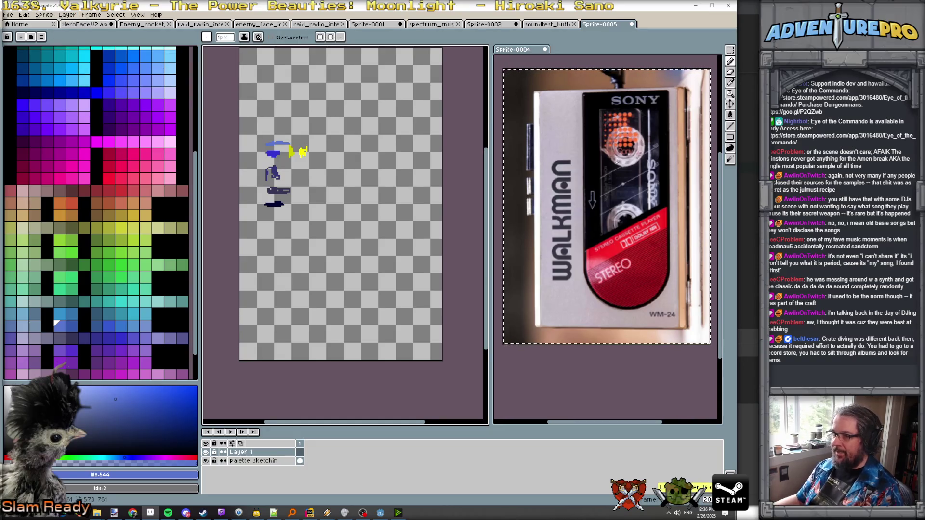
scroll(338, 159, "up", 1)
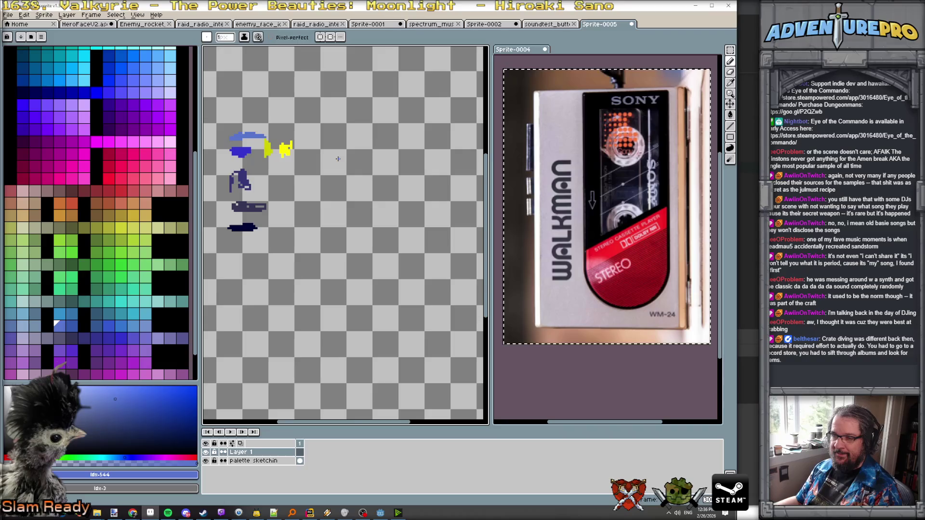
scroll(339, 159, "down", 1)
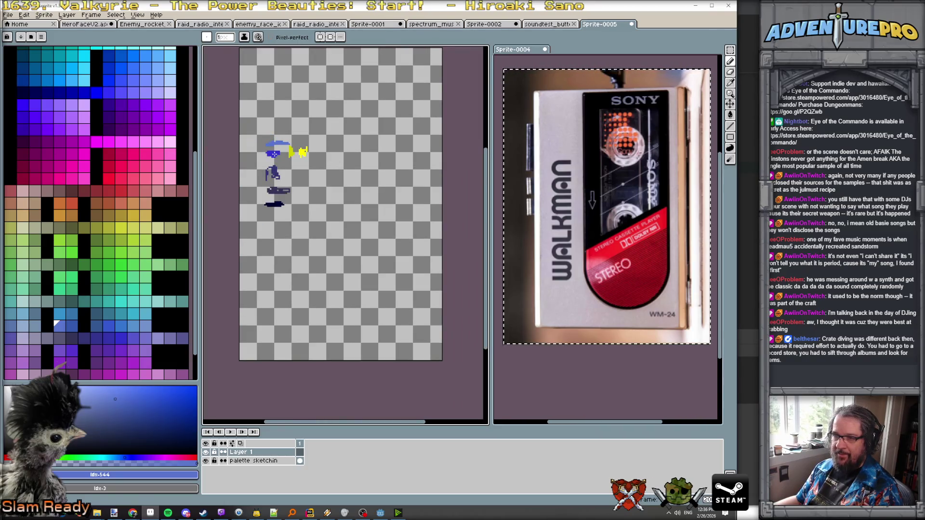
- Draw a long vertical dark-blue line down the canvas's left side
left_click(273, 154, "alt")
scroll(268, 117, "down", 1)
left_click_drag(269, 104, 269, 132)
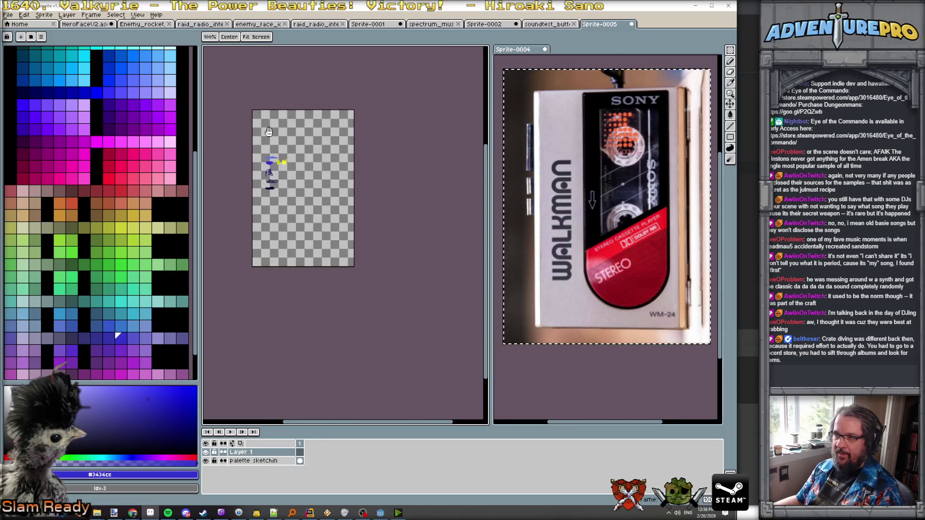
scroll(261, 116, "up", 1)
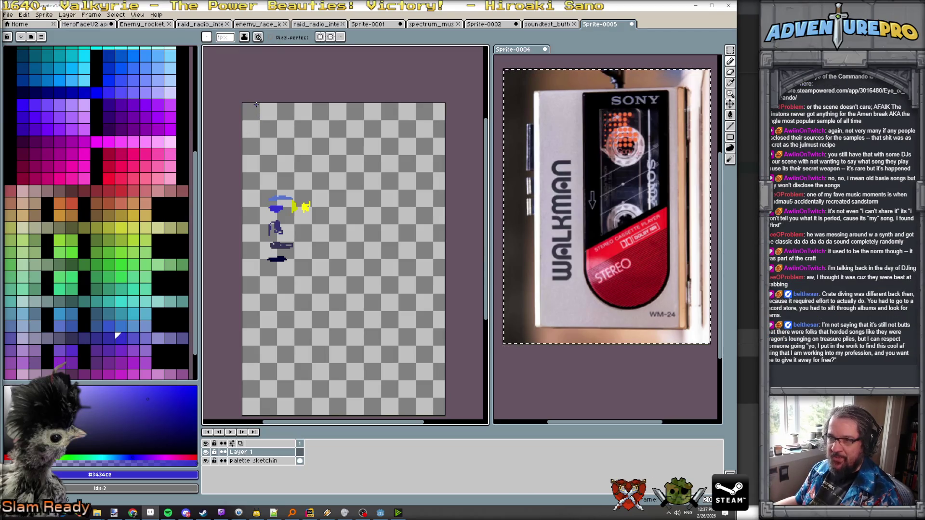
left_click_drag(259, 103, 257, 296)
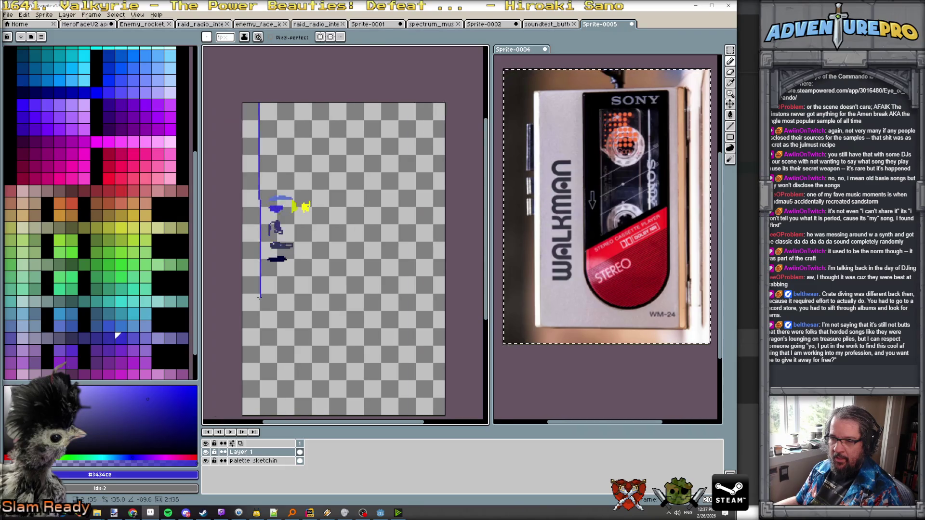
scroll(259, 168, "down", 2)
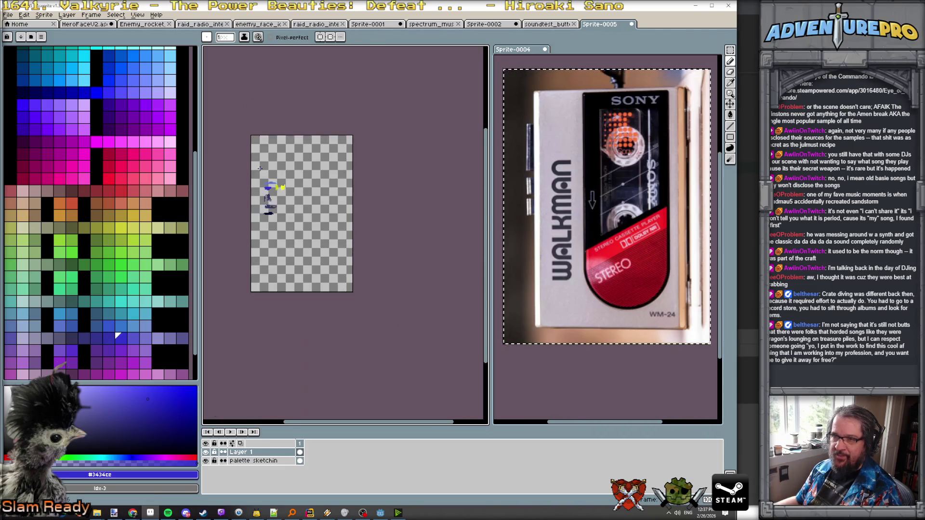
scroll(255, 263, "up", 2)
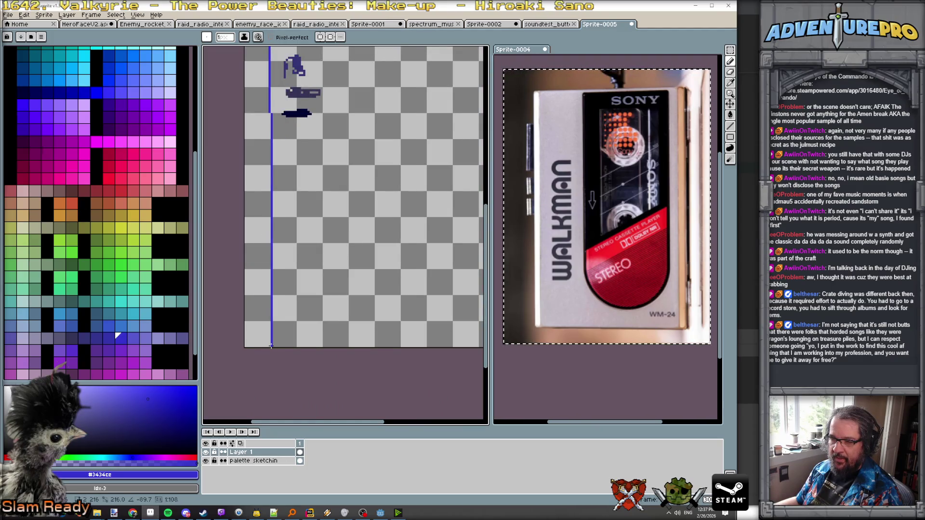
scroll(364, 277, "down", 2)
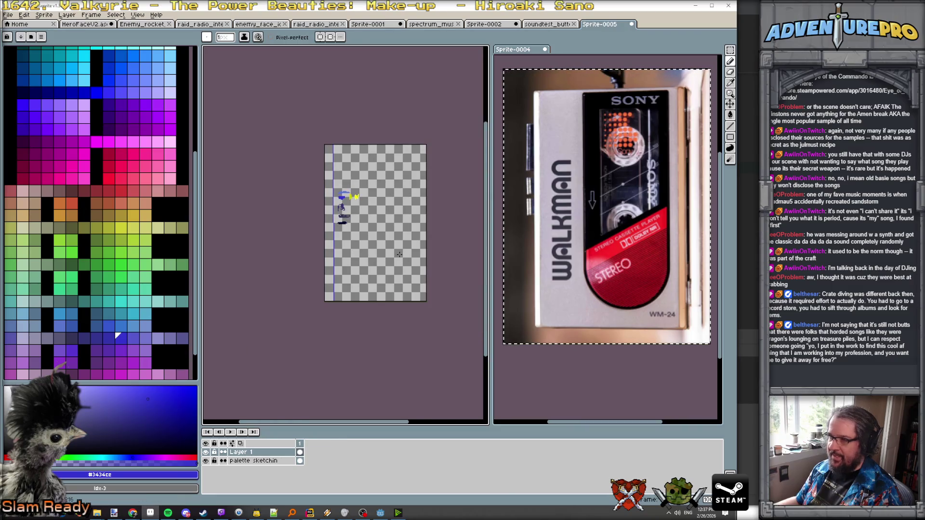
scroll(399, 254, "up", 1)
scroll(406, 233, "down", 1)
scroll(404, 209, "up", 1)
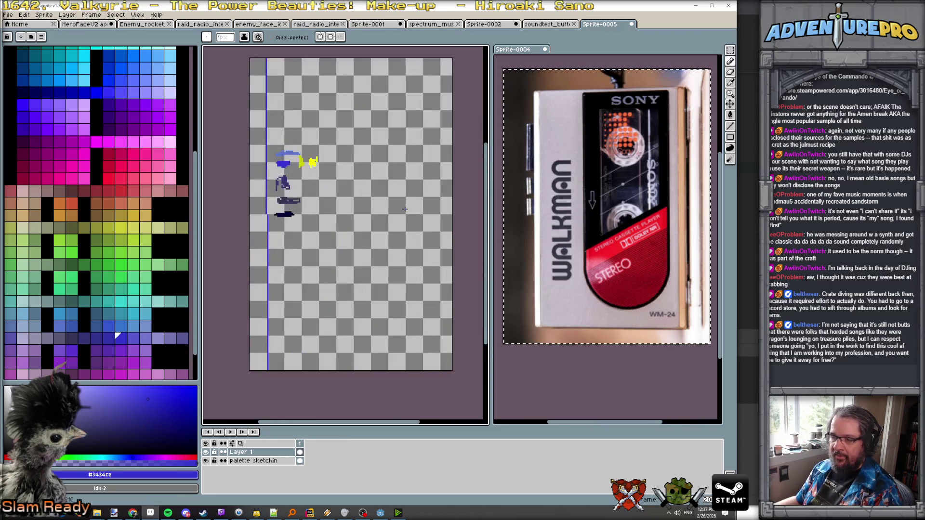
- Redraw the vertical blue line and bucket-fill the area to its right with blue
key("g")
left_click(399, 151)
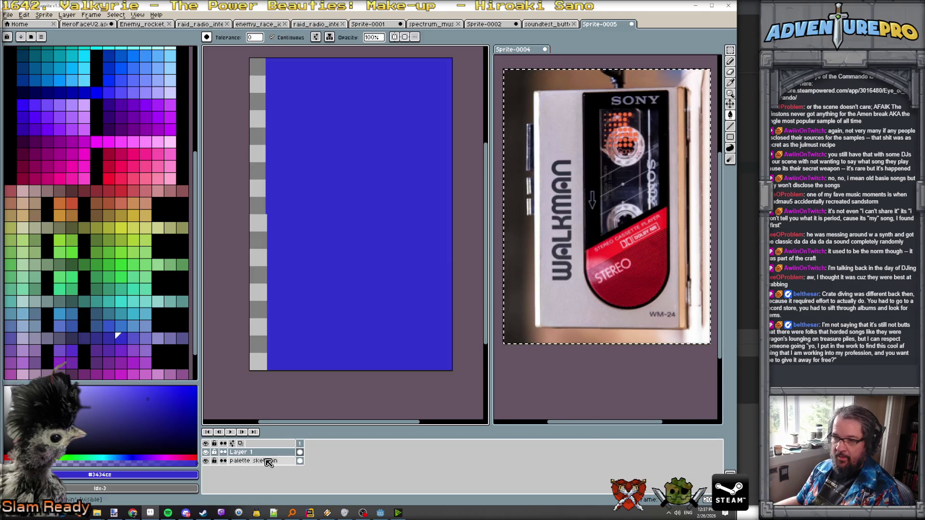
key("ctrl+z")
key("ctrl+z")
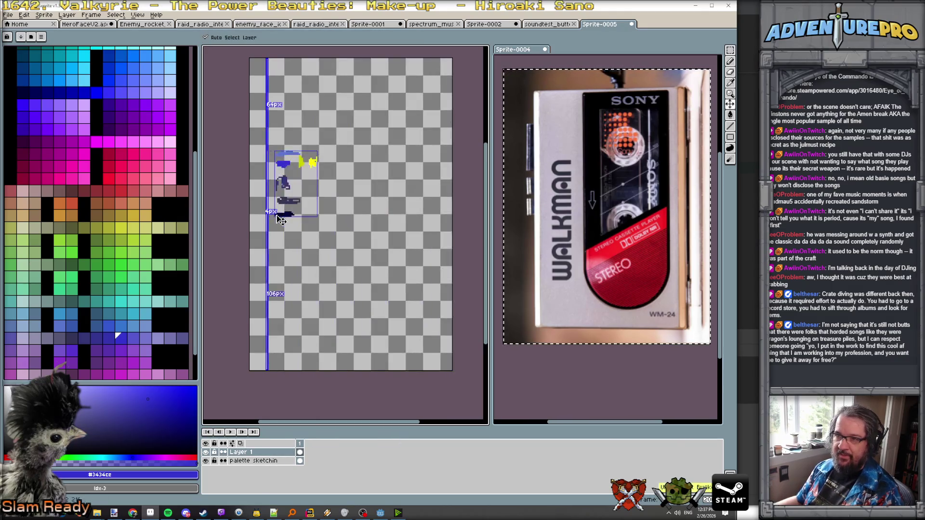
key("ctrl+z")
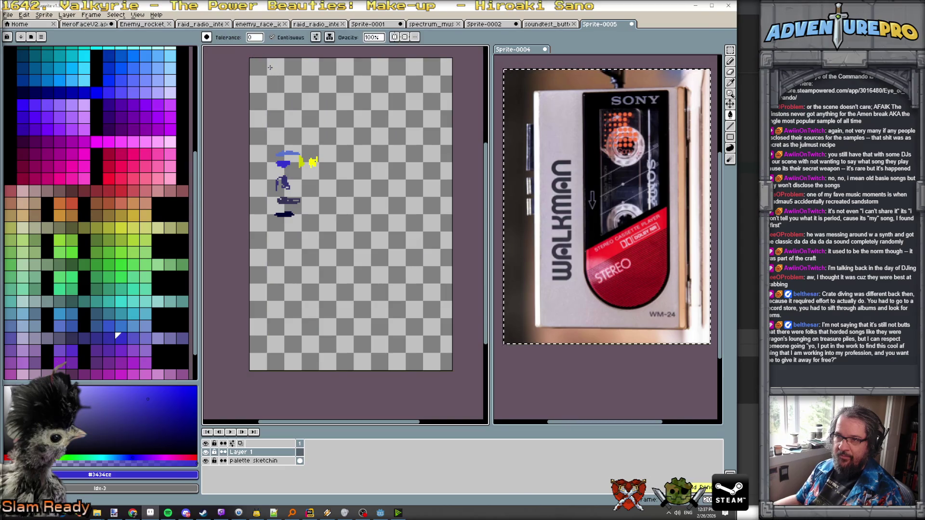
left_click(267, 59)
key("ctrl+z")
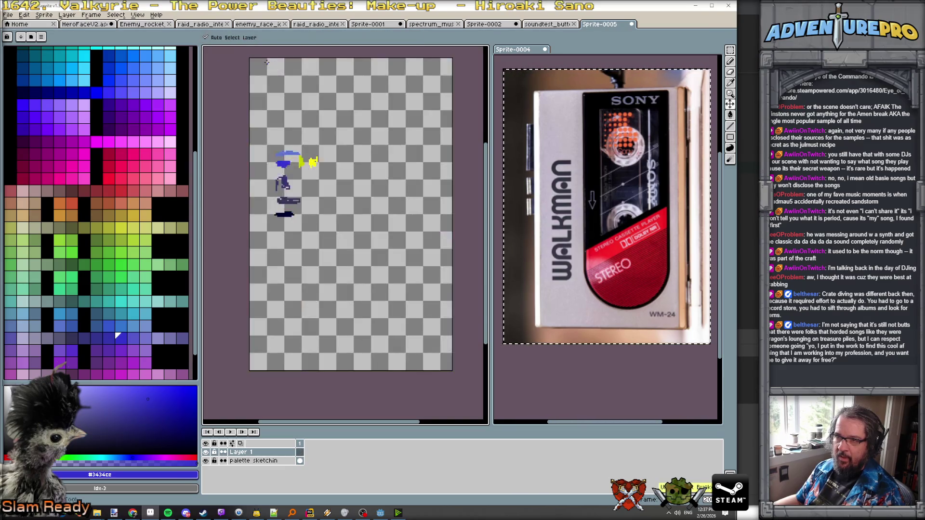
key("b")
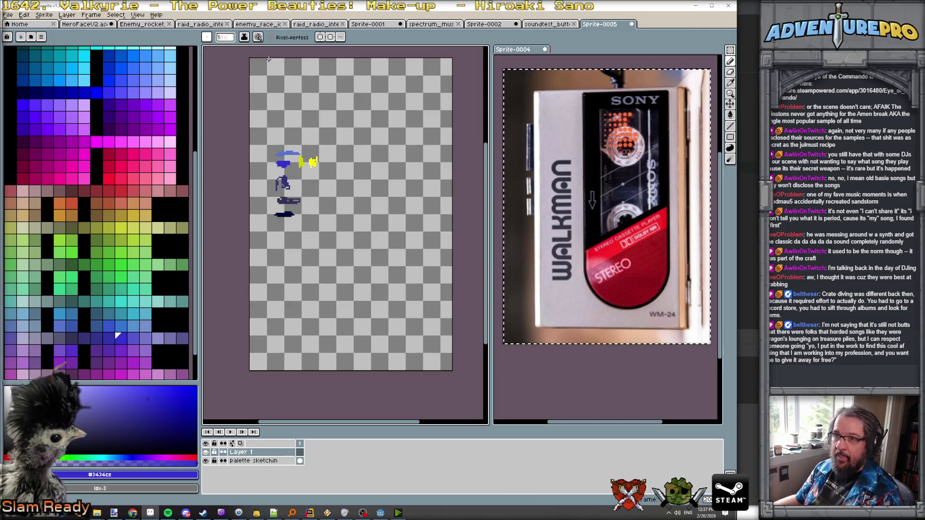
left_click_drag(267, 58, 266, 371)
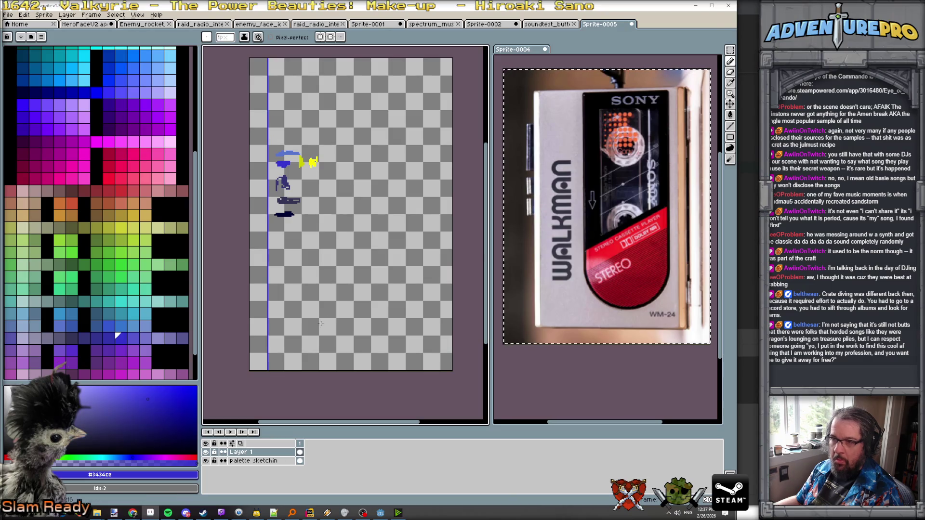
key("g")
left_click(340, 316)
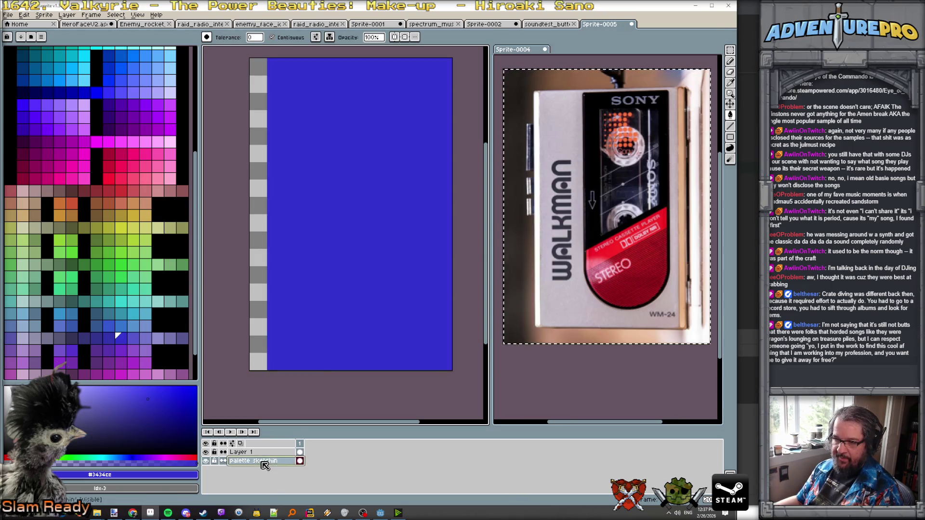
- Move the sketch layer above Layer 1, then select Layer 1 and colour #5774cc
left_click_drag(264, 461, 265, 454)
key("Return")
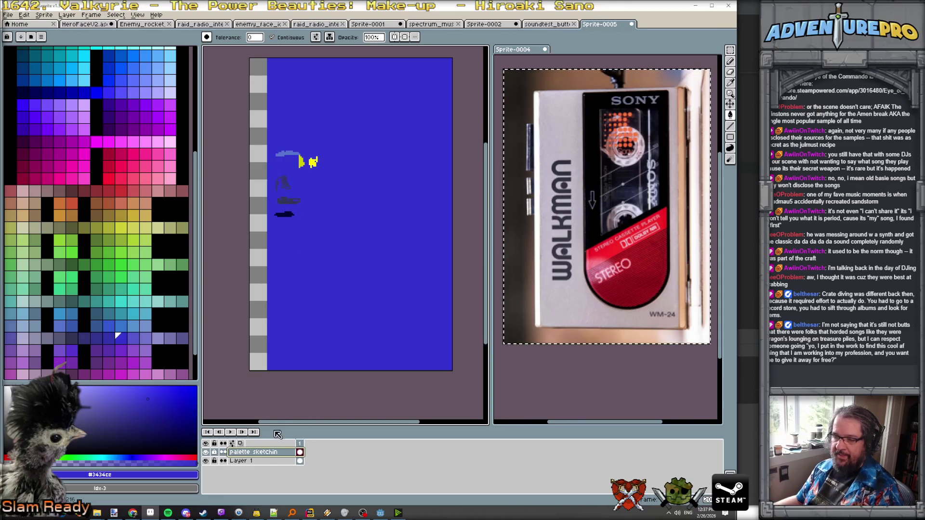
left_click(263, 461)
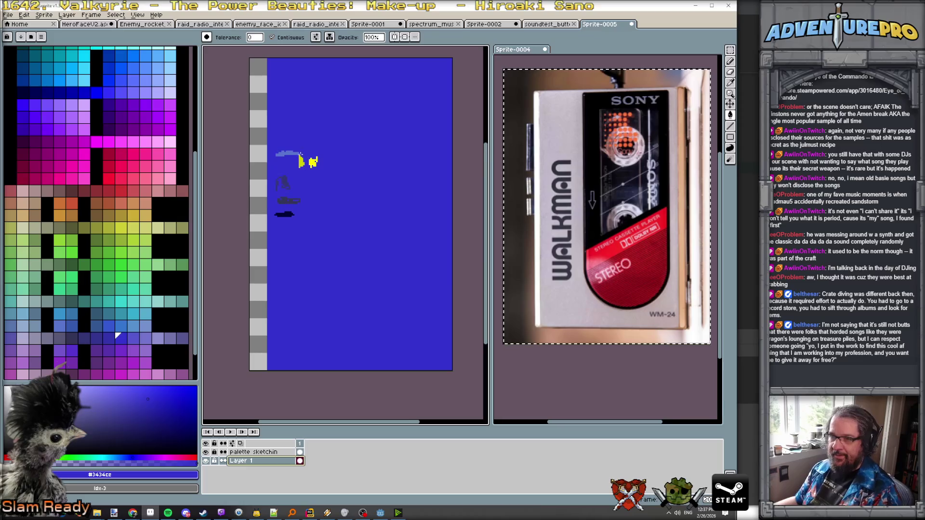
left_click(55, 322)
- Draw light-blue #5774cc lines down the body's left side and fill the strip beside the grey border
key("b")
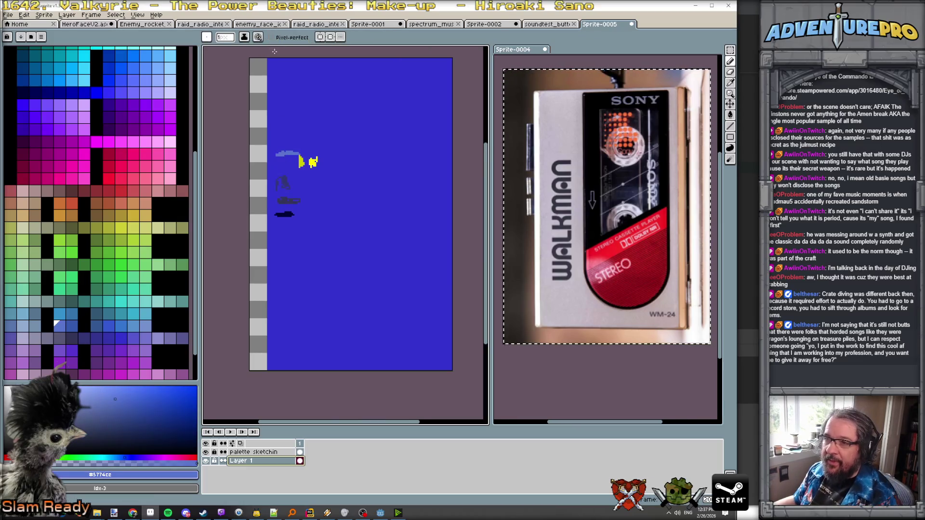
scroll(271, 63, "up", 1)
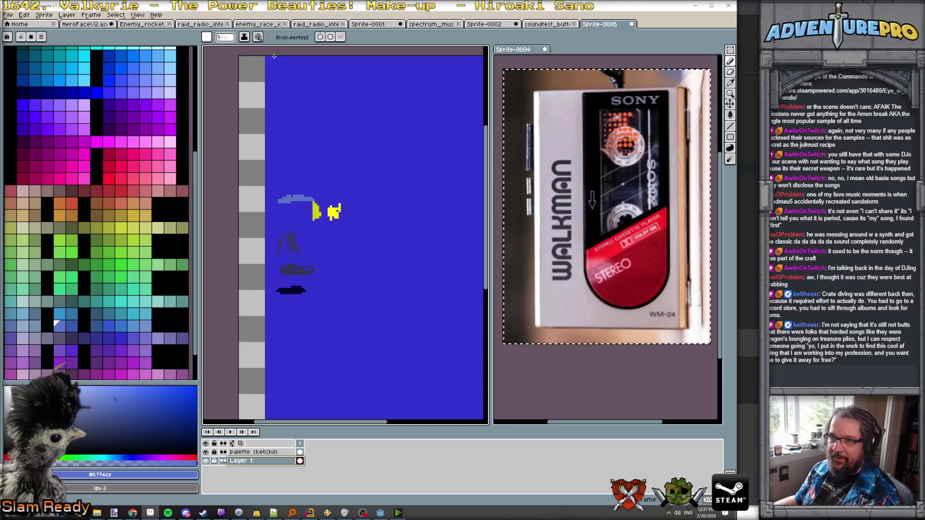
scroll(267, 57, "up", 1)
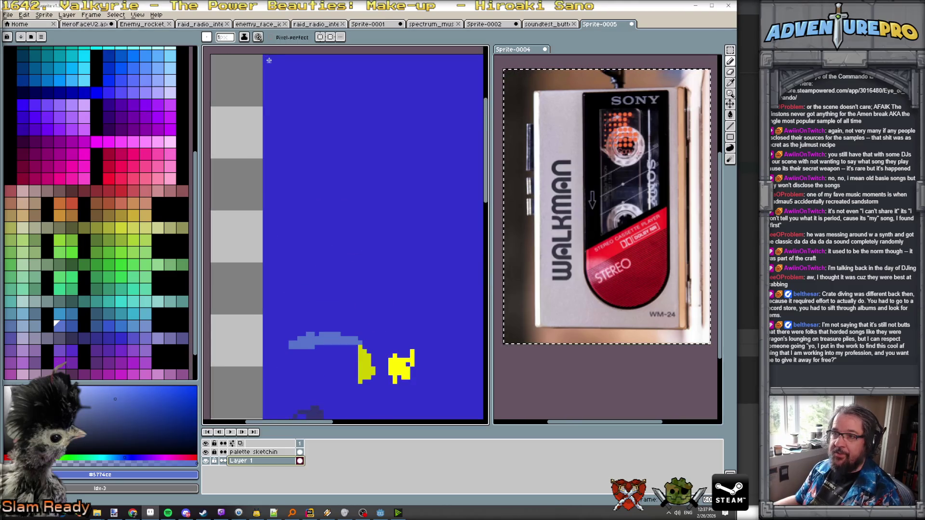
left_click_drag(270, 60, 279, 68)
scroll(289, 241, "down", 5)
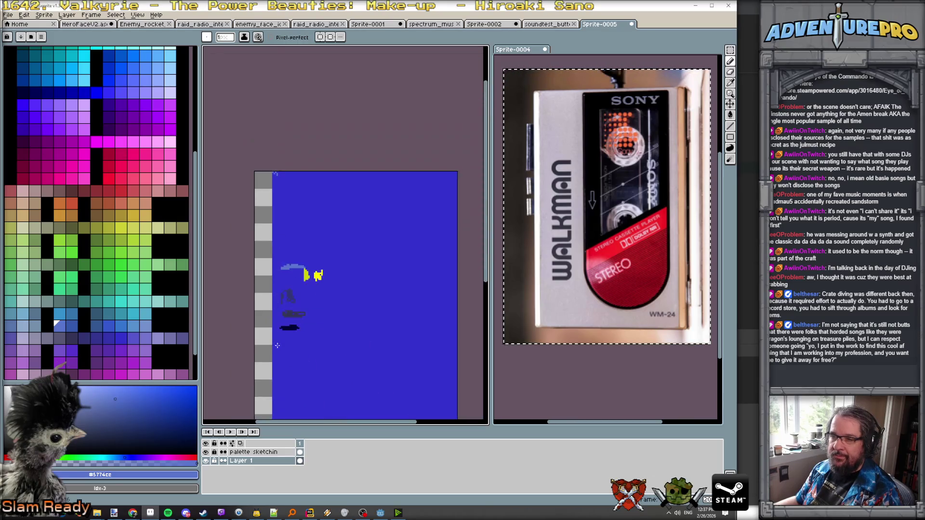
scroll(304, 332, "up", 4)
left_click_drag(315, 362, 291, 255)
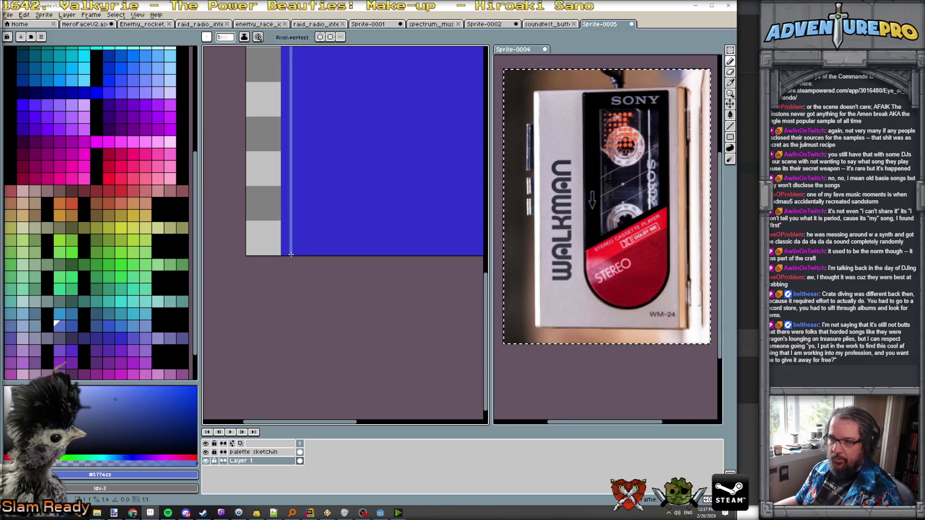
key("g")
left_click(287, 200)
- Check the new strip up to the sprite's top, undoing and redoing the fill, then return to the Pencil
scroll(295, 199, "down", 3)
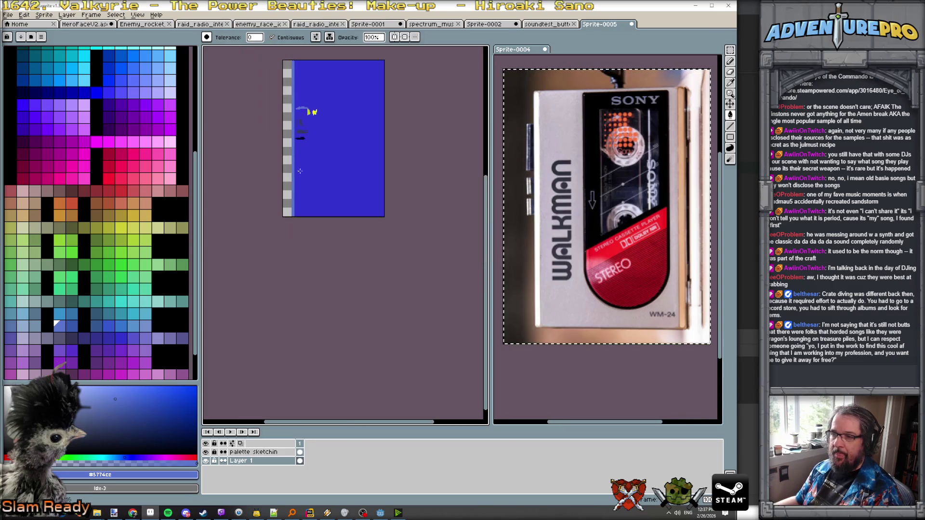
scroll(306, 110, "up", 3)
left_click_drag(331, 87, 346, 193)
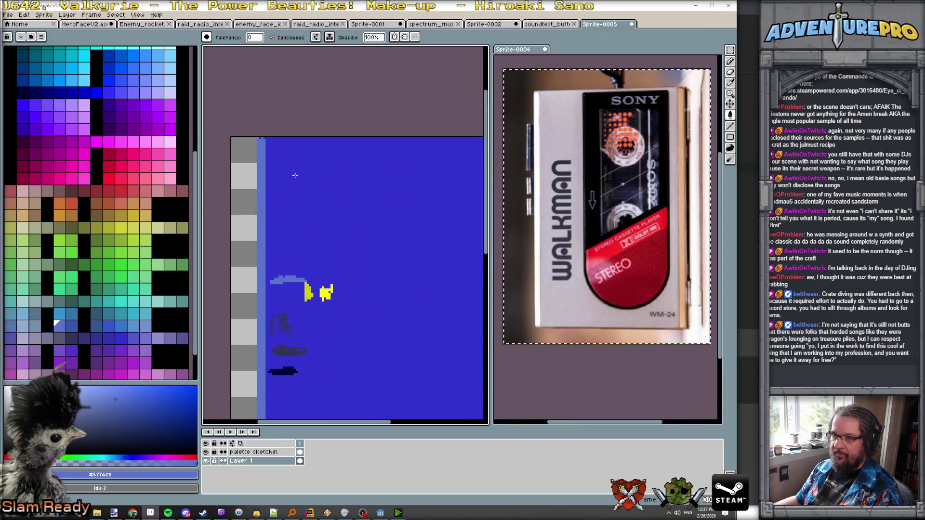
scroll(295, 176, "down", 2)
scroll(281, 160, "down", 1)
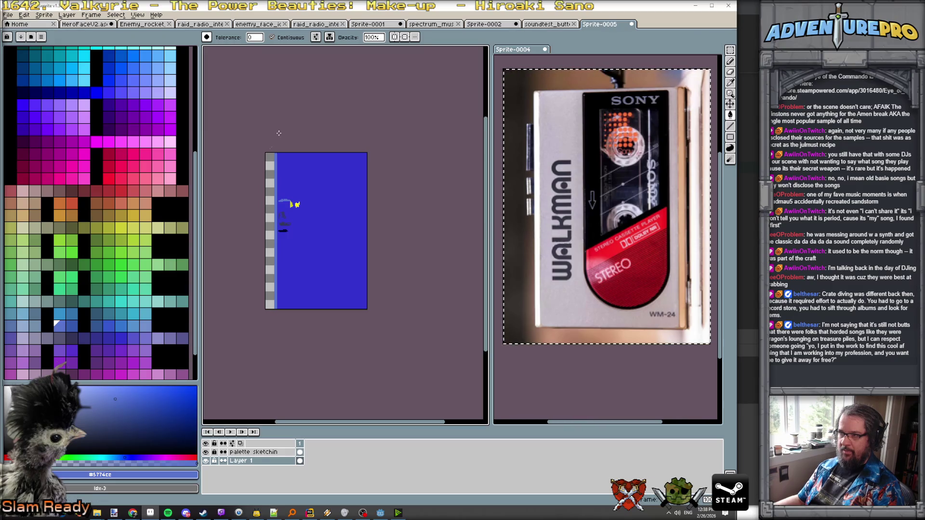
scroll(282, 177, "up", 2)
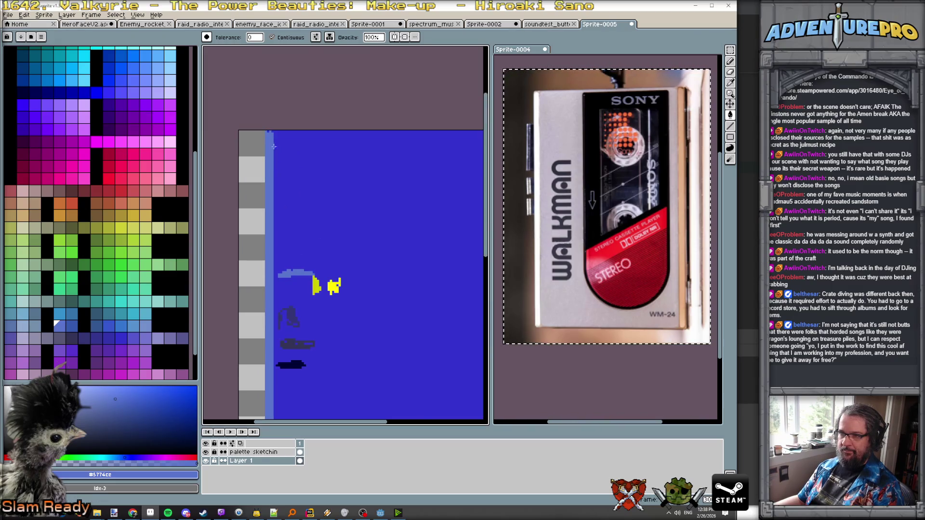
scroll(271, 135, "up", 1)
key("ctrl+z")
key("ctrl+y")
key("b")
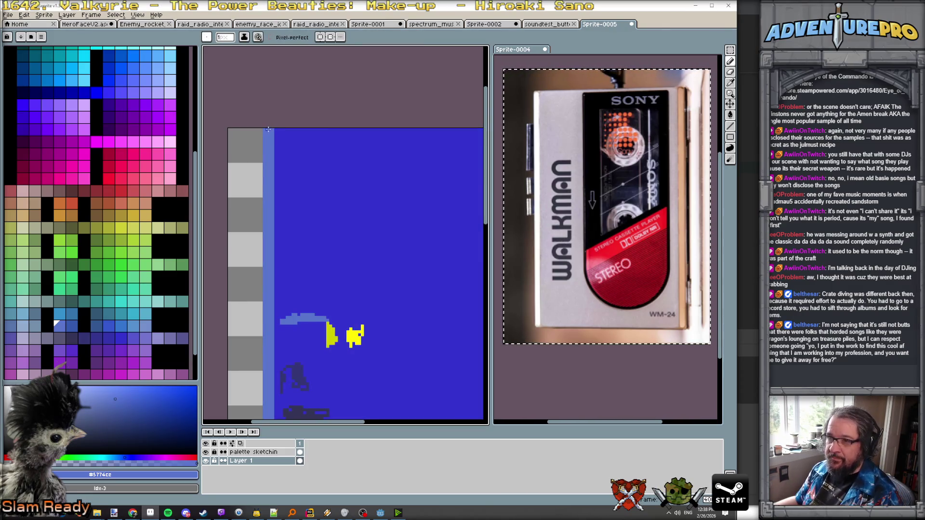
scroll(364, 235, "down", 2)
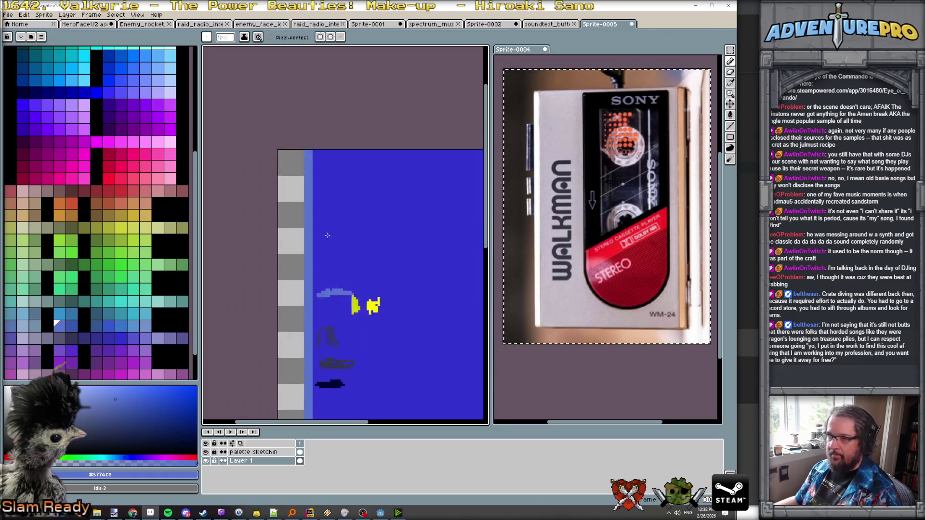
scroll(361, 220, "up", 2)
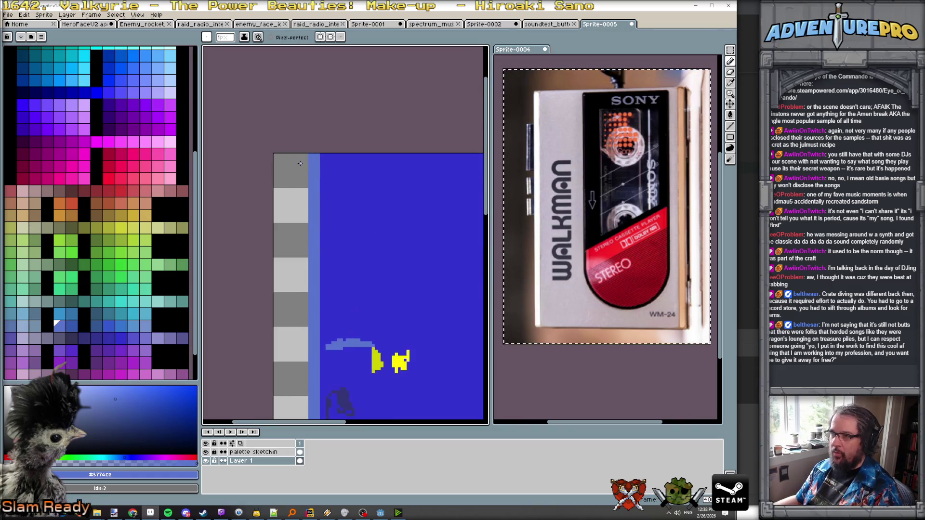
- Zoom into the edges of the Walkman reference photo in Sprite-0004
scroll(554, 97, "up", 2)
scroll(554, 97, "up", 2)
left_click(571, 124)
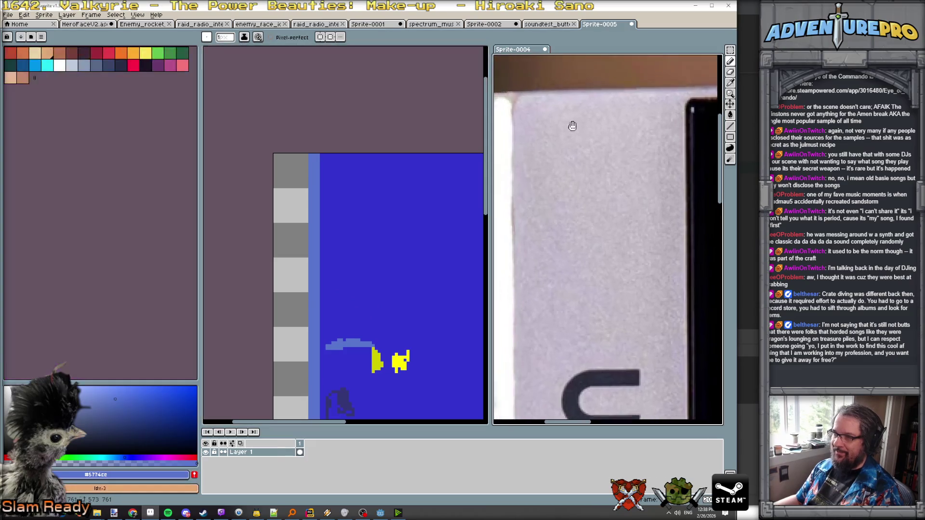
scroll(576, 148, "up", 2)
scroll(308, 155, "up", 1)
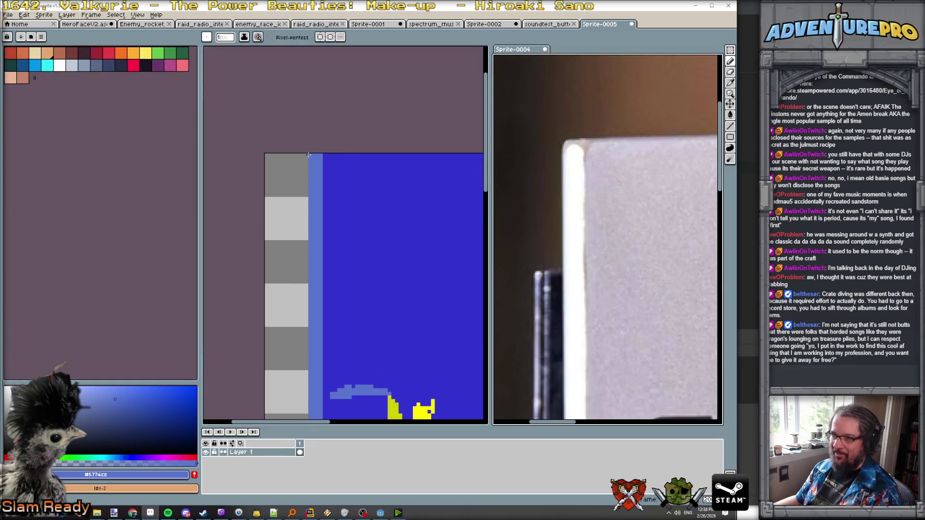
- Go back to the Sprite-0005 canvas, zooming and recentring the Walkman sprite in view
left_click(308, 157)
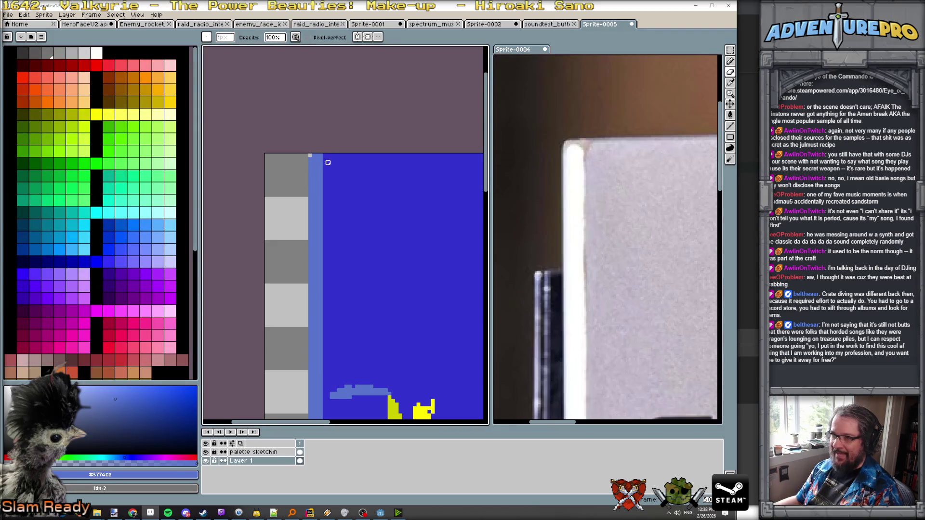
scroll(323, 161, "down", 1)
scroll(324, 162, "up", 1)
scroll(315, 144, "down", 4)
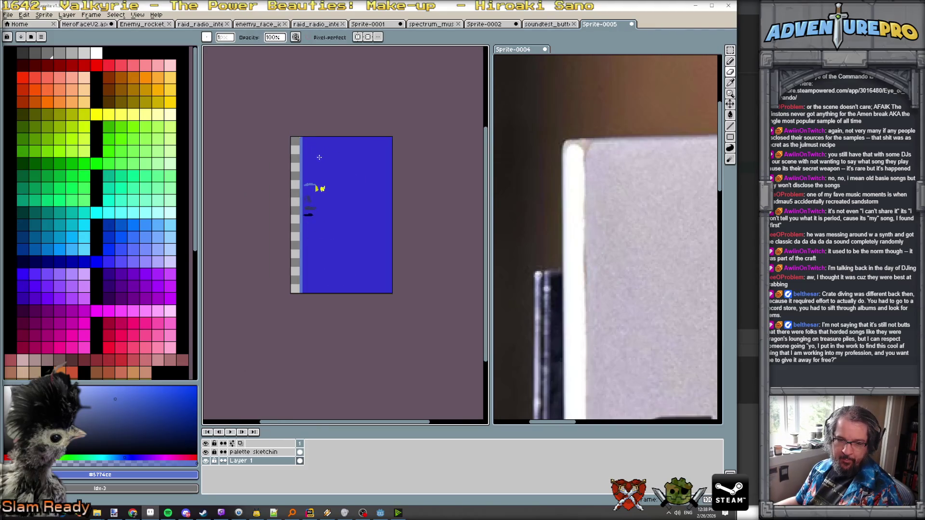
scroll(319, 157, "up", 1)
scroll(632, 214, "down", 3)
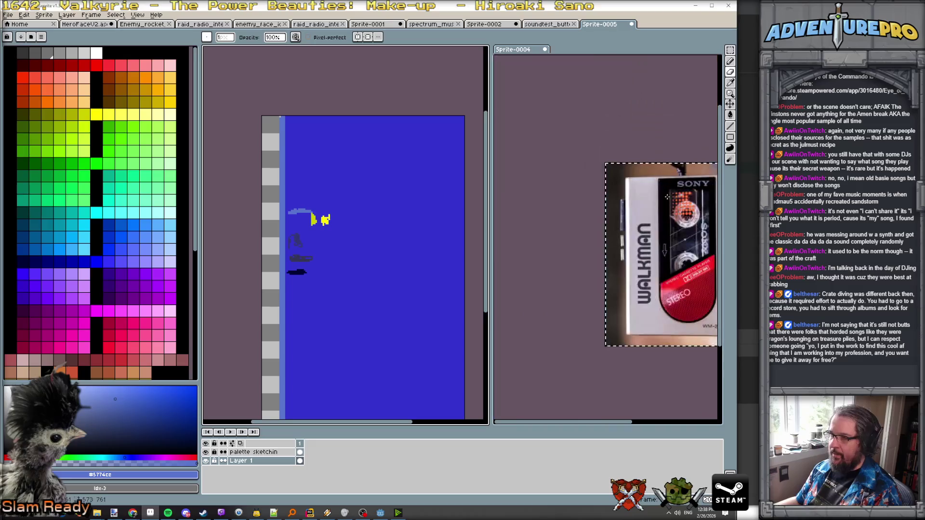
scroll(631, 214, "up", 2)
scroll(632, 214, "down", 1)
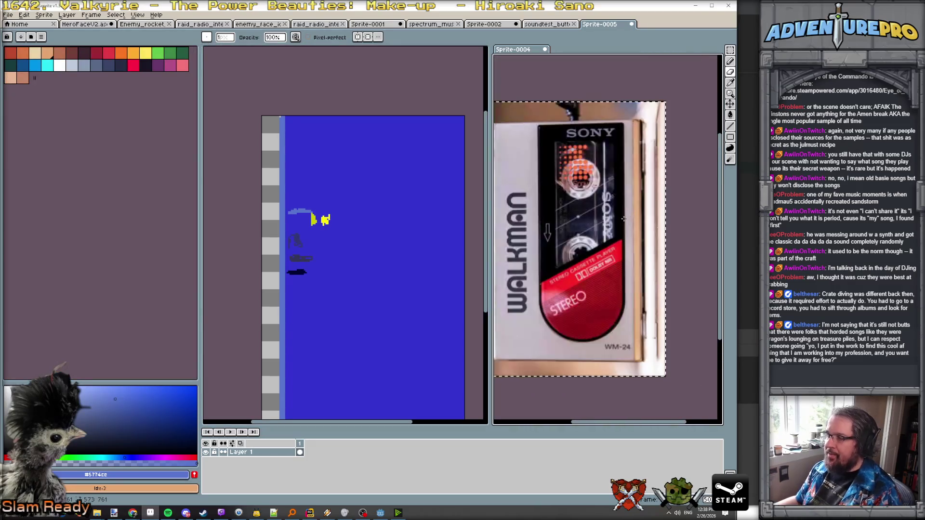
scroll(438, 232, "down", 1)
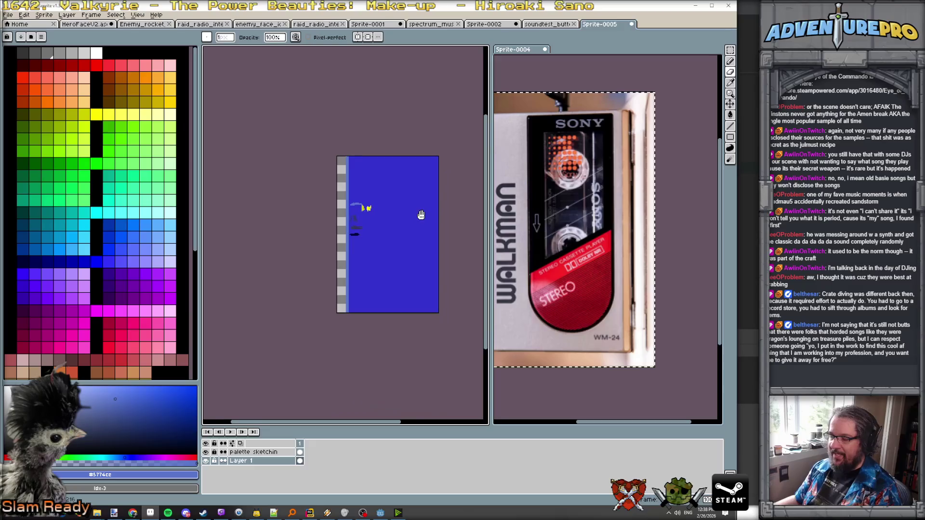
scroll(422, 215, "up", 1)
left_click_drag(422, 215, 409, 206)
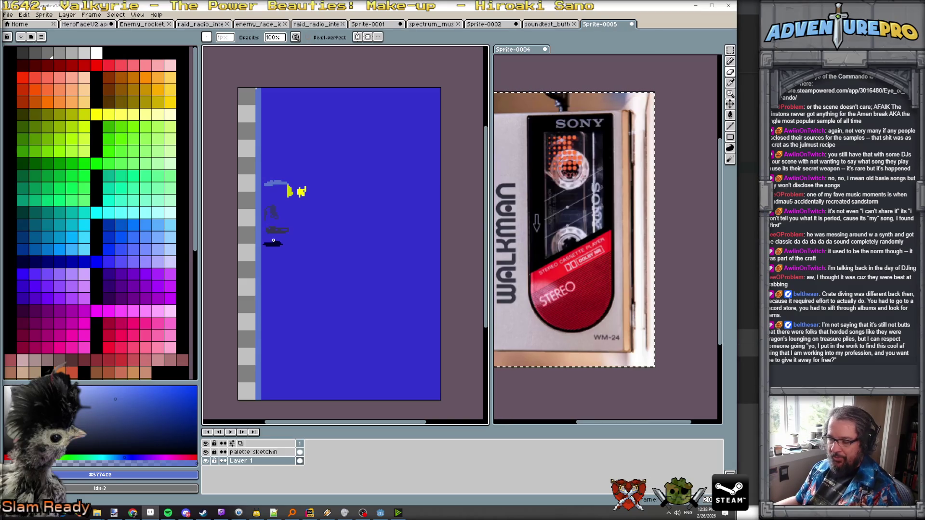
scroll(68, 337, "down", 5)
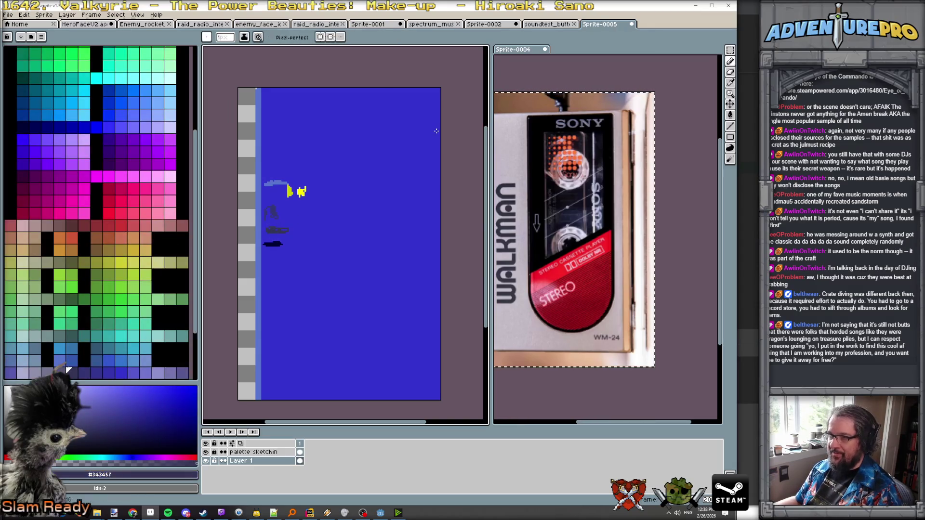
- Draw a straight dark navy line from the body's top-right corner down its right edge
scroll(432, 90, "up", 1)
scroll(447, 86, "up", 2)
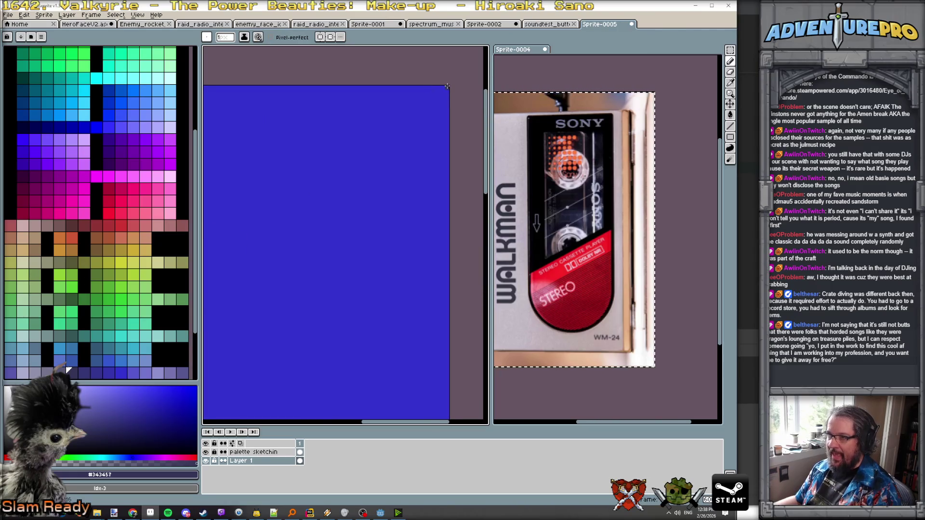
left_click(440, 93)
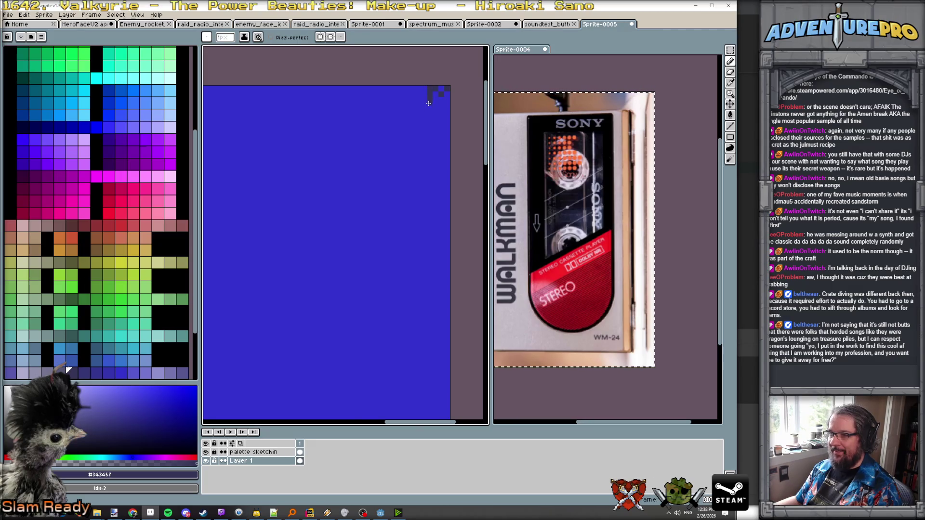
scroll(430, 145, "up", 1)
scroll(427, 183, "down", 4)
scroll(419, 203, "up", 2)
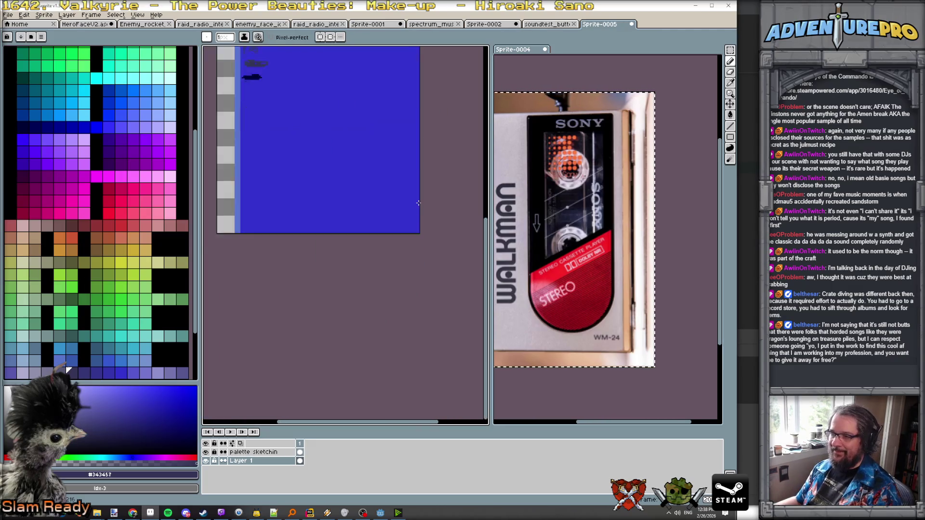
scroll(418, 203, "up", 1)
left_click(417, 248, "shift")
scroll(418, 248, "up", 1)
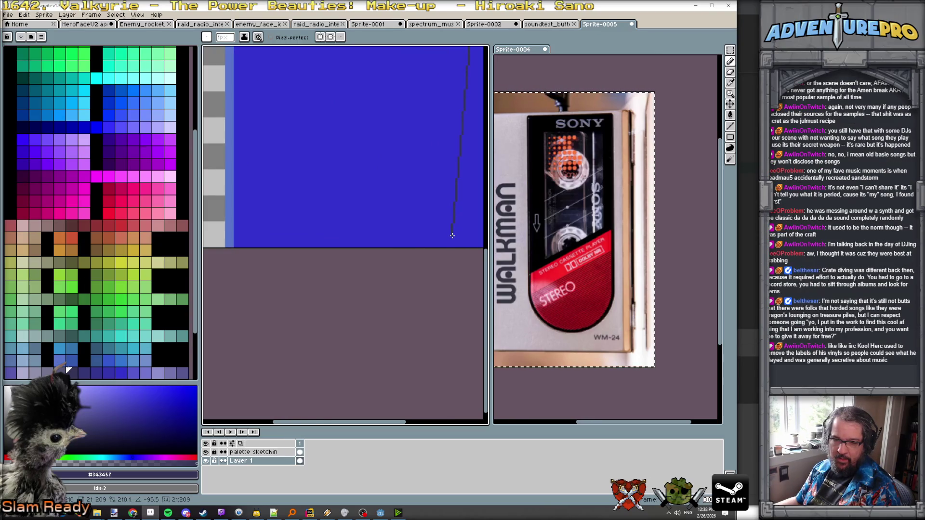
scroll(452, 235, "right", 3)
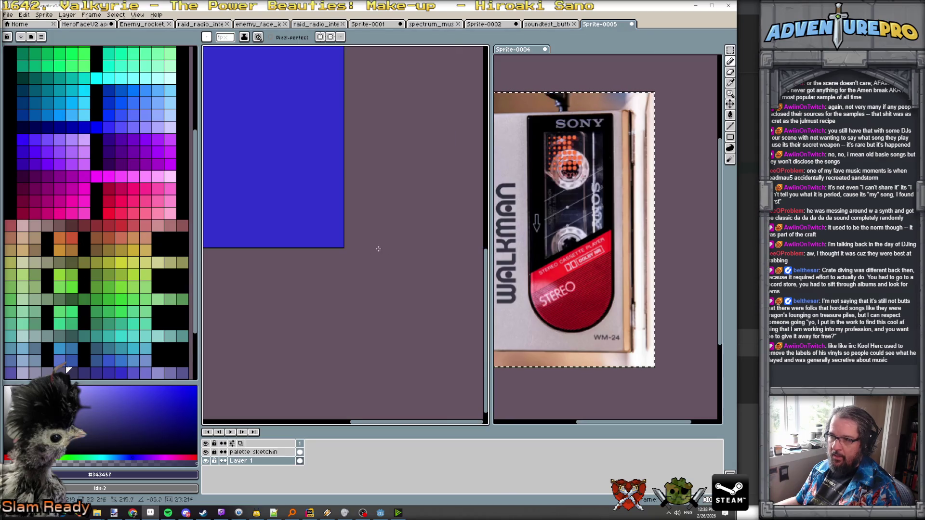
scroll(340, 248, "left", 1)
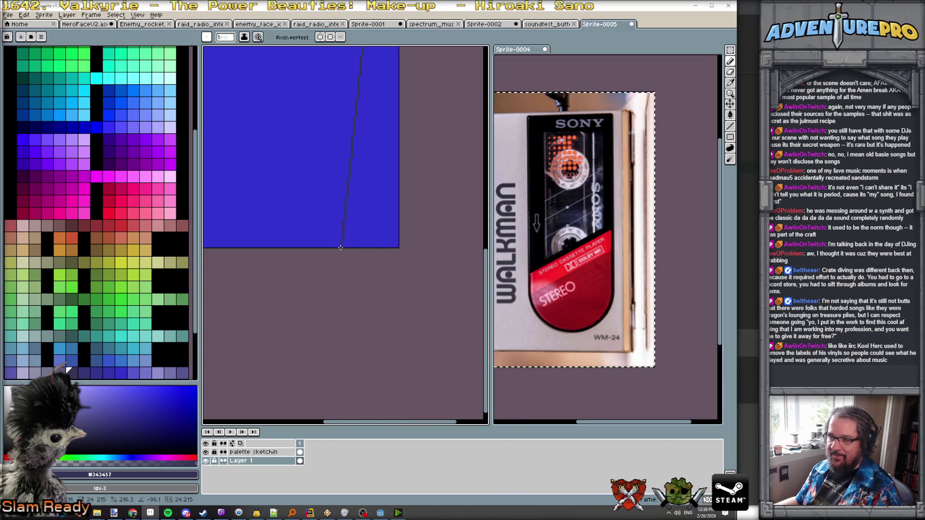
left_click(394, 249, "shift")
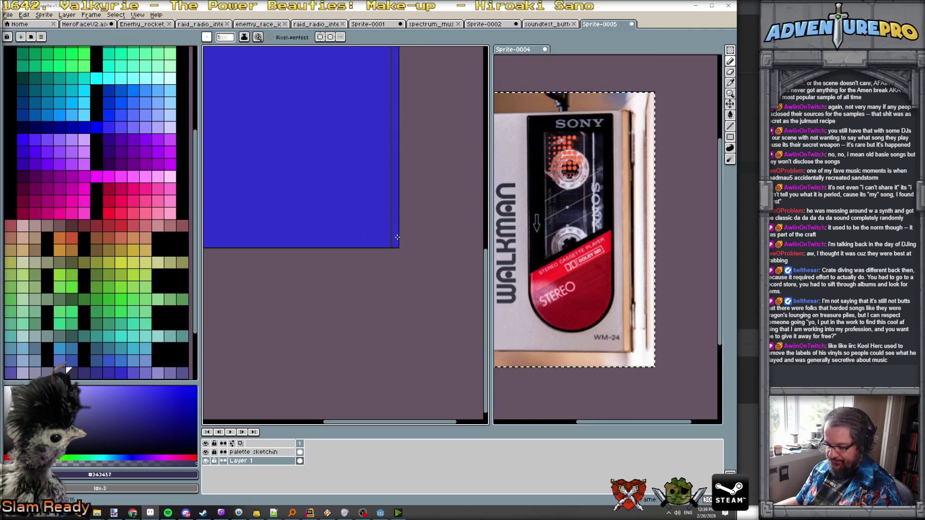
- Switch to the Paint Bucket and zoom over the sprite to inspect its edges
key("g")
scroll(397, 237, "down", 4)
scroll(411, 219, "up", 2)
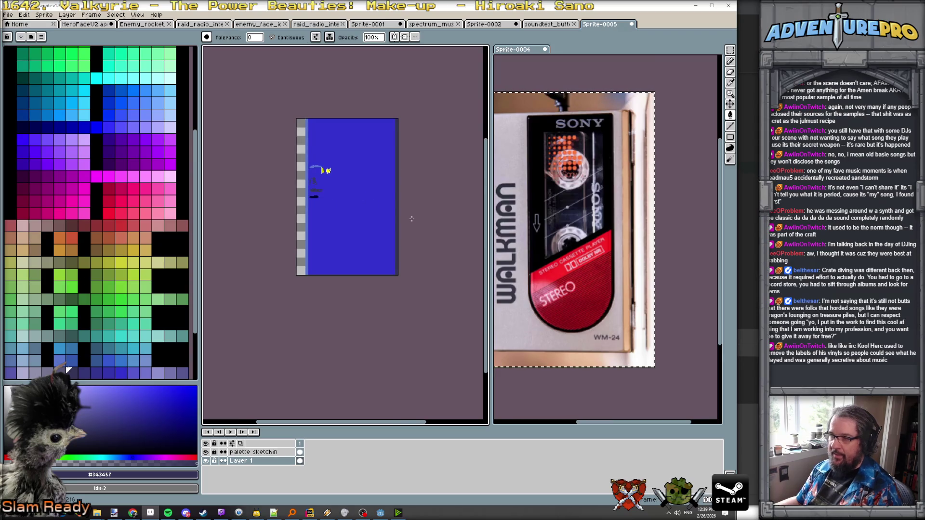
scroll(404, 224, "up", 3)
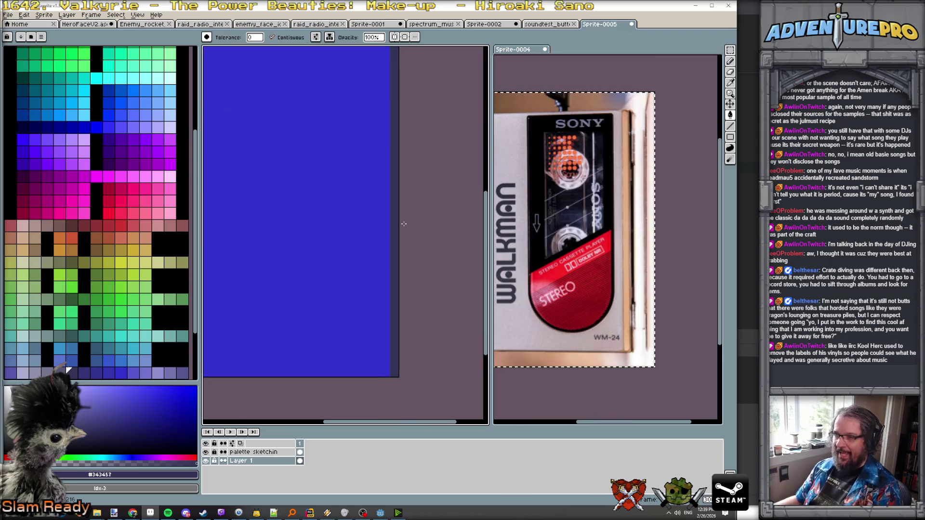
scroll(428, 189, "down", 1)
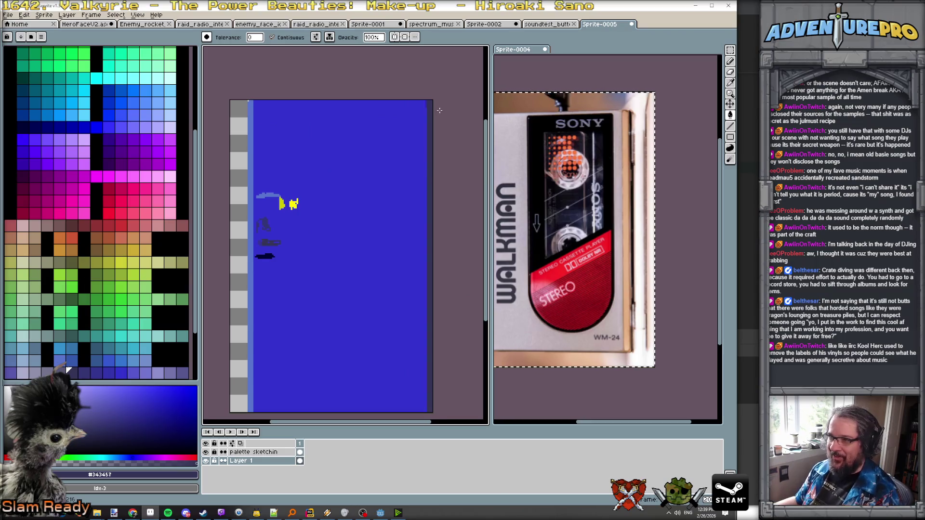
scroll(439, 110, "up", 1)
scroll(443, 126, "down", 1)
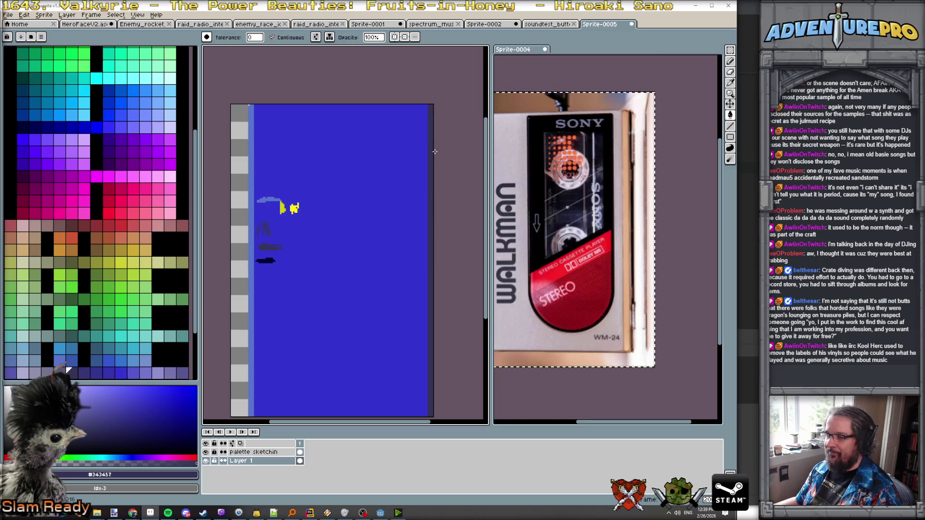
scroll(434, 151, "down", 1)
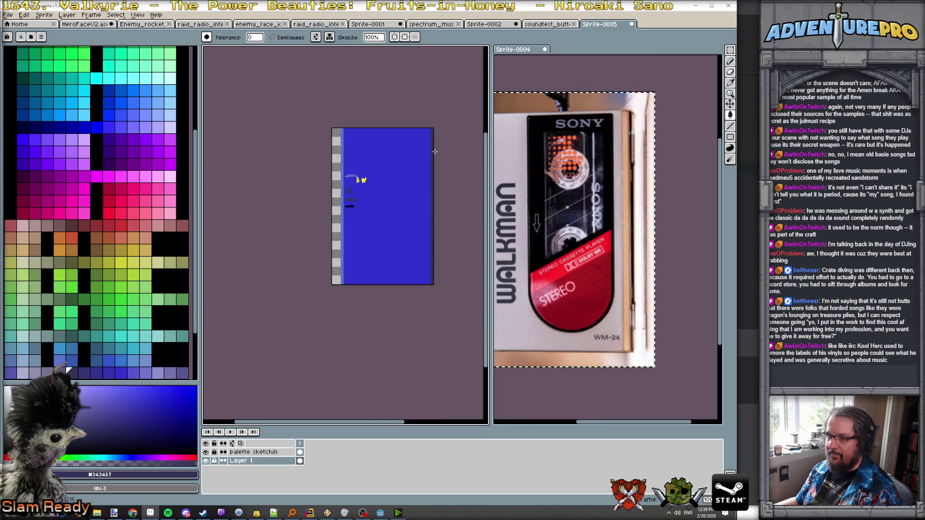
scroll(361, 125, "up", 2)
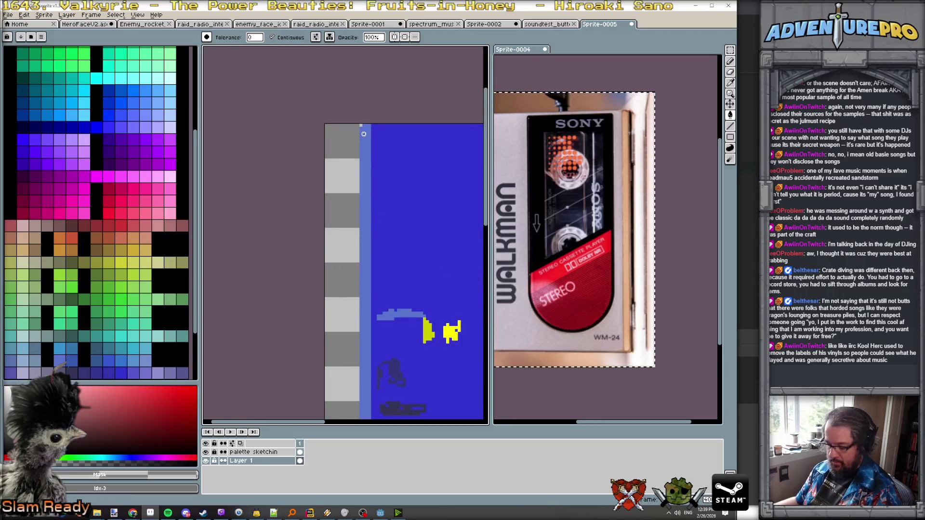
- Sample the light blue #5774cc from the left strip and return to the Pencil, zooming to compare
left_click(361, 125, "alt")
key("b")
scroll(375, 184, "down", 1)
scroll(375, 184, "down", 1)
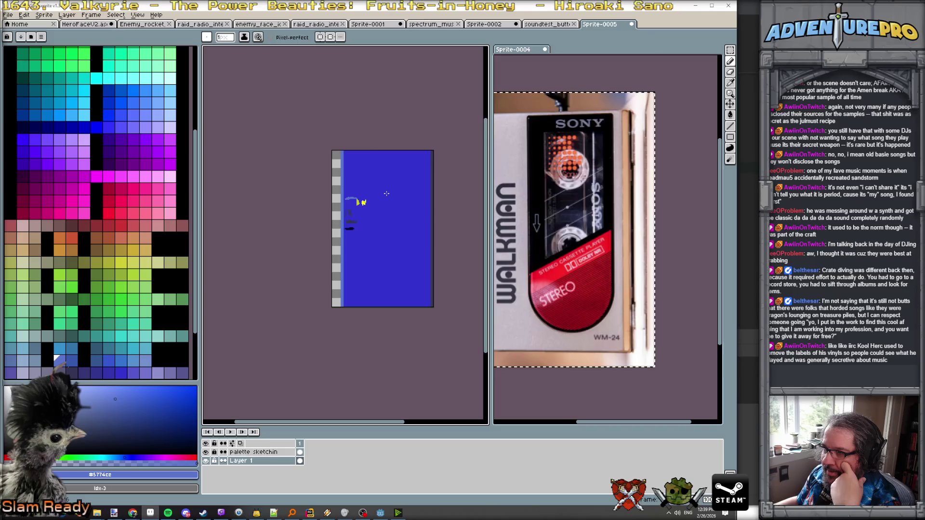
scroll(576, 257, "down", 1)
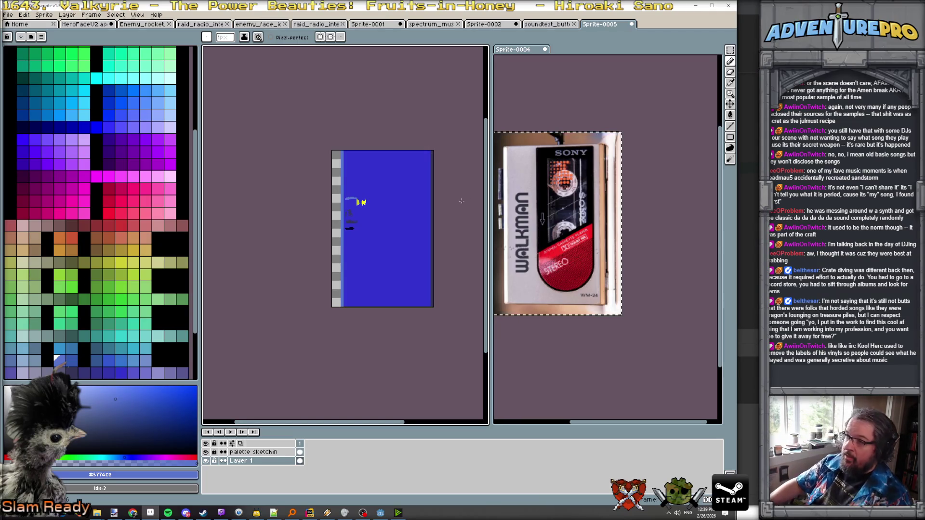
scroll(605, 184, "up", 1)
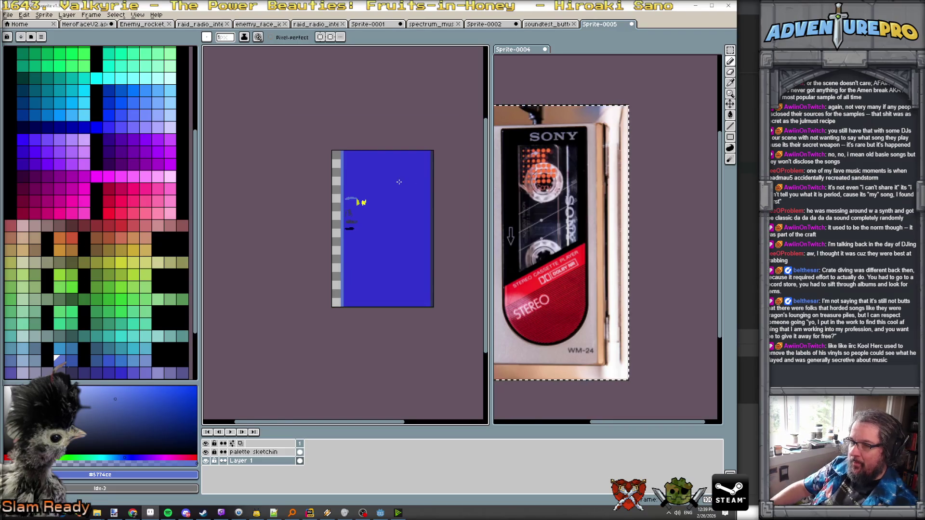
scroll(401, 182, "up", 1)
key("alt")
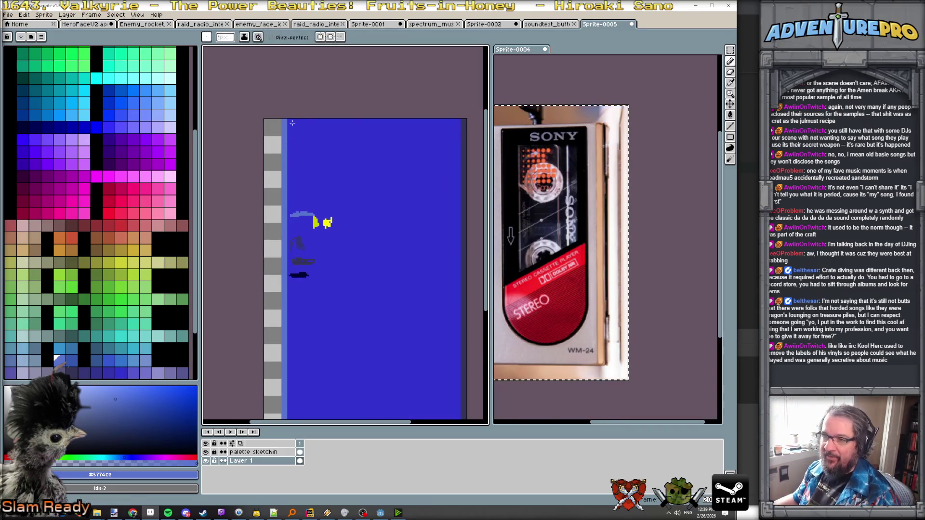
scroll(290, 121, "up", 1)
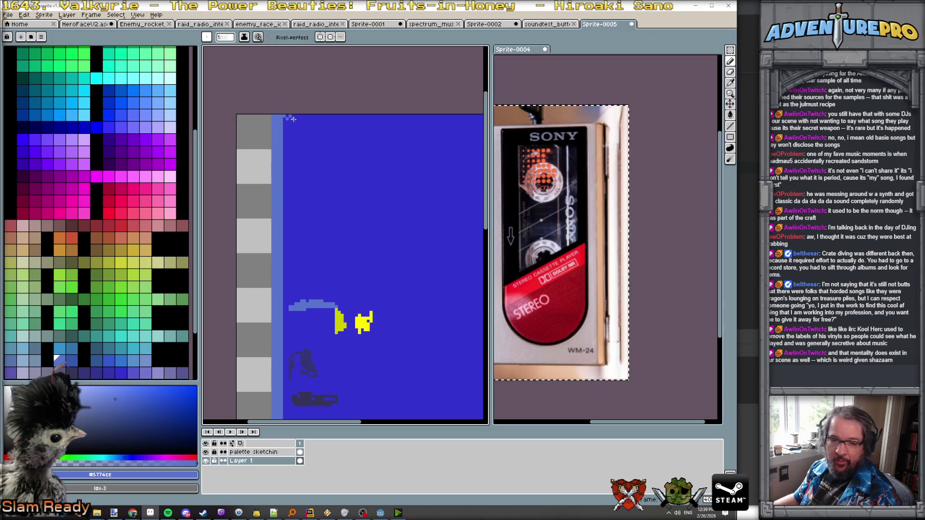
scroll(297, 125, "down", 1)
scroll(364, 213, "down", 5)
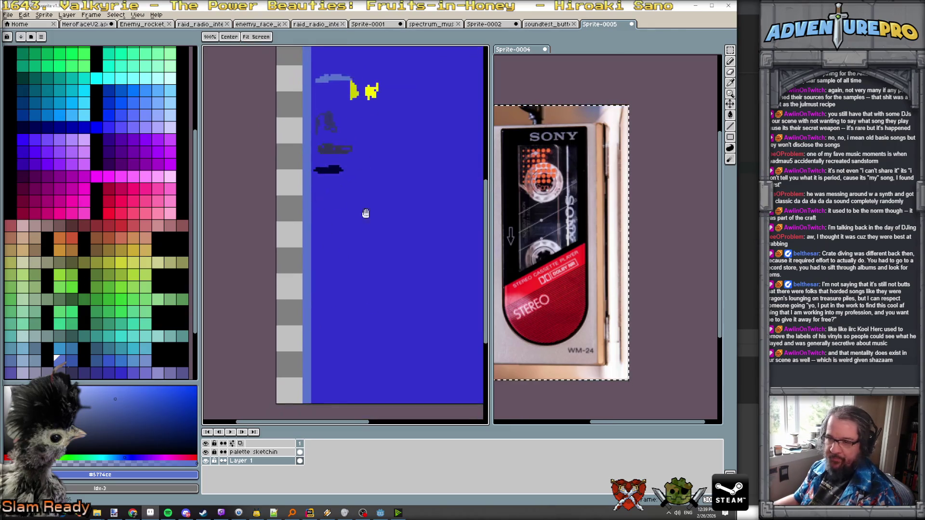
key("shift")
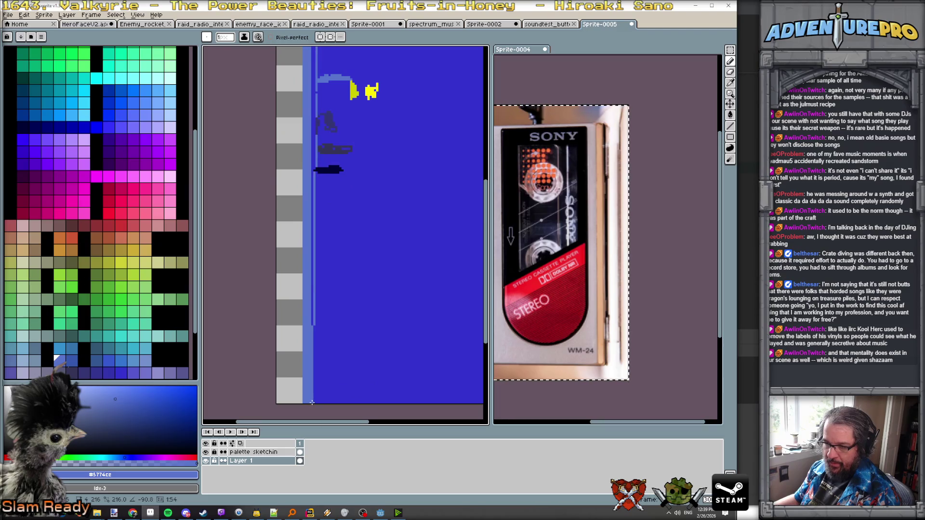
- Draw a vertical light-blue line down the sprite's left side and fill the gap beside it
left_click(318, 401, "shift")
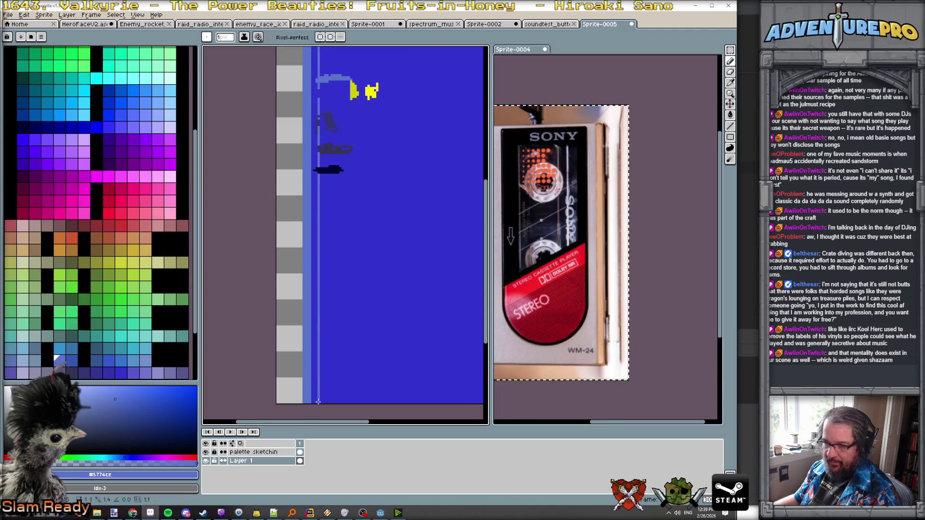
key("g")
left_click(313, 391)
scroll(348, 356, "down", 3)
scroll(349, 354, "up", 2)
left_click_drag(358, 336, 353, 294)
scroll(285, 121, "up", 1)
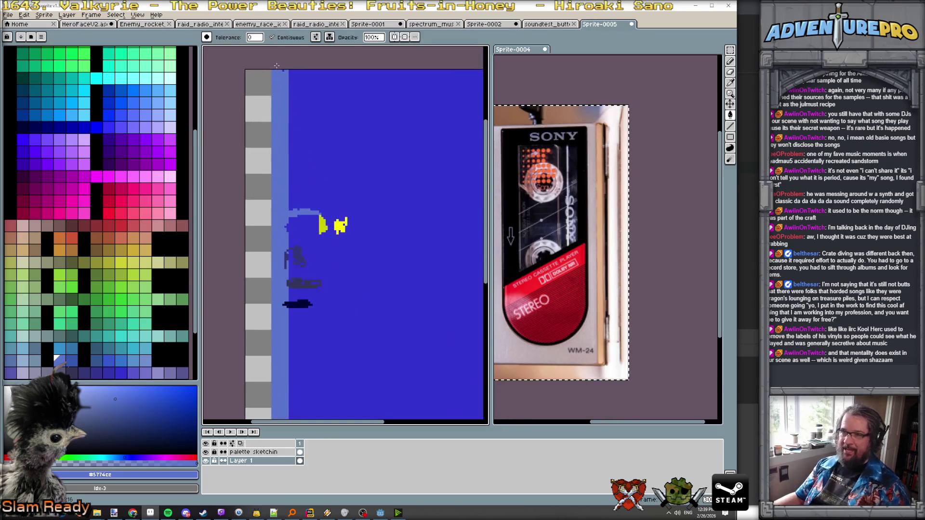
- Return to the Pencil and sample the near-black navy from the existing stroke
key("b")
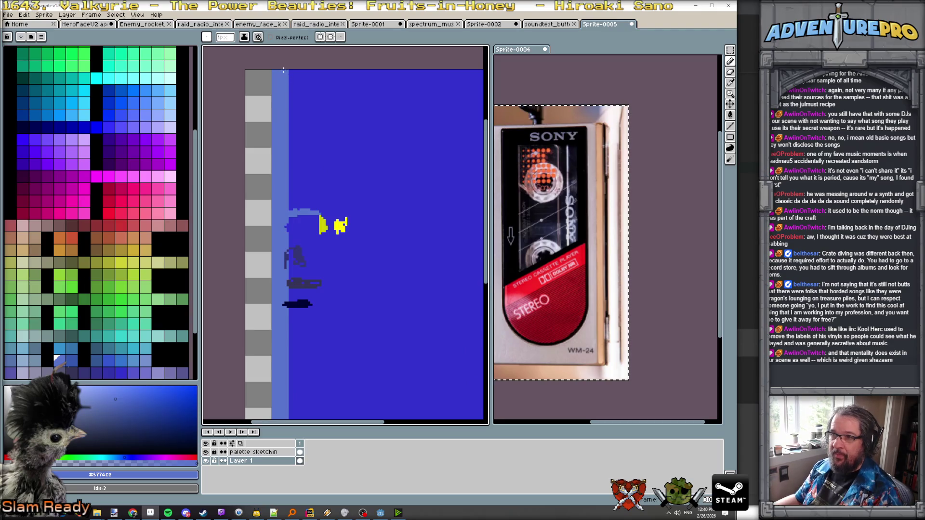
scroll(288, 98, "down", 1)
scroll(315, 195, "down", 1)
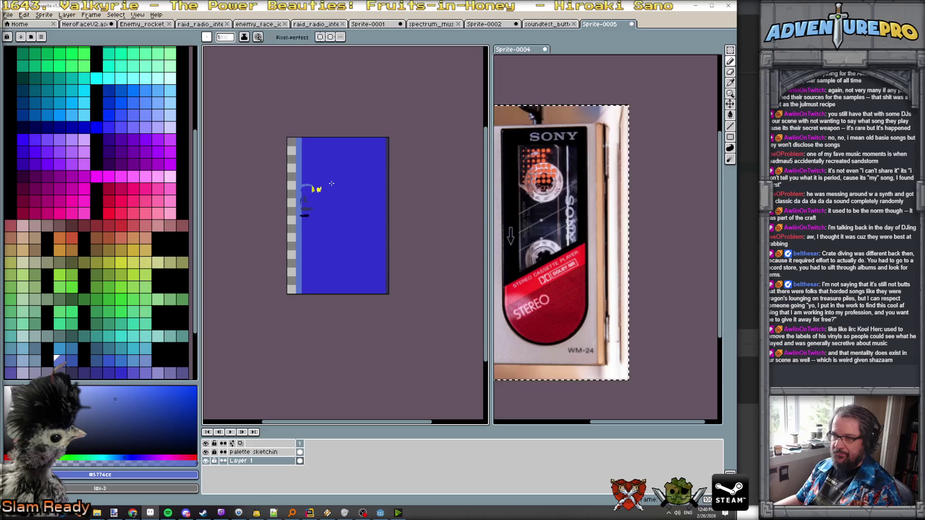
scroll(335, 199, "up", 1)
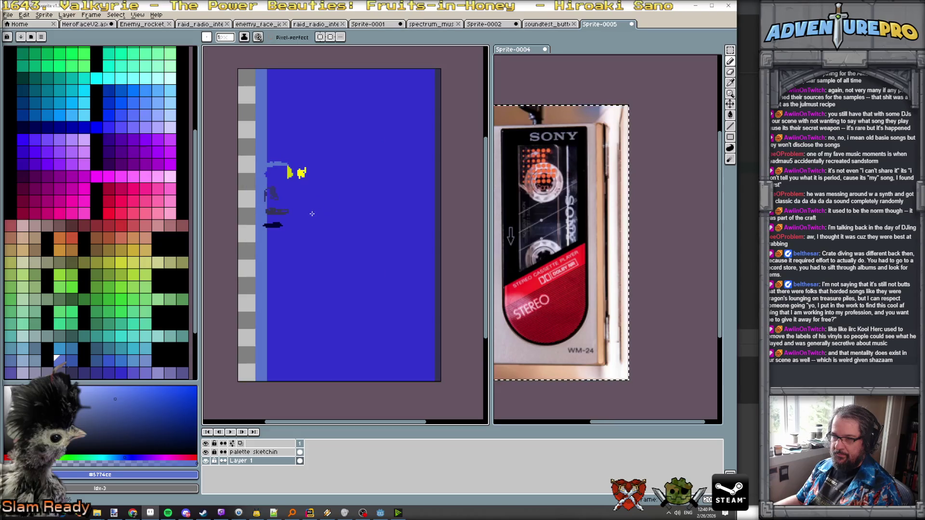
left_click(273, 225, "alt")
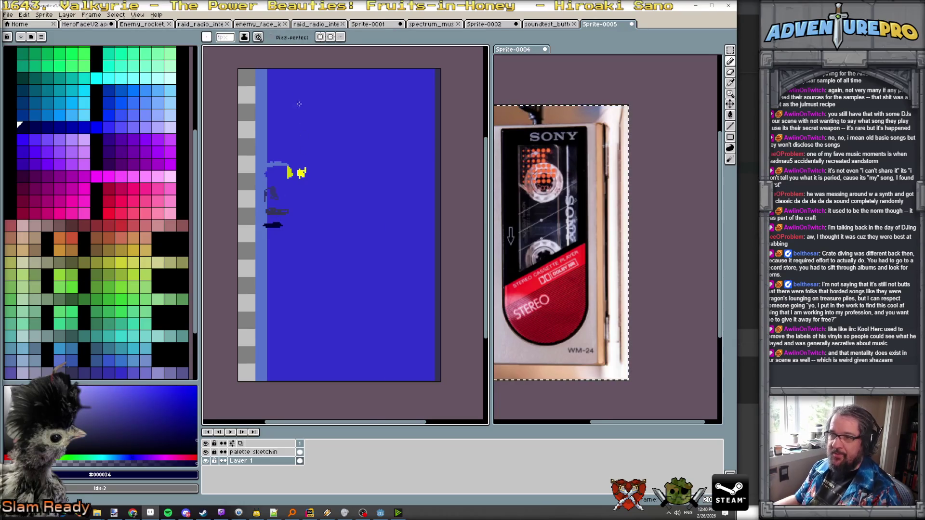
scroll(294, 74, "up", 1)
scroll(294, 74, "down", 1)
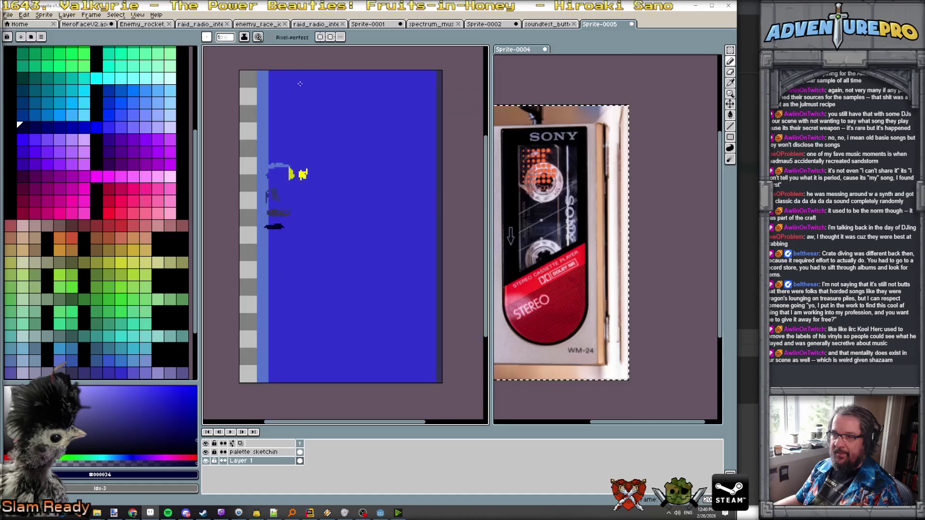
left_click(136, 15)
- Turn on the 16px grid from Grid Settings and pan the canvas over the sprite
mouse_move(183, 55)
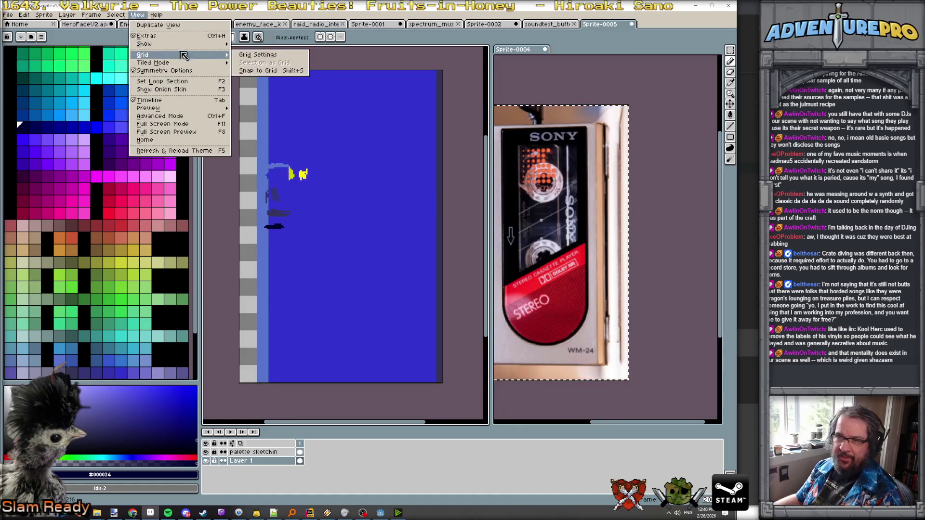
left_click(260, 57)
left_click(359, 278)
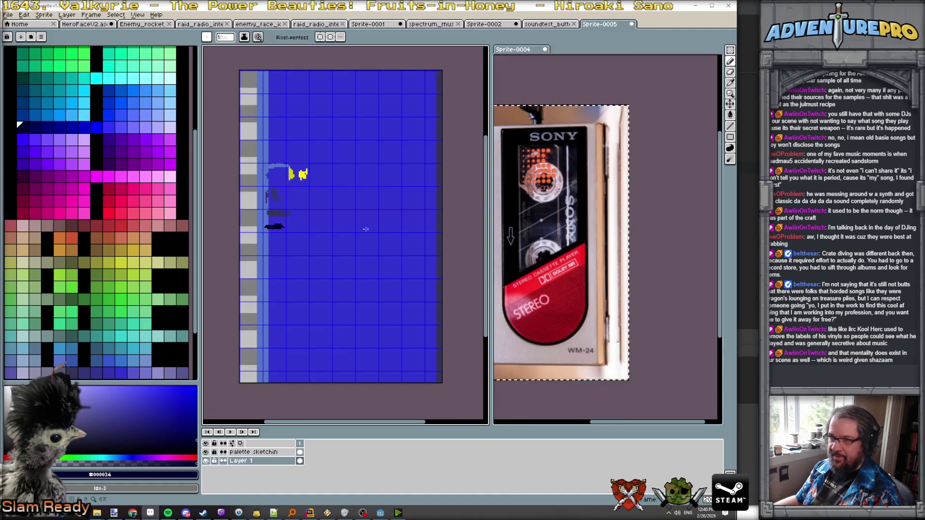
left_click_drag(298, 82, 296, 121)
scroll(293, 132, "up", 1)
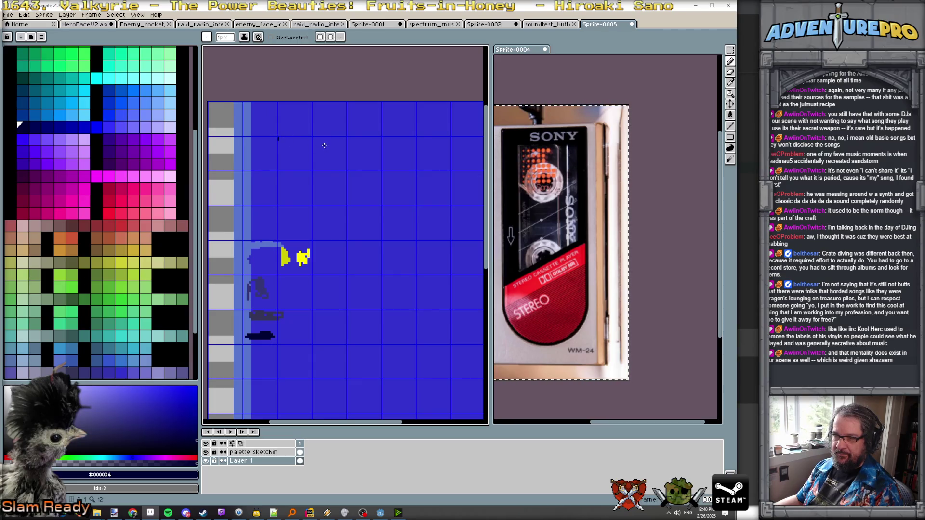
scroll(327, 146, "right", 5)
scroll(326, 144, "left", 3)
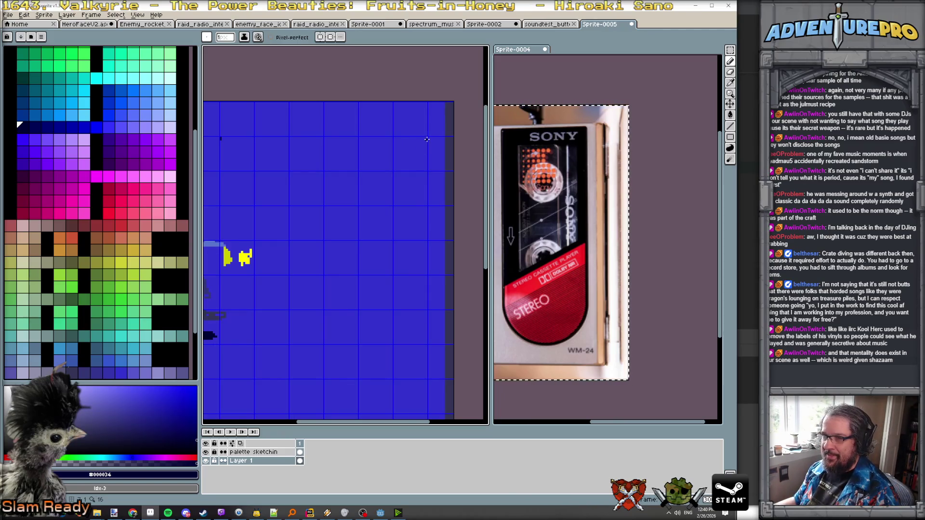
scroll(426, 139, "up", 1)
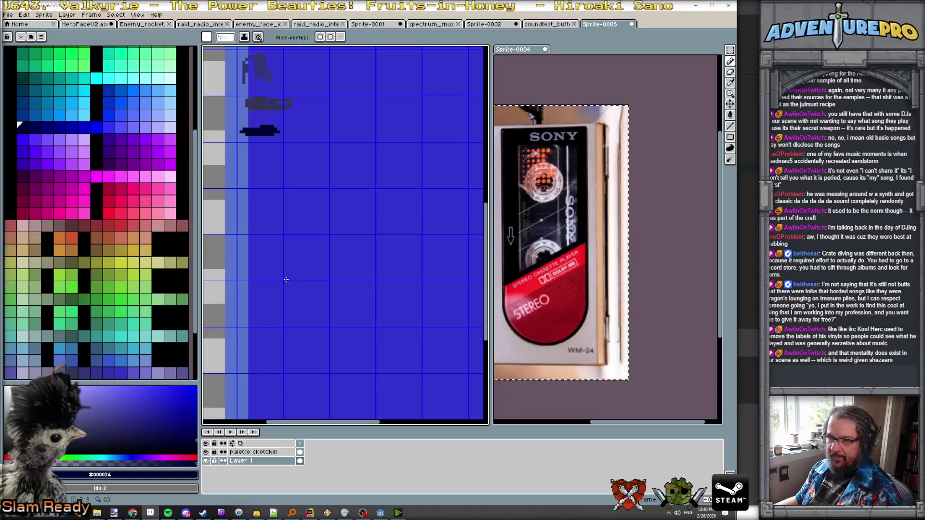
- Outline a thin dark navy rectangle panel on the upper Walkman body, then choose the Ellipse tool
scroll(295, 272, "down", 2)
scroll(392, 269, "up", 2)
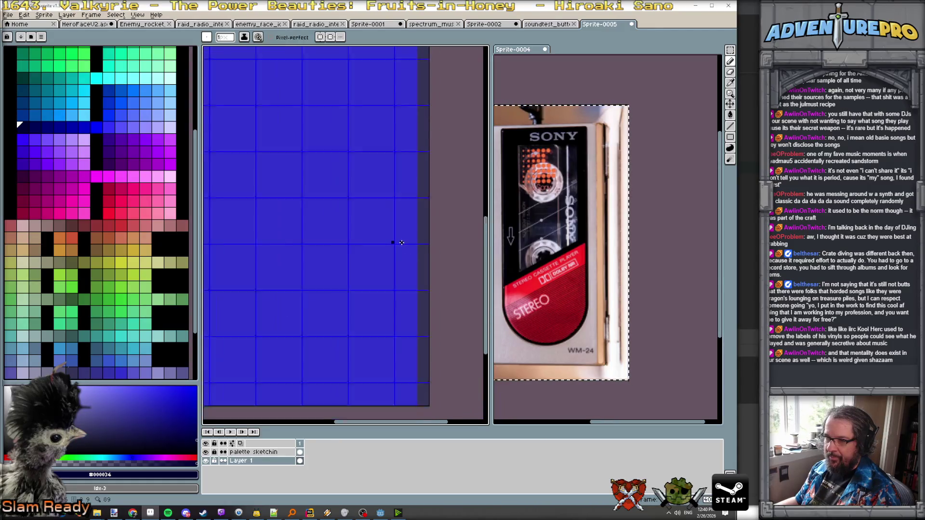
scroll(402, 243, "down", 2)
scroll(337, 243, "up", 2)
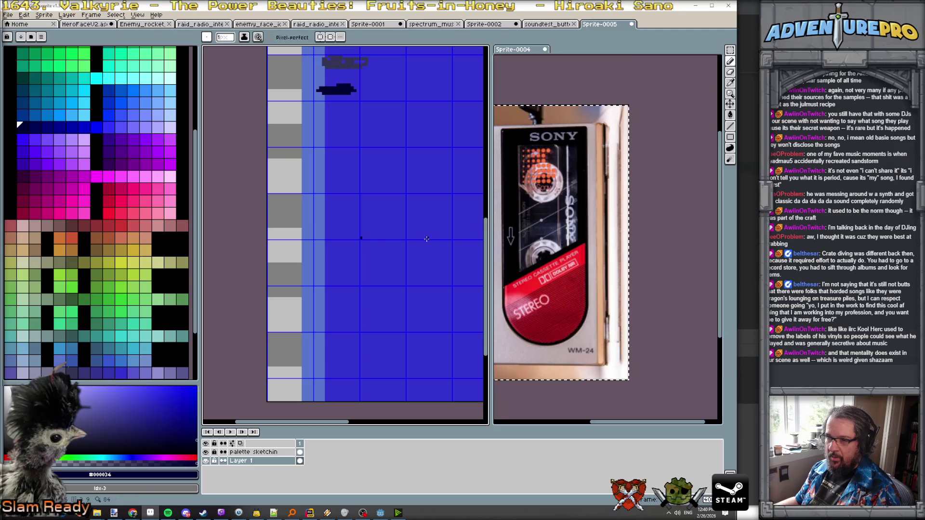
scroll(365, 237, "right", 5)
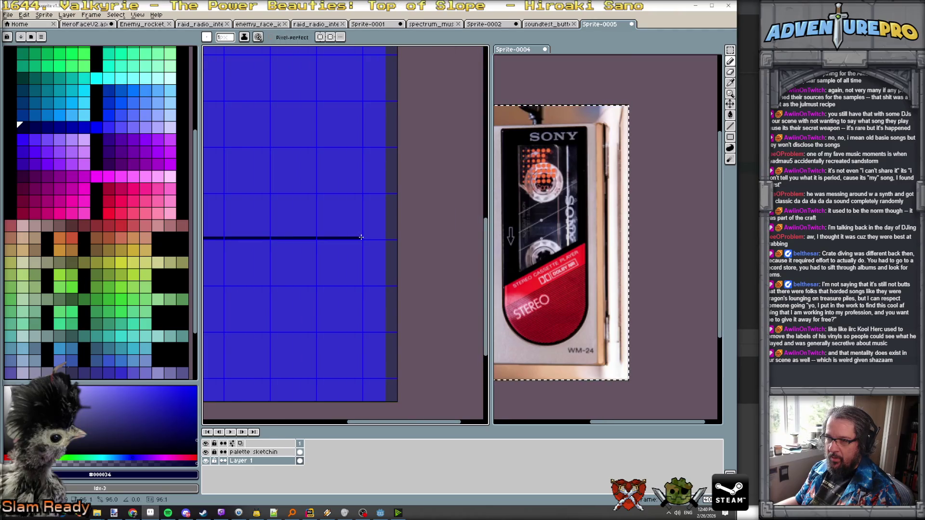
scroll(361, 237, "up", 1)
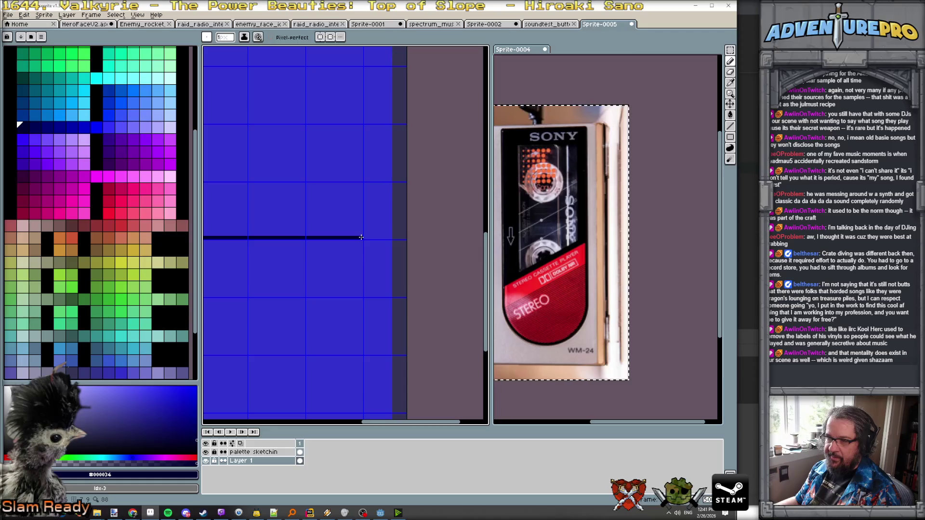
scroll(361, 237, "down", 3)
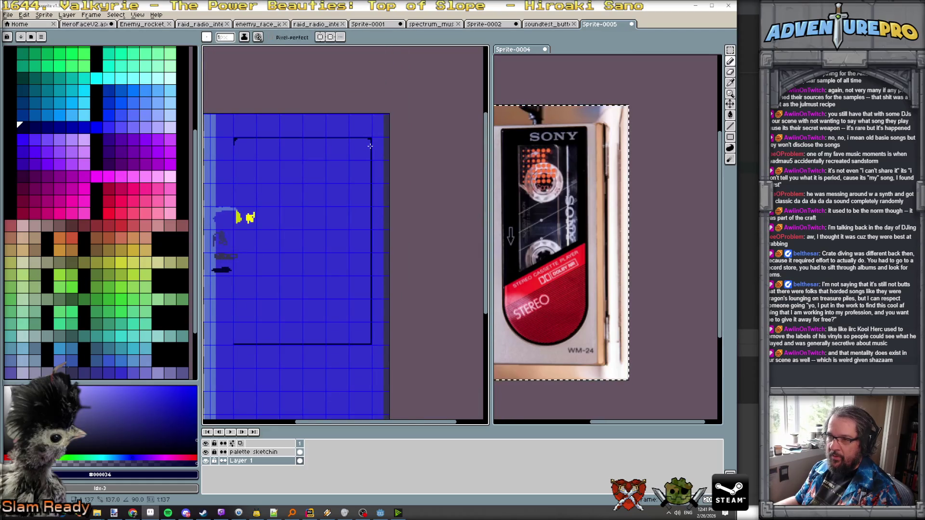
scroll(366, 145, "up", 2)
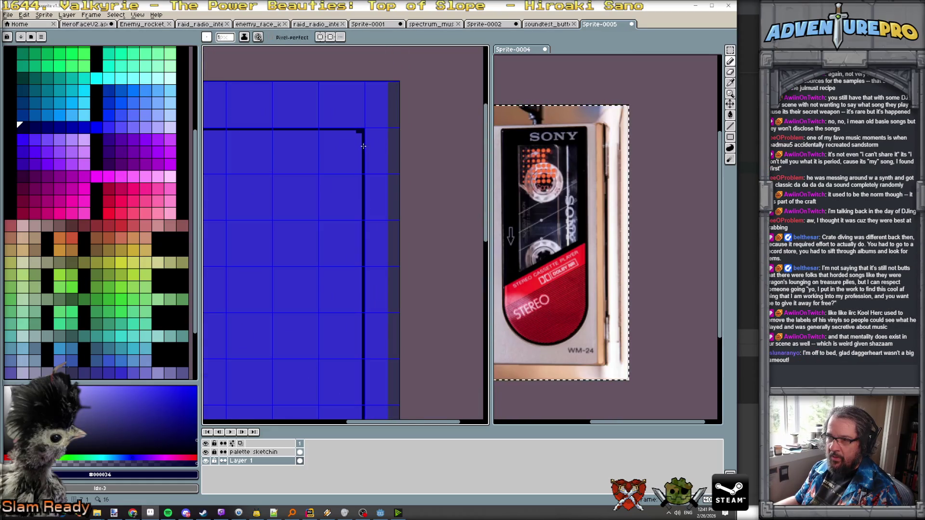
scroll(277, 173, "right", 3)
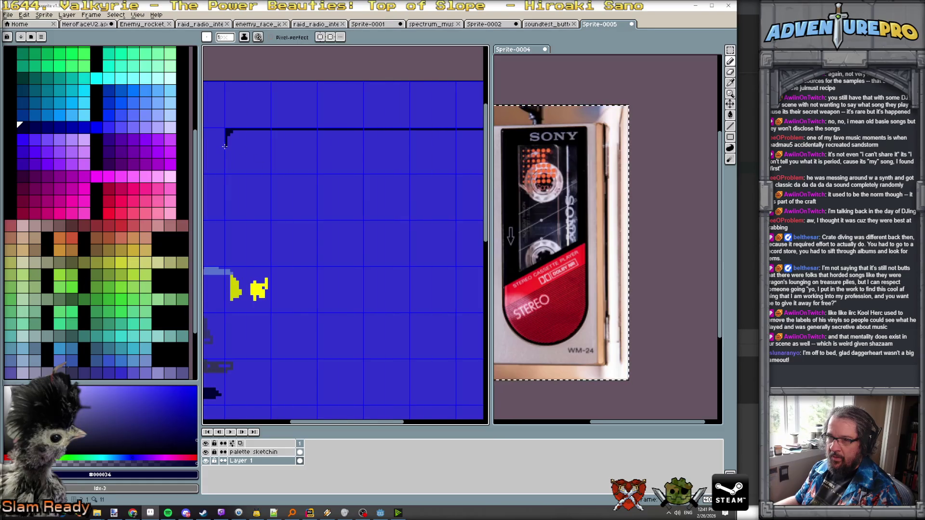
scroll(261, 251, "down", 1)
scroll(290, 359, "down", 3)
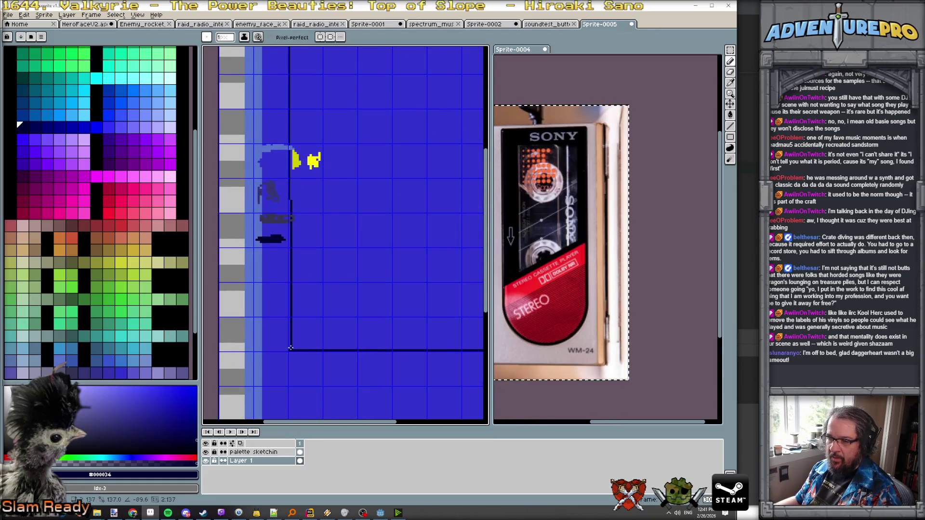
scroll(318, 327, "down", 2)
scroll(313, 289, "up", 1)
left_click_drag(353, 314, 324, 227)
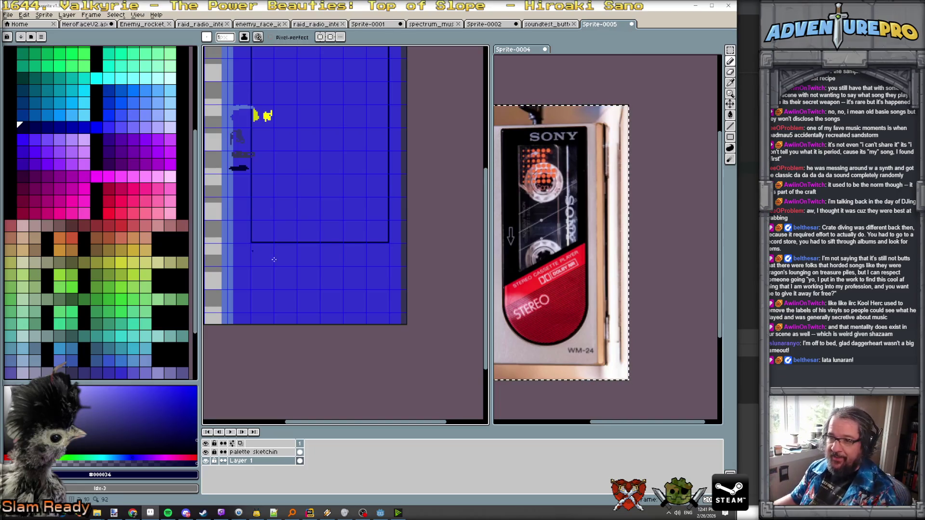
scroll(280, 254, "up", 1)
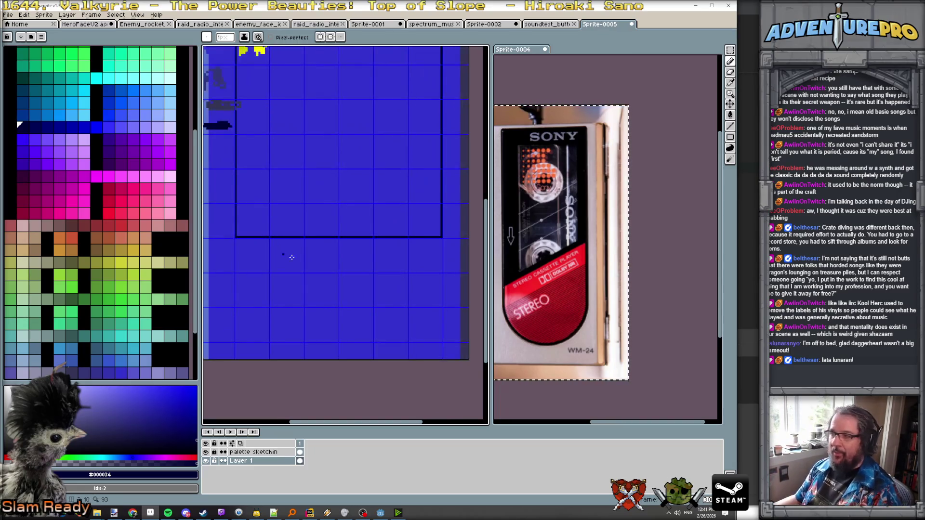
left_click(730, 137)
left_click(709, 137)
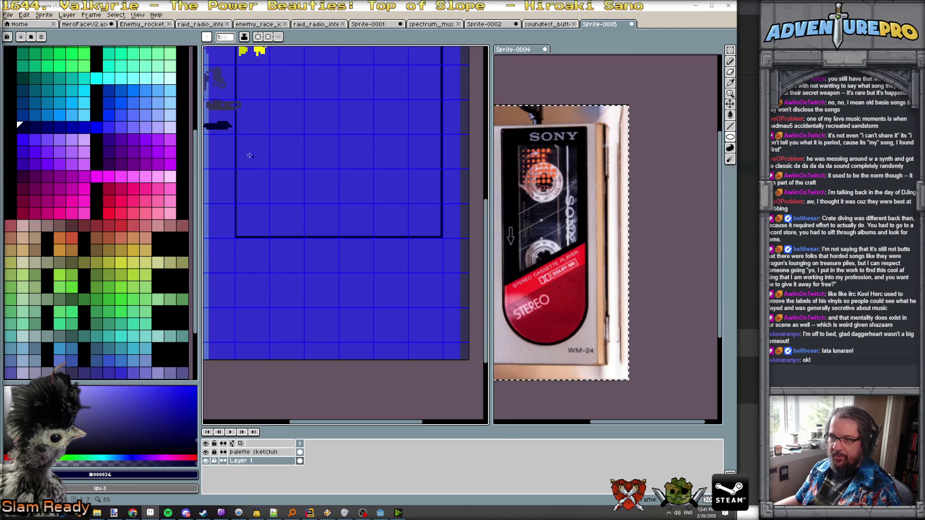
left_click_drag(237, 134, 441, 342)
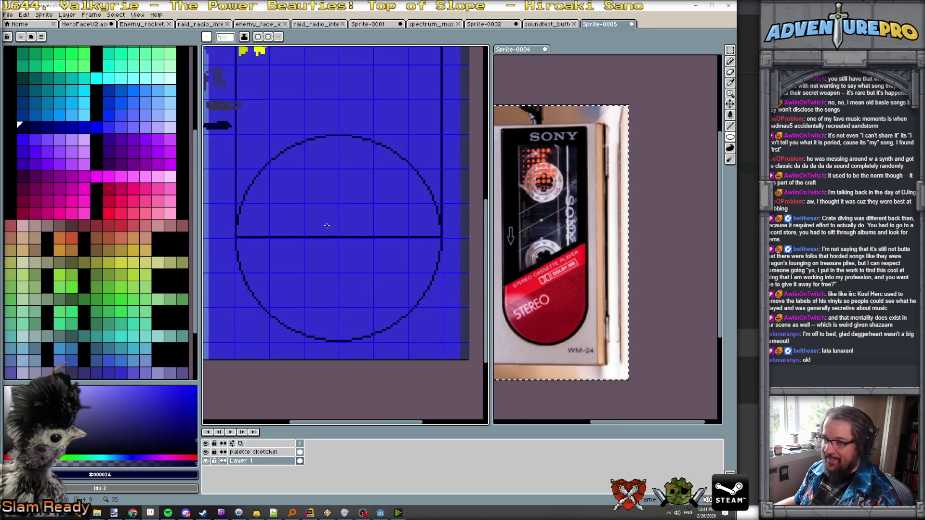
scroll(326, 226, "down", 4)
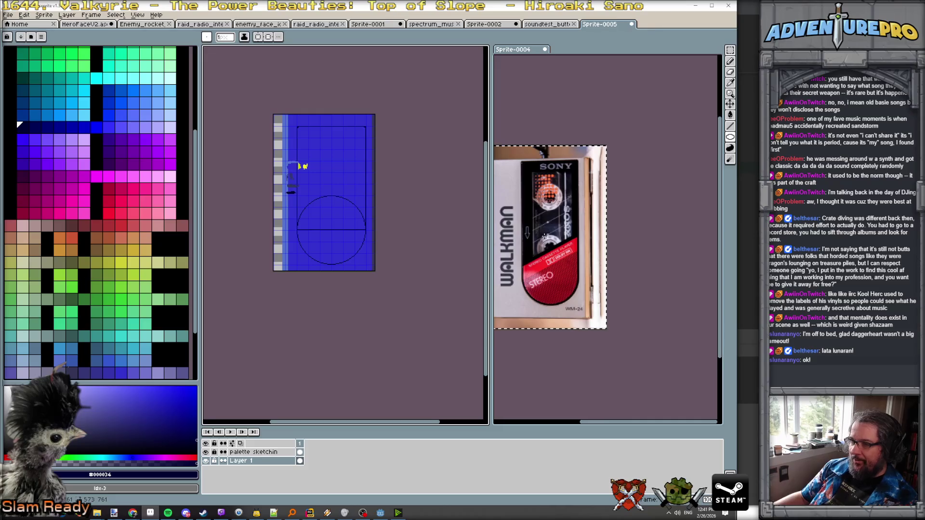
key("ctrl+z")
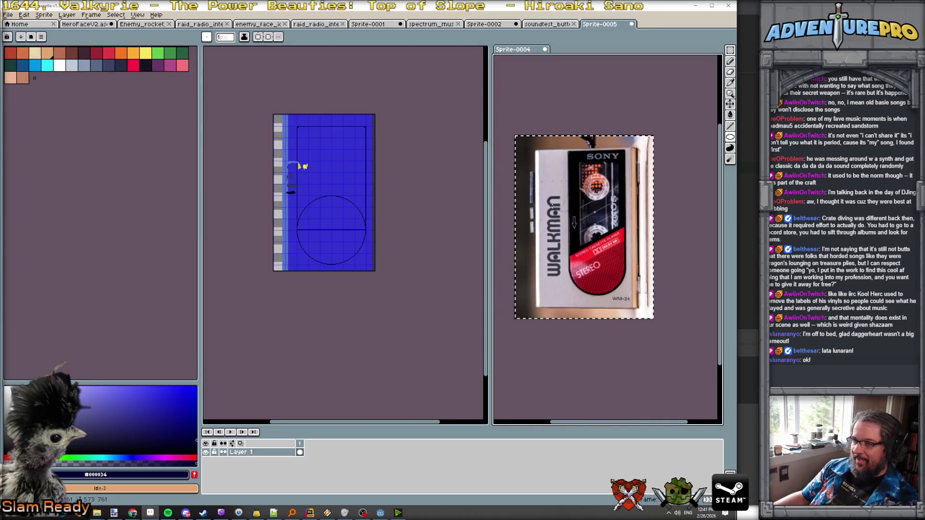
scroll(325, 164, "up", 1)
scroll(325, 164, "down", 1)
scroll(326, 164, "up", 1)
key("ctrl")
key("ctrl")
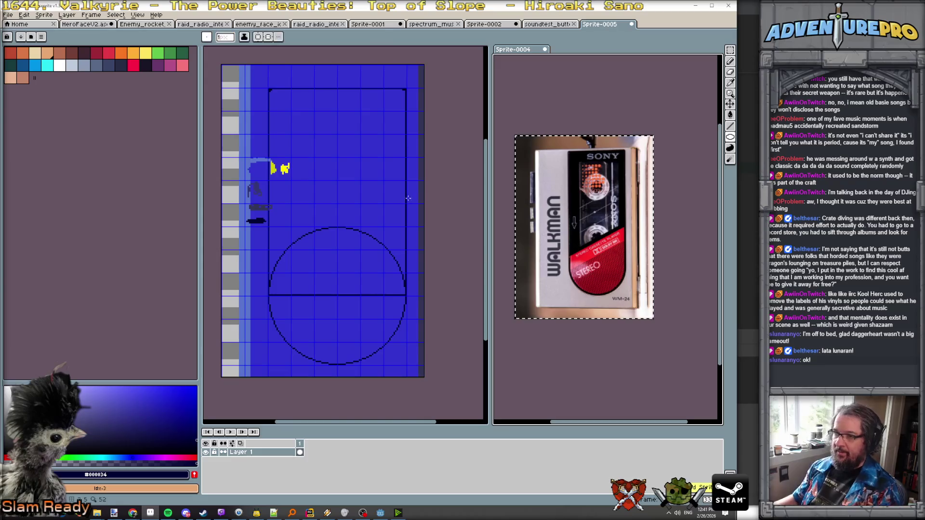
key("ctrl+z")
key("ctrl+z")
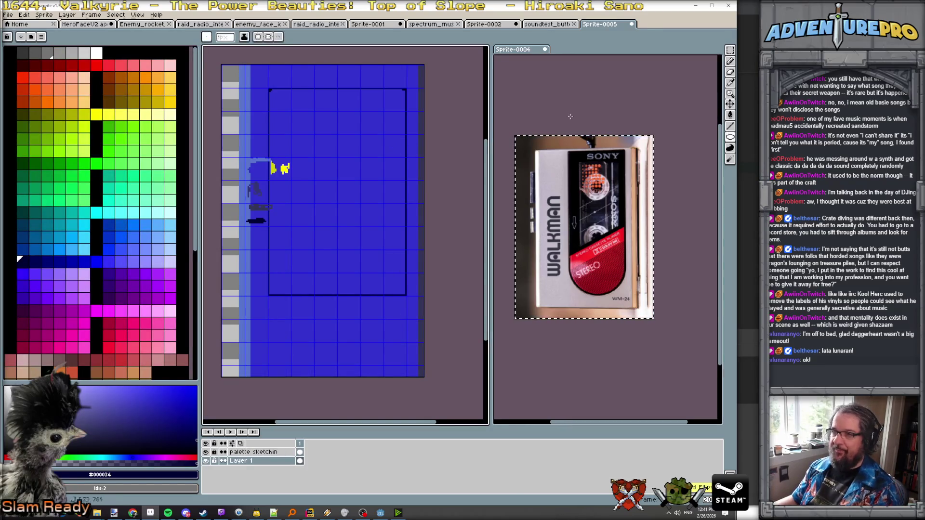
mouse_move(269, 90)
left_mouse_down()
mouse_move(310, 188)
mouse_move(313, 302)
mouse_move(324, 282)
mouse_move(357, 281)
left_mouse_up()
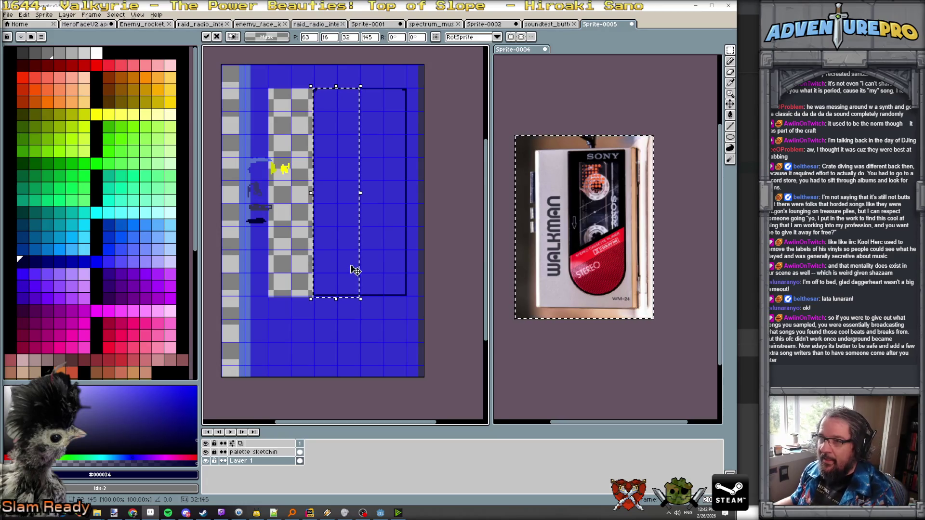
- Commit the narrowed rectangle and draw an ellipse circle across its lower end
key("Return")
scroll(323, 294, "up", 1)
scroll(323, 294, "down", 1)
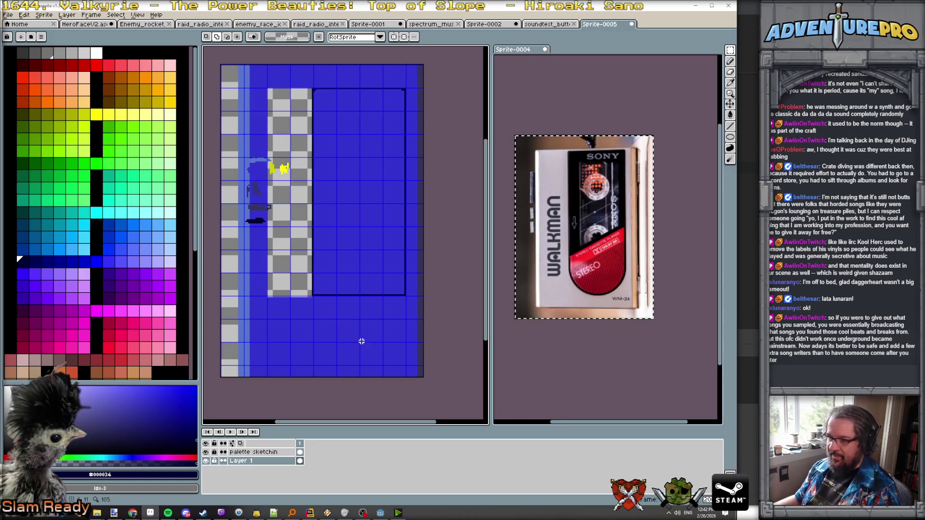
key("shift+u")
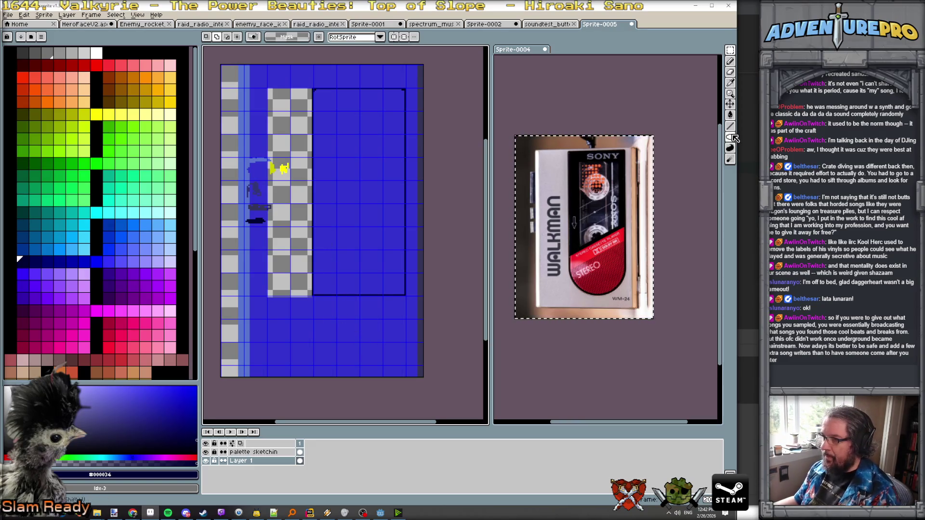
left_click_drag(314, 251, 404, 350)
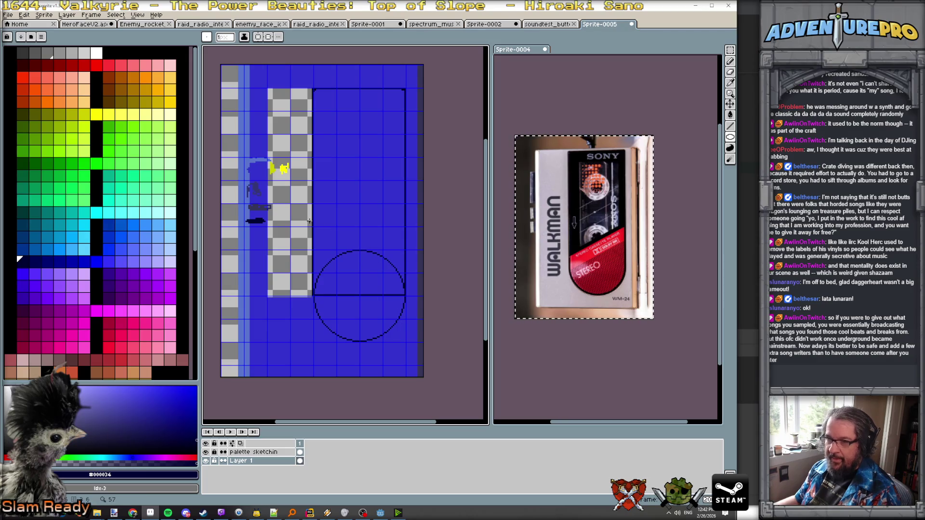
- Fill the transparent checkered gap with the sampled background blue
key("b")
left_click(342, 213, "alt")
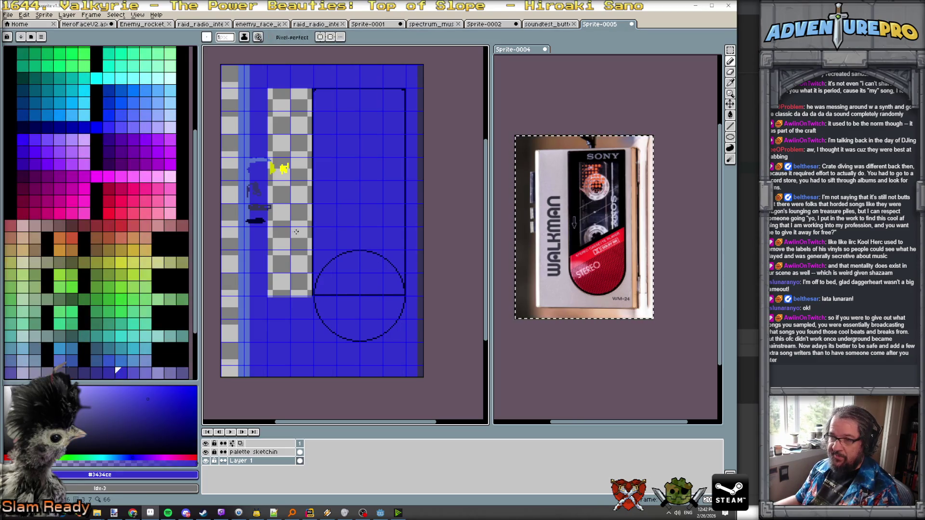
key("g")
left_click(292, 233)
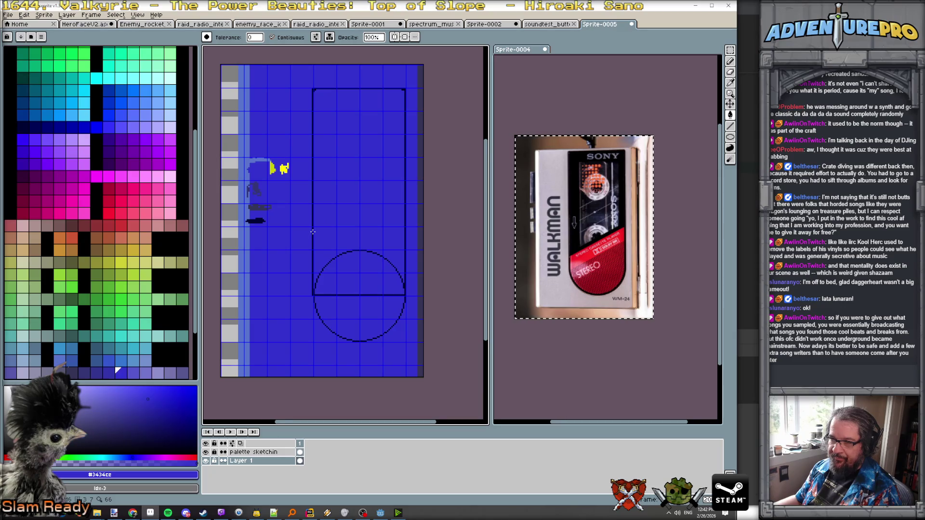
- Fill the rounded rectangle's interior with dark navy and check its rounded bottom
scroll(313, 232, "up", 2)
key("x")
left_click(331, 237)
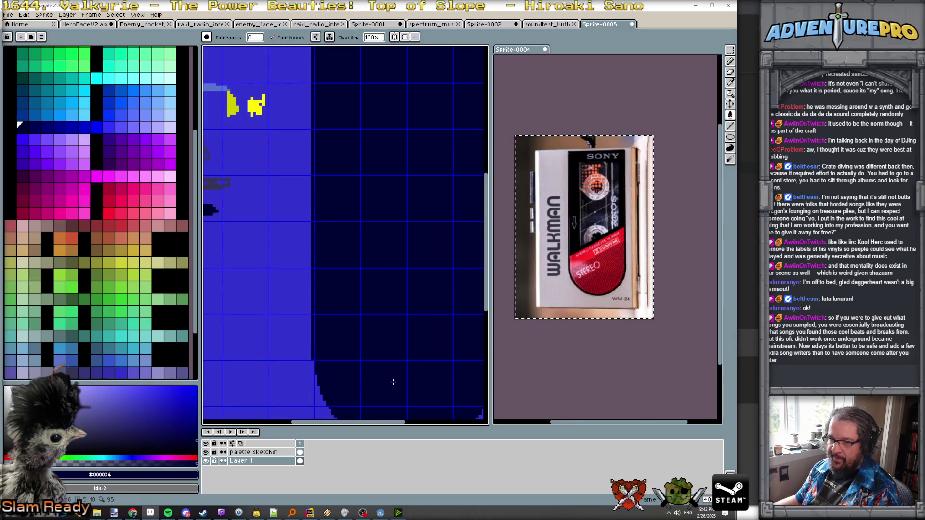
scroll(393, 382, "down", 3)
scroll(393, 357, "up", 2)
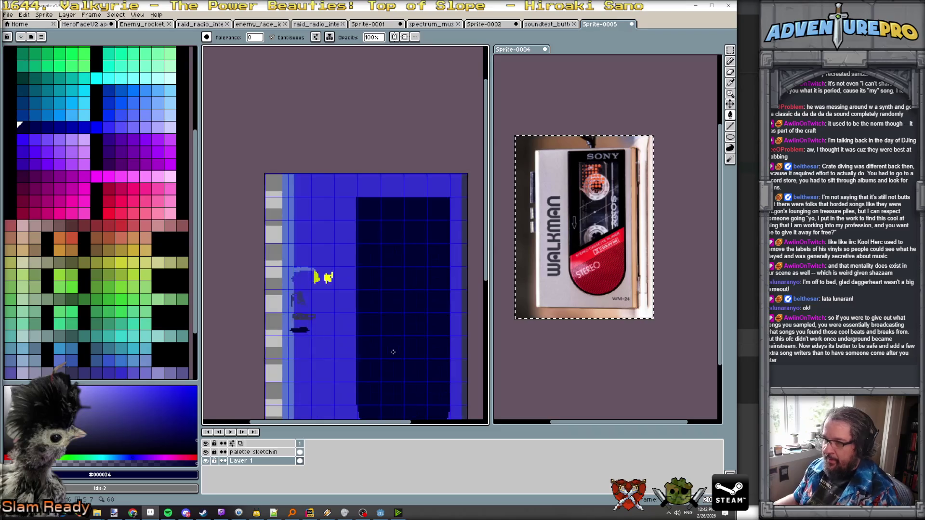
left_click_drag(393, 352, 365, 302)
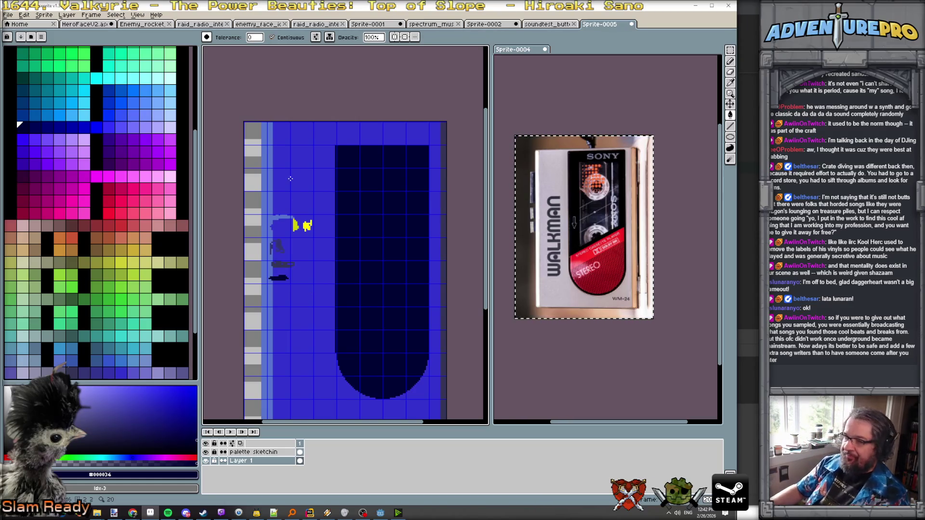
- Switch to the Pencil and pick the muted blue #343474
scroll(389, 195, "up", 1)
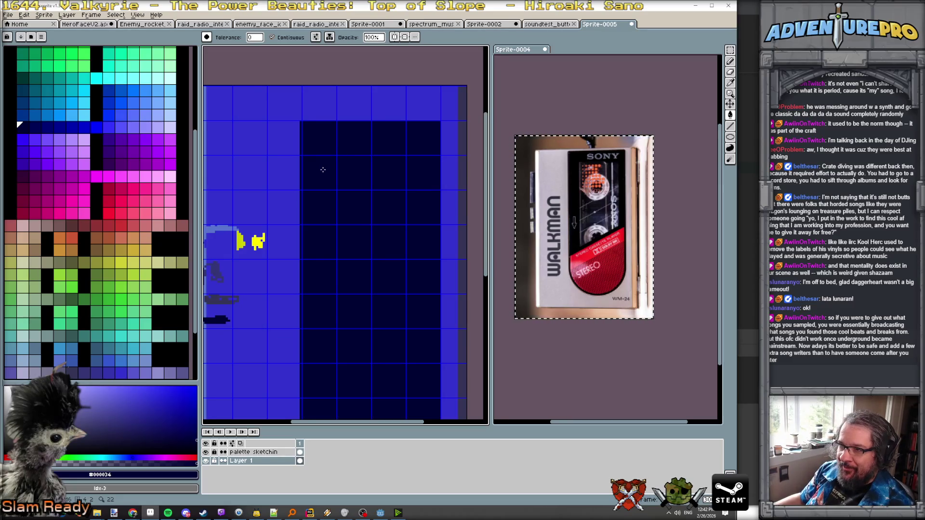
scroll(325, 175, "down", 1)
scroll(321, 218, "up", 1)
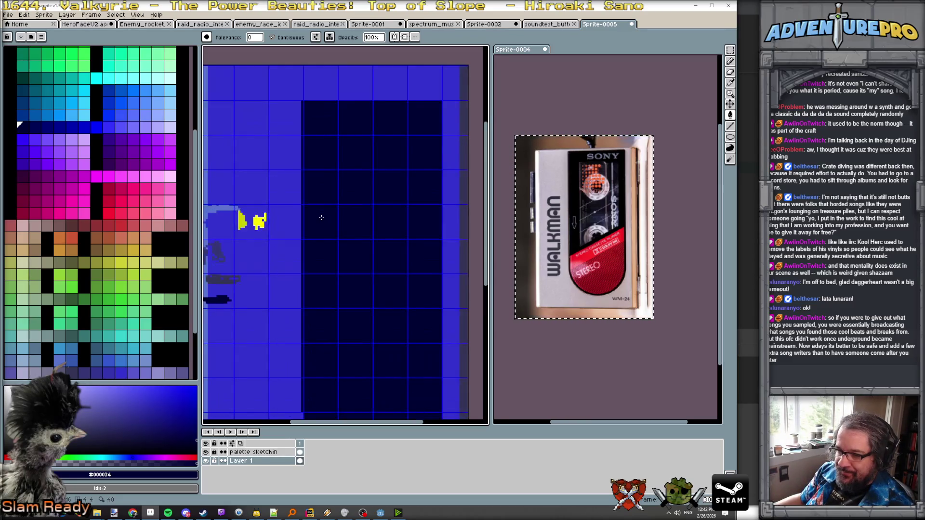
key("b")
left_click(301, 101, "alt")
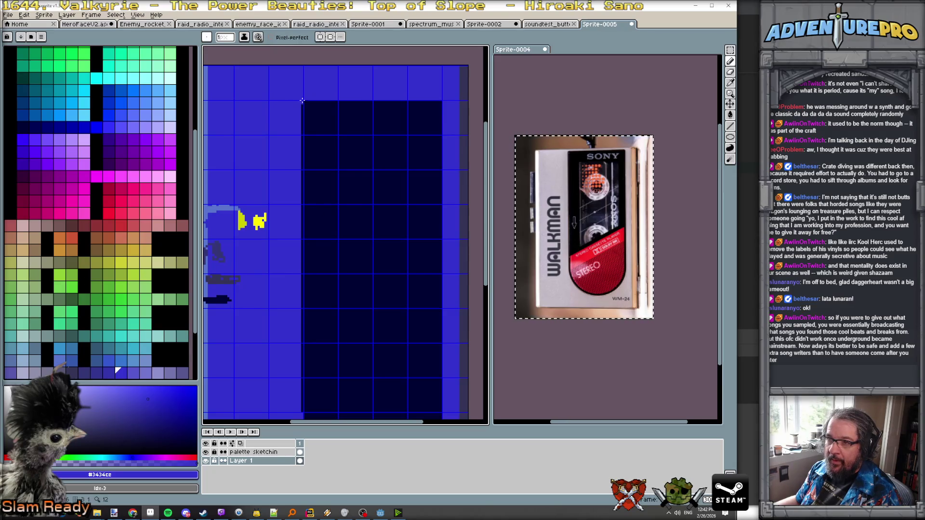
- Draw a straight blue line down the dark navy panel's left edge
scroll(337, 176, "down", 5)
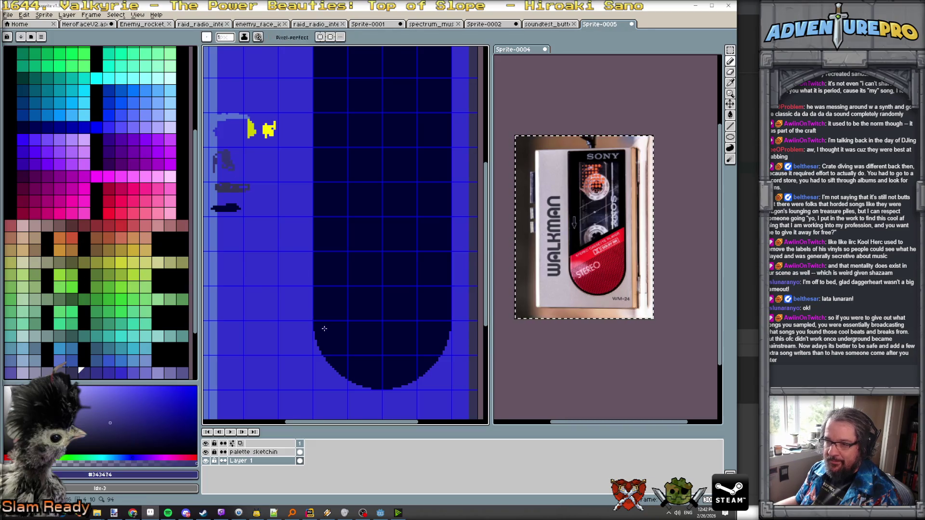
scroll(312, 327, "up", 2)
scroll(305, 328, "down", 3)
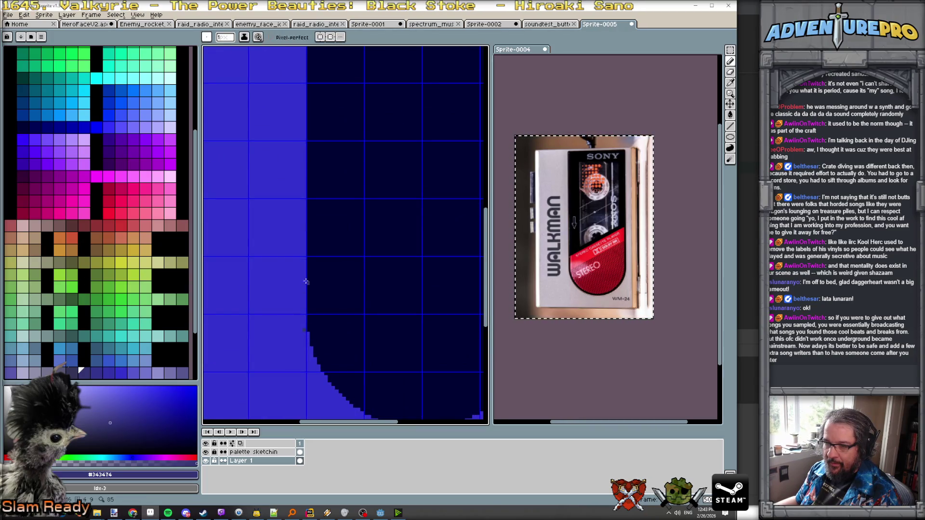
scroll(316, 174, "up", 2)
scroll(316, 175, "up", 1)
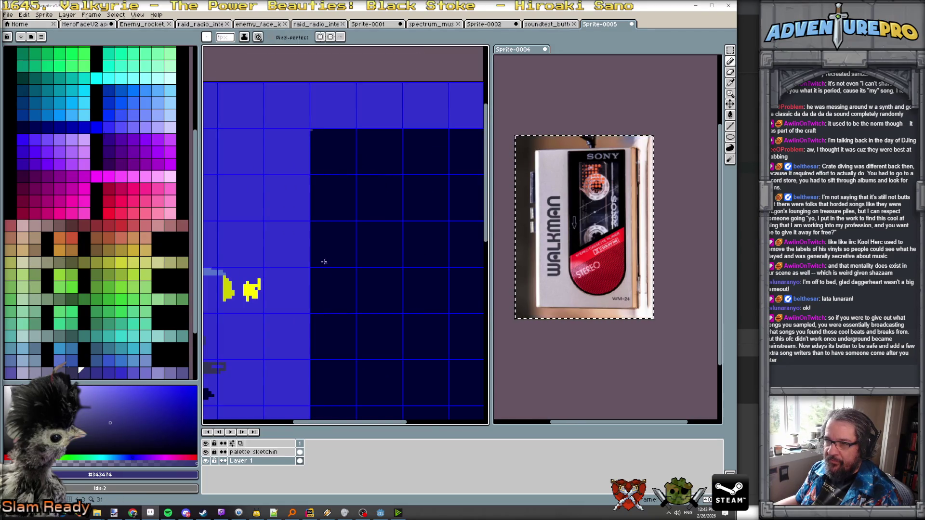
left_click_drag(322, 255, 323, 62)
left_click(318, 361)
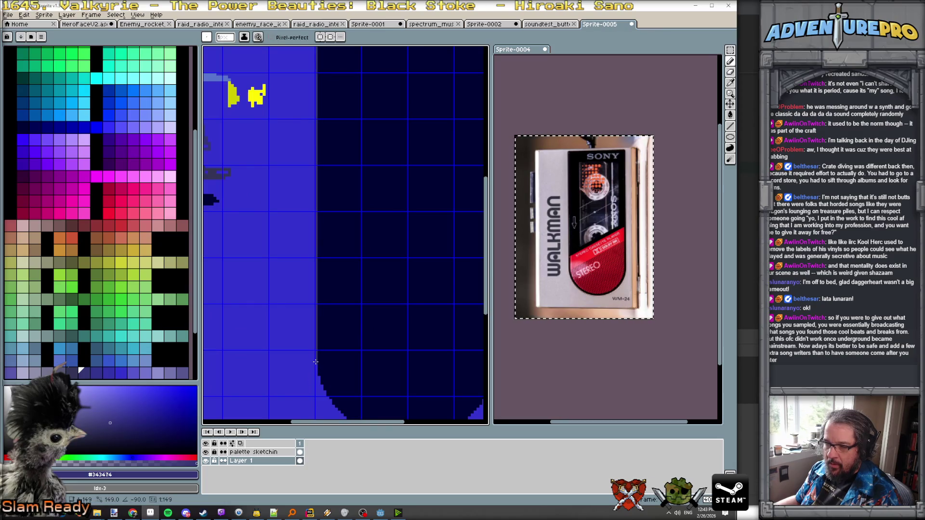
- Draw a straight blue line along the dark panel's top edge
scroll(335, 263, "down", 3)
scroll(335, 263, "up", 2)
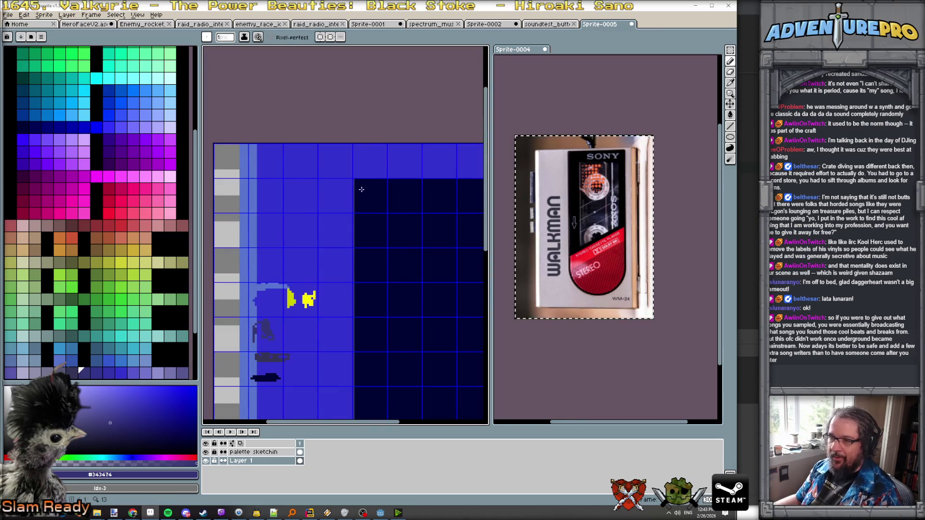
scroll(367, 198, "up", 1)
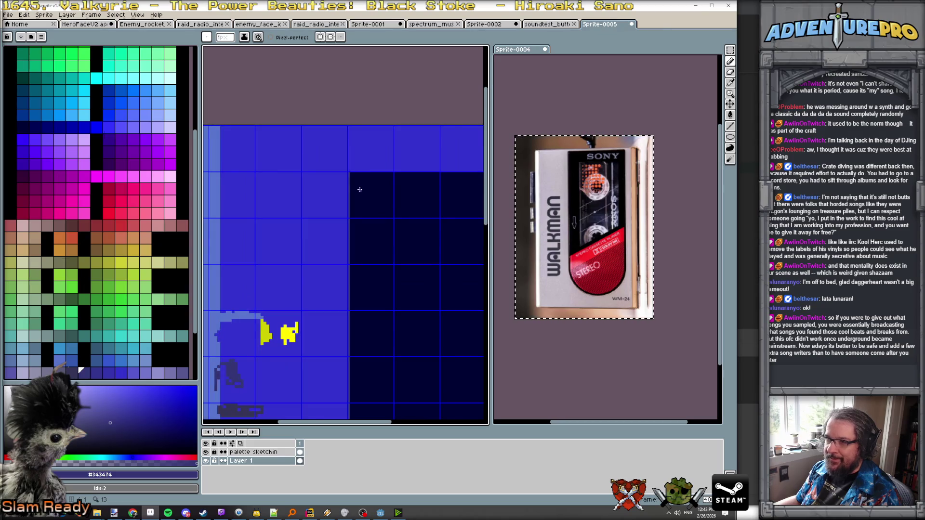
scroll(352, 174, "right", 3)
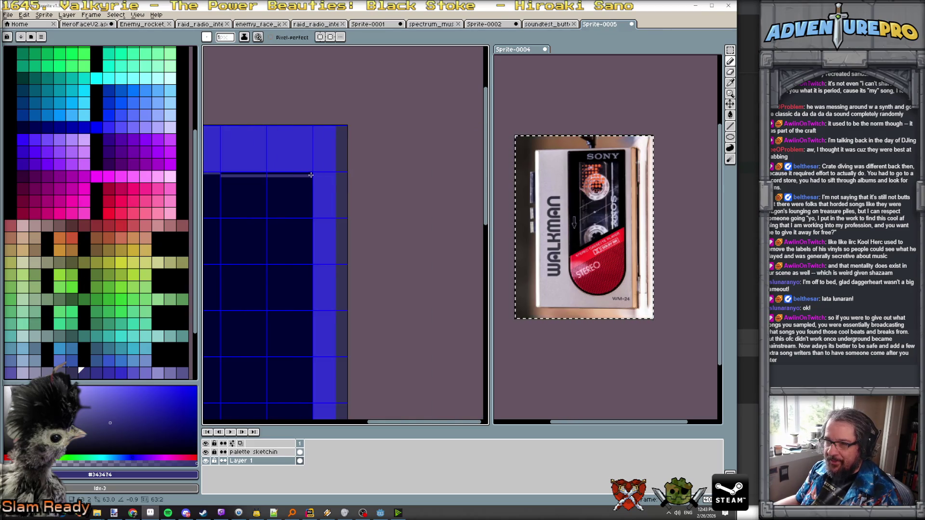
left_click(311, 173)
scroll(270, 188, "down", 2)
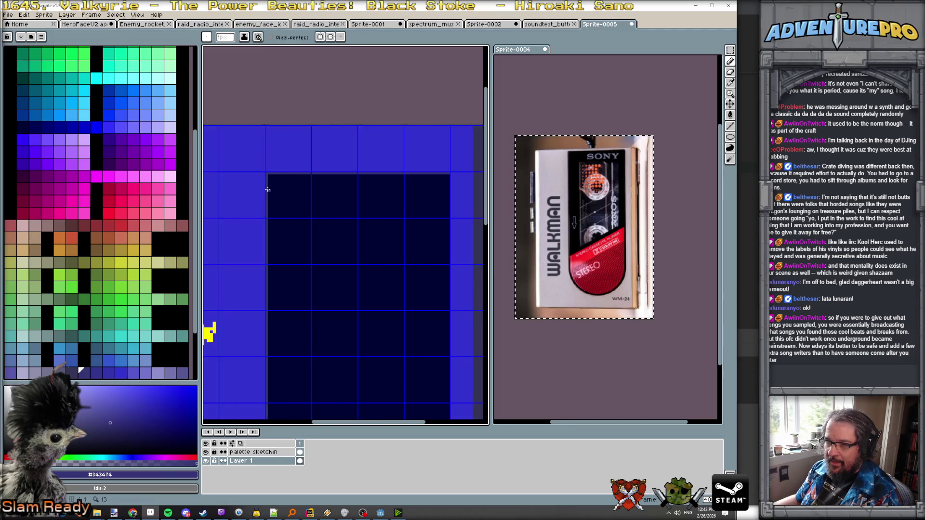
scroll(367, 231, "up", 2)
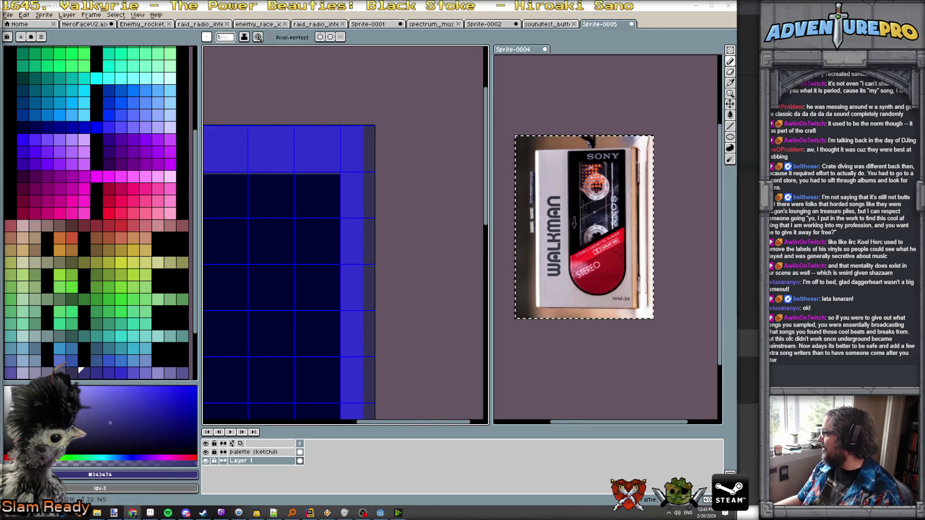
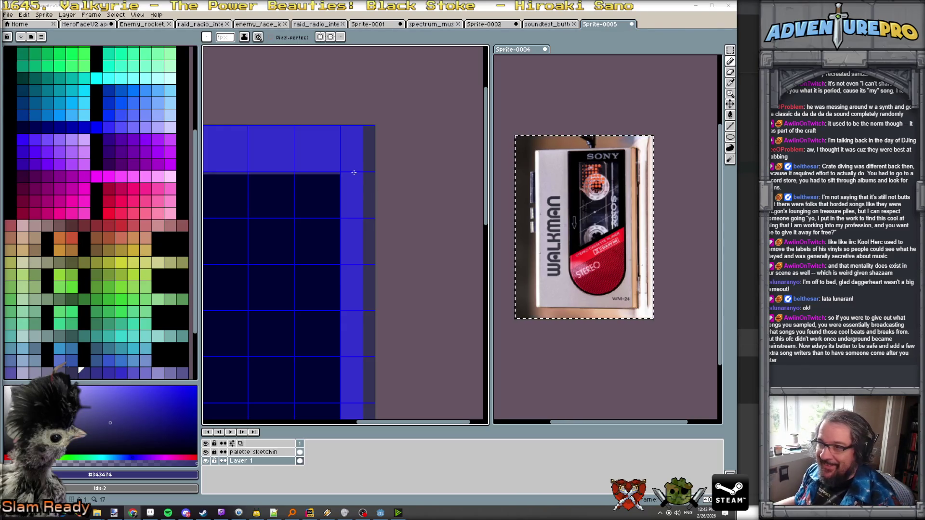
- Paint a blue strip down the dark rectangle's right edge
scroll(336, 190, "down", 2)
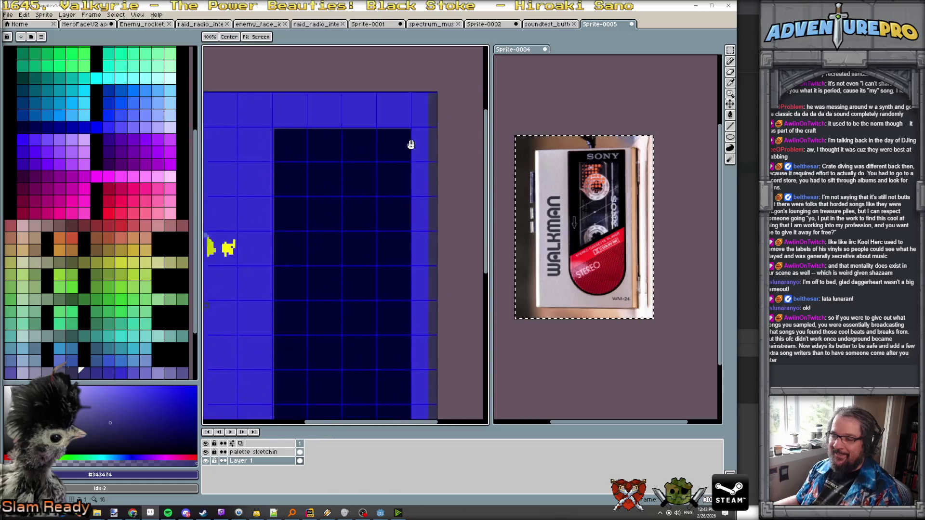
scroll(438, 140, "down", 1)
scroll(438, 139, "up", 1)
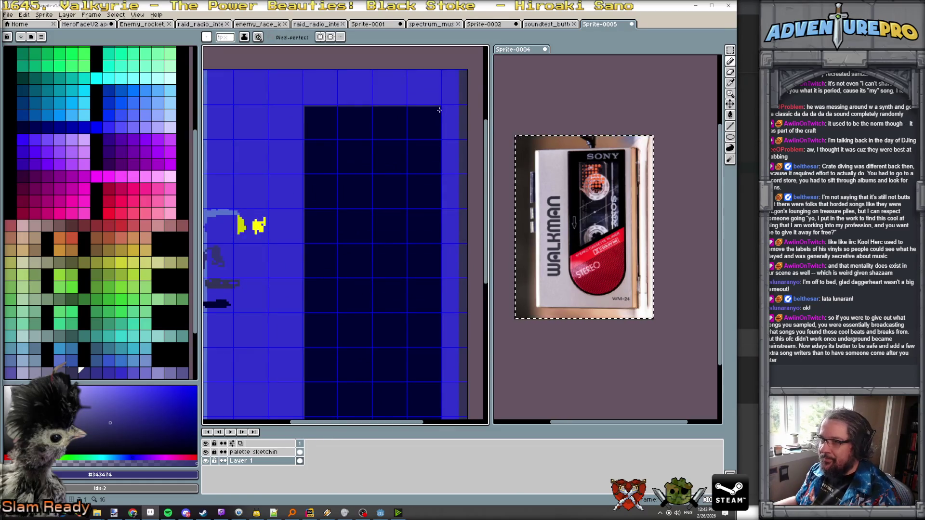
left_click_drag(440, 108, 439, 262)
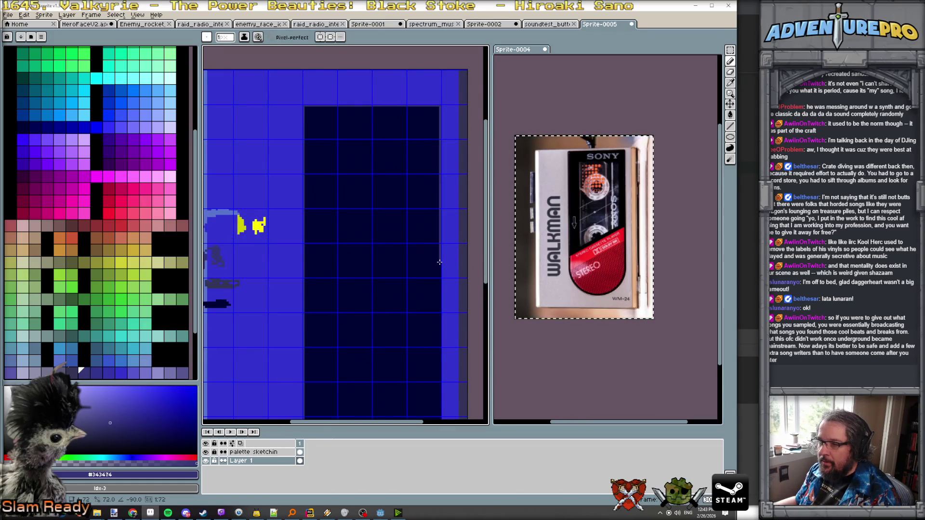
scroll(440, 262, "down", 5)
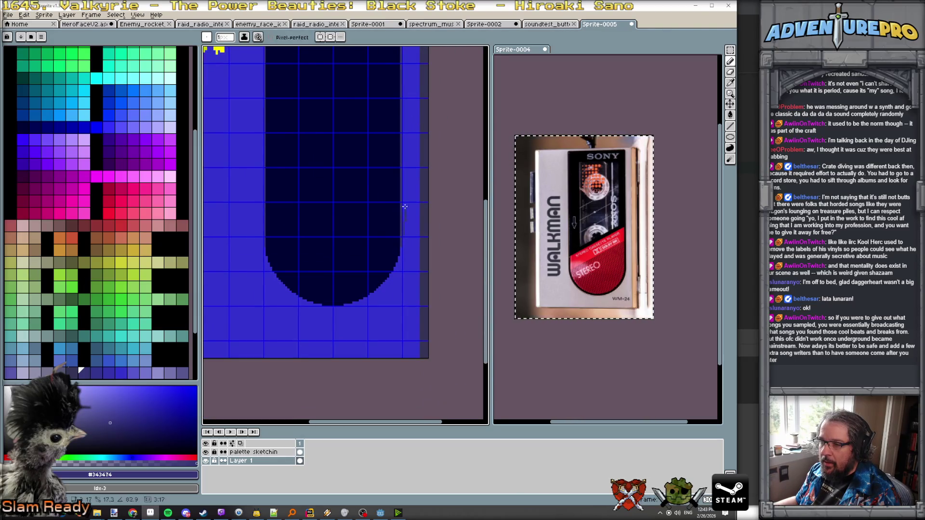
scroll(345, 232, "up", 1)
scroll(246, 251, "up", 1)
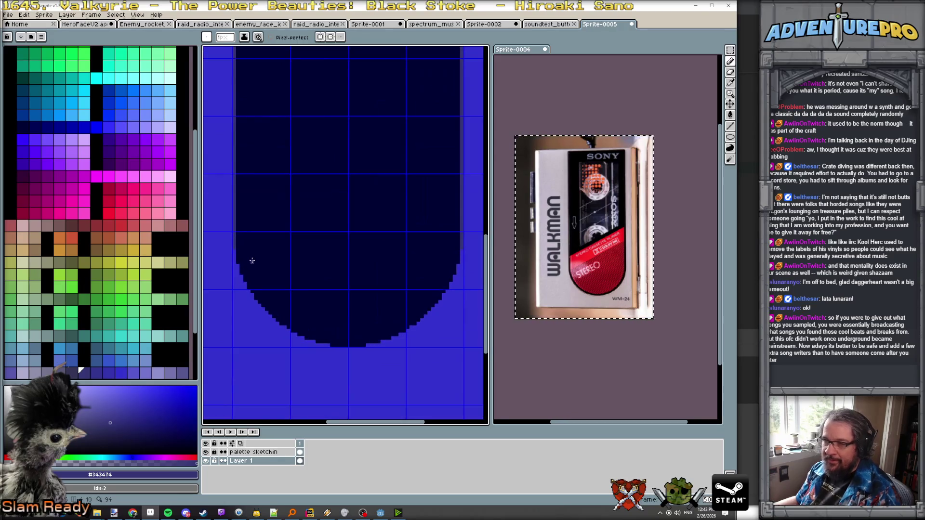
- Draw the lighter #343474 edge line down the left curve and along the staircase bottom
left_click(238, 262)
scroll(240, 265, "up", 1)
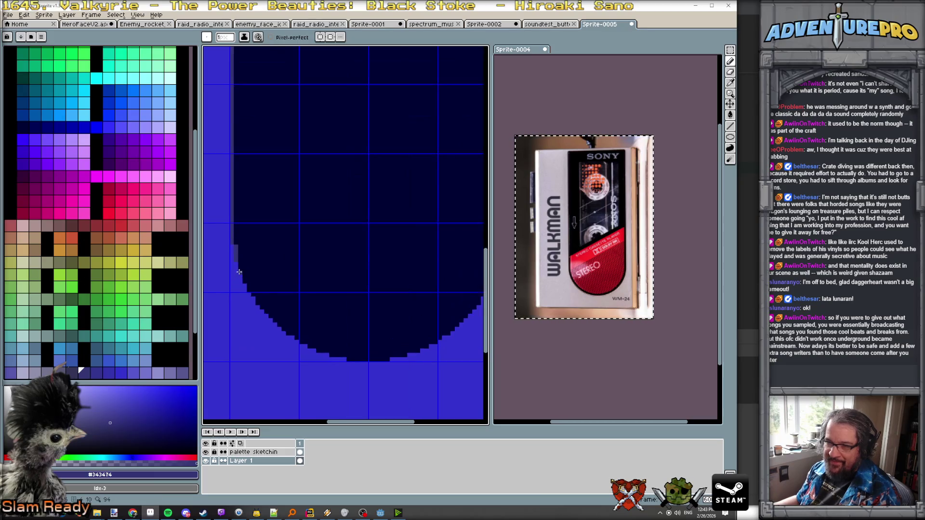
left_click_drag(241, 267, 253, 294)
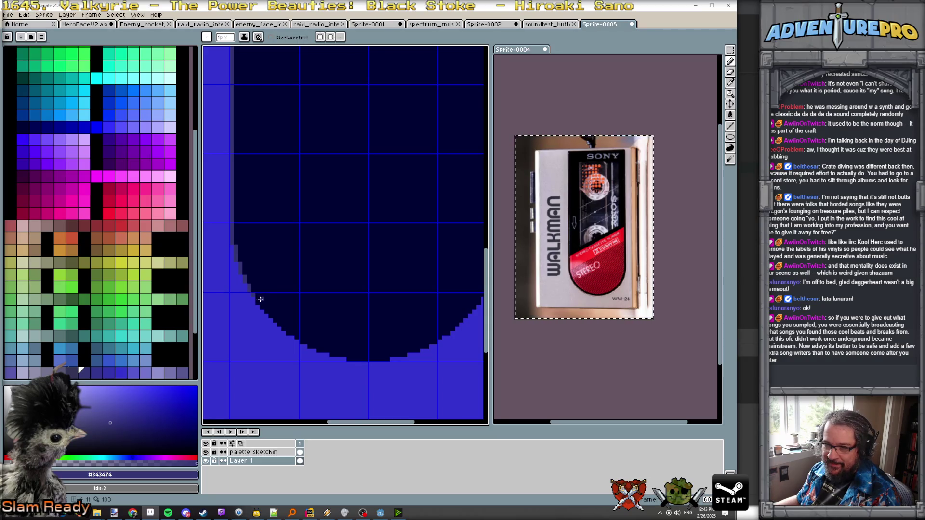
scroll(254, 293, "up", 1)
mouse_move(252, 292)
left_mouse_down()
mouse_move(312, 365)
mouse_move(346, 384)
mouse_move(347, 295)
mouse_move(256, 231)
mouse_move(287, 252)
mouse_move(426, 264)
mouse_move(368, 272)
mouse_move(443, 255)
left_mouse_up()
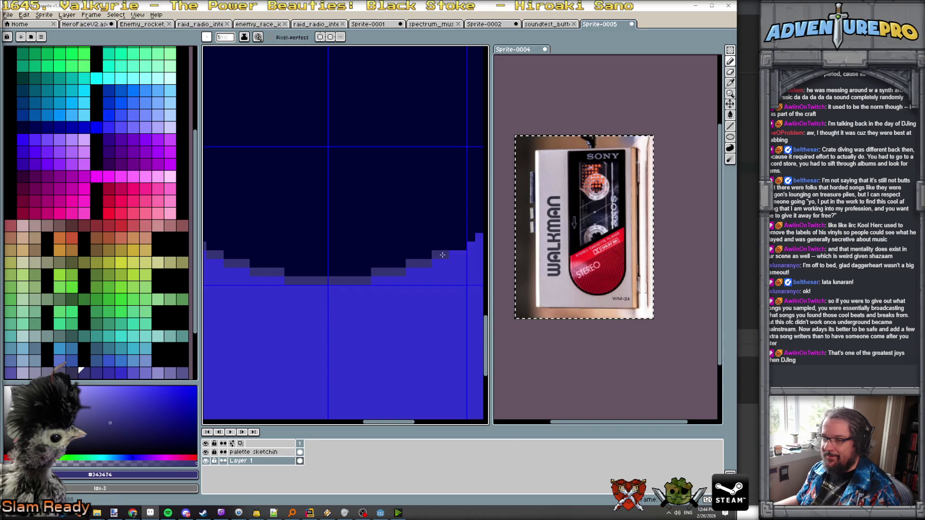
- Continue the lighter edge line up the rising right side of the curve
mouse_move(442, 223)
left_mouse_down()
mouse_move(360, 262)
mouse_move(385, 273)
mouse_move(453, 212)
mouse_move(414, 179)
mouse_move(451, 214)
mouse_move(475, 185)
left_mouse_up()
key("space")
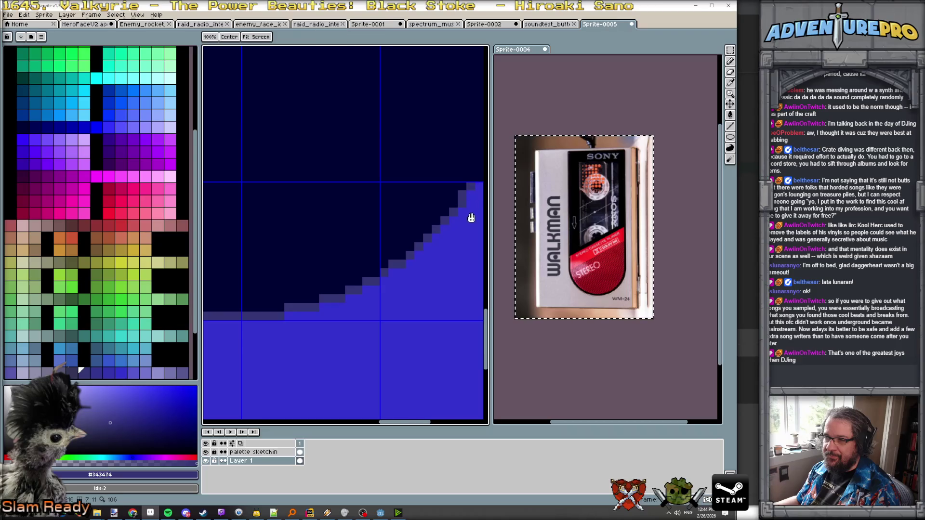
left_click_drag(472, 218, 327, 303)
left_click_drag(343, 243, 362, 173)
scroll(362, 173, "down", 5)
key("space")
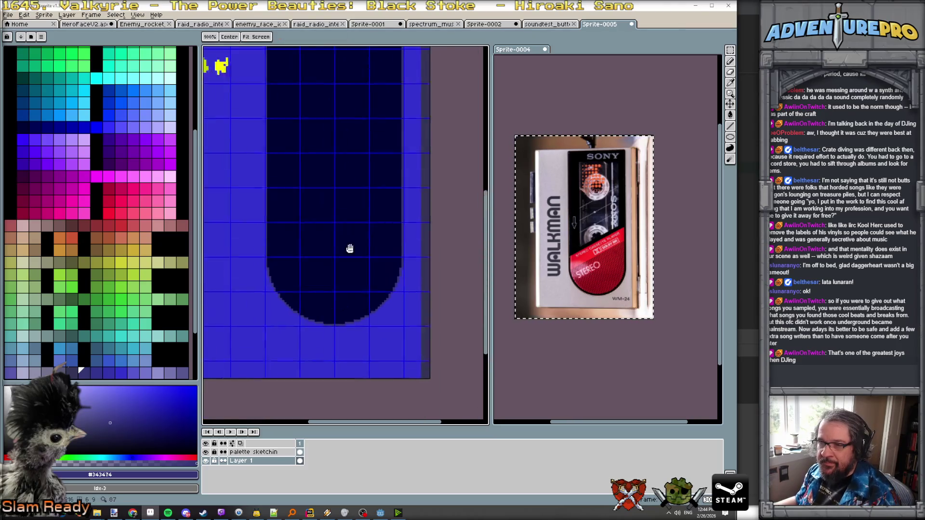
scroll(349, 249, "down", 4)
scroll(329, 243, "up", 3)
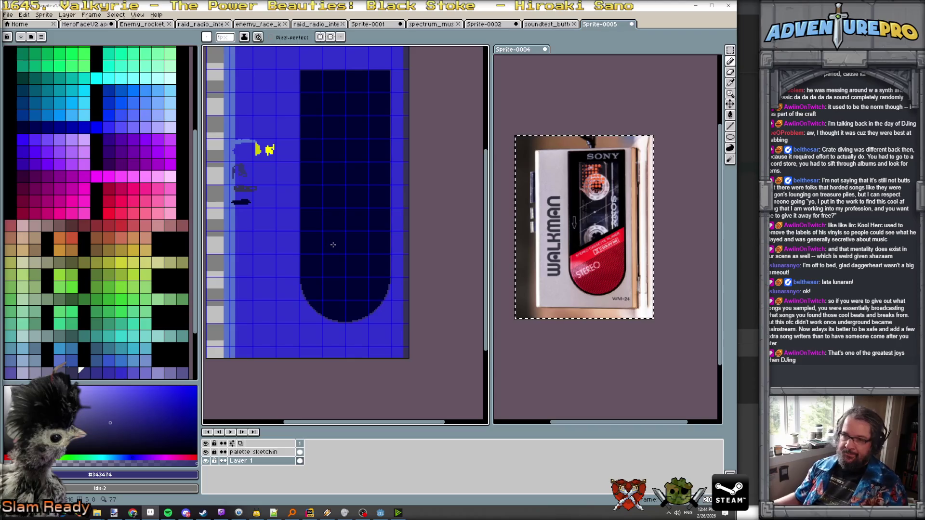
scroll(350, 190, "down", 2)
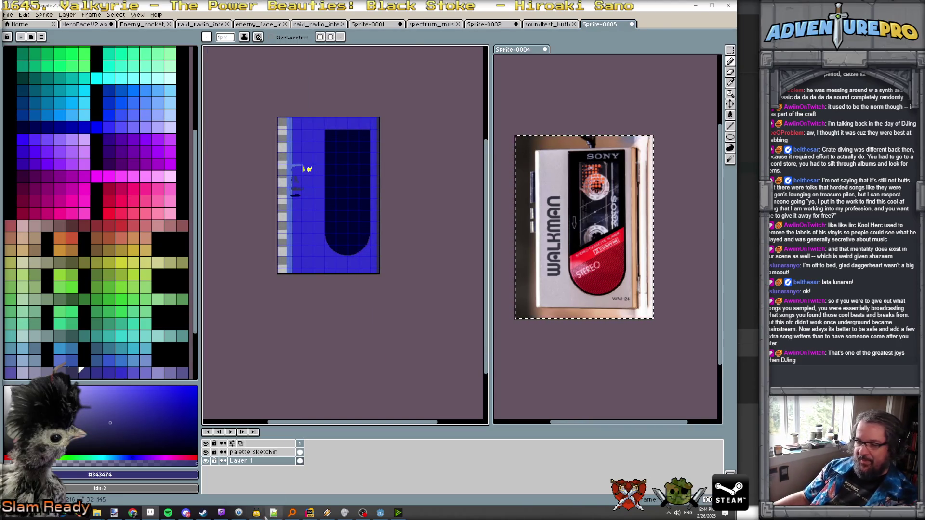
- Rename Layer 1 to 'base shape'
double_click(262, 464)
type("base shape")
key("Return")
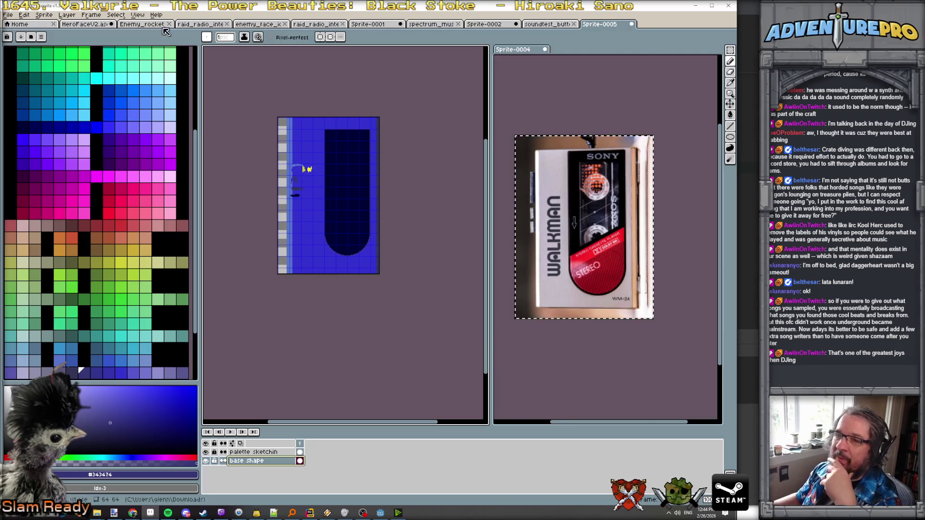
- Add a new empty layer to the sprite
left_click(66, 15)
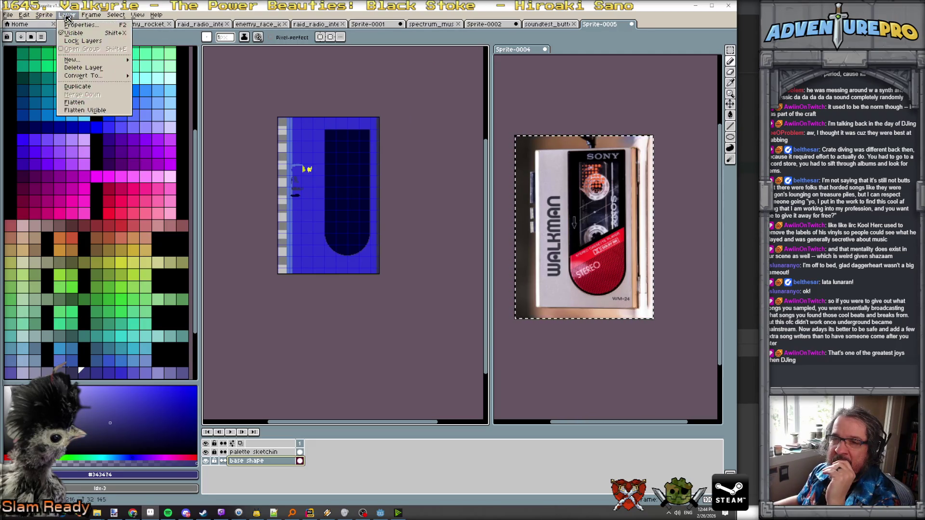
mouse_move(102, 62)
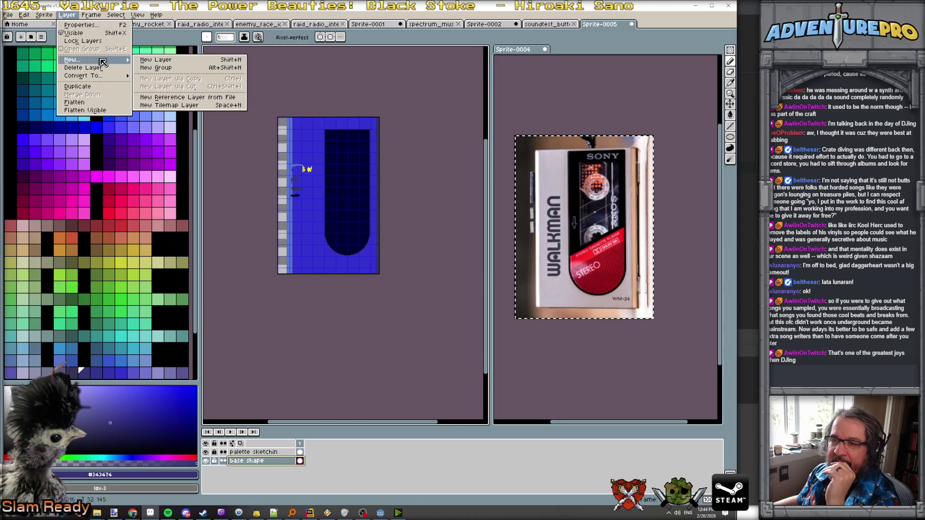
left_click(154, 60)
- Marquee-select a tall rectangle just left of the dark panel
scroll(308, 188, "up", 1)
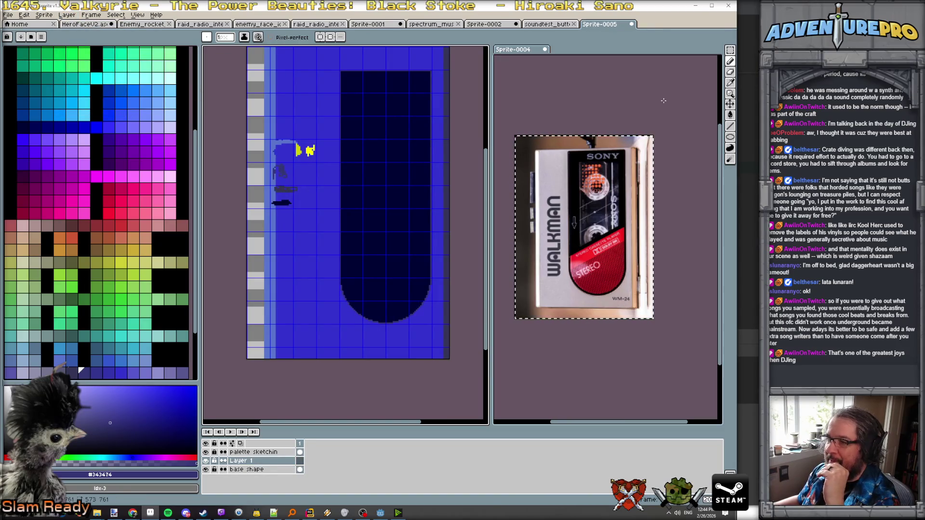
key("q")
mouse_move(295, 71)
left_mouse_down()
mouse_move(334, 123)
mouse_move(340, 327)
mouse_move(338, 320)
left_mouse_up()
- Paste the selection into a new 192×16 Paint.NET image and delete its white fill
key("alt+Tab")
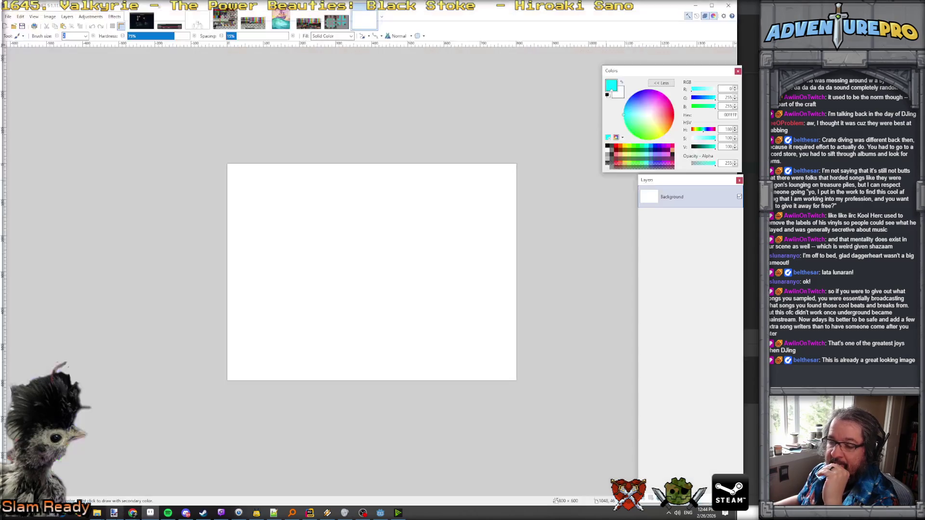
left_click(21, 18)
left_click(28, 72)
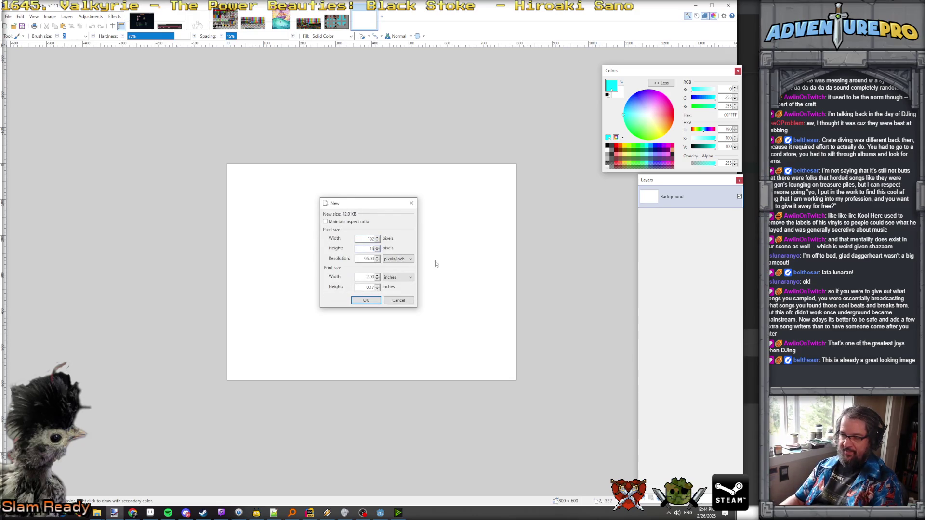
key("Return")
scroll(352, 255, "up", 2)
key("Delete")
scroll(381, 304, "up", 3)
scroll(381, 305, "down", 4)
scroll(390, 287, "up", 1)
scroll(390, 288, "up", 2)
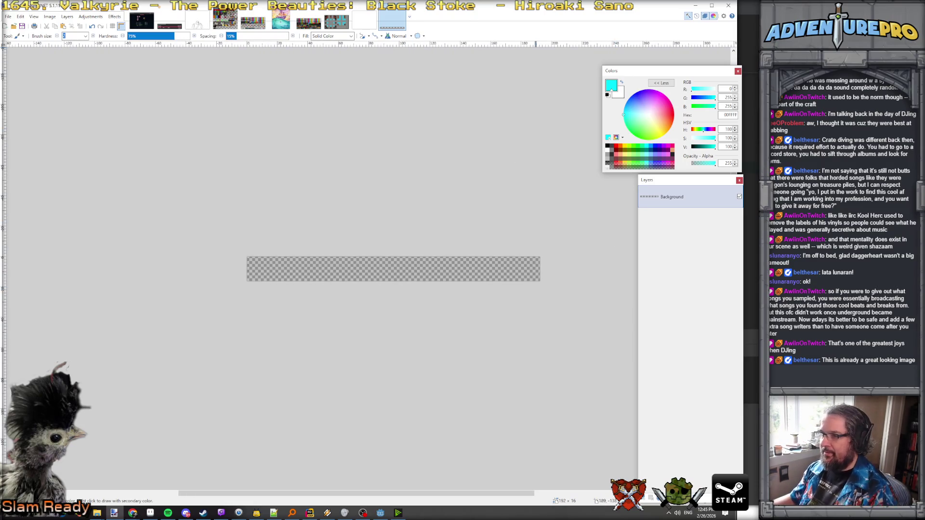
- Set the primary colour to black and place a Text tool insertion point on the strip
left_click(607, 146)
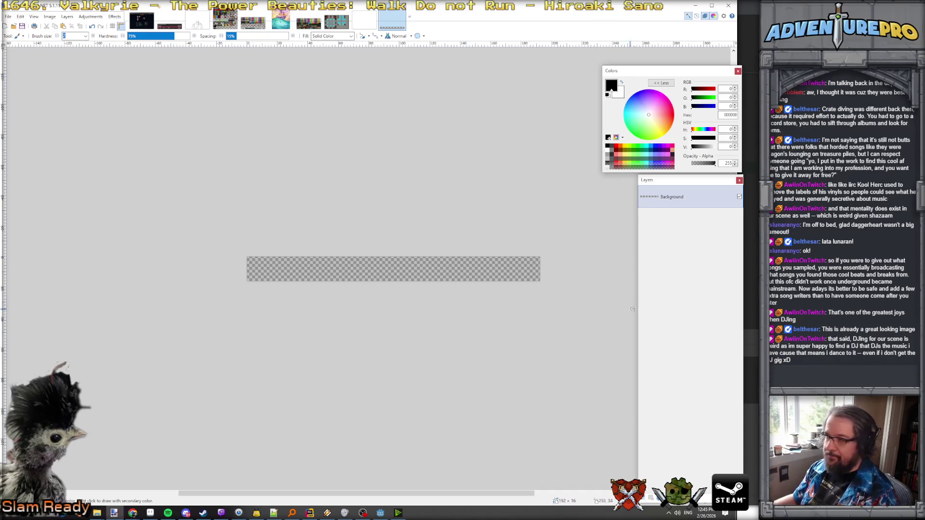
left_click(688, 16)
left_click_drag(683, 234, 626, 197)
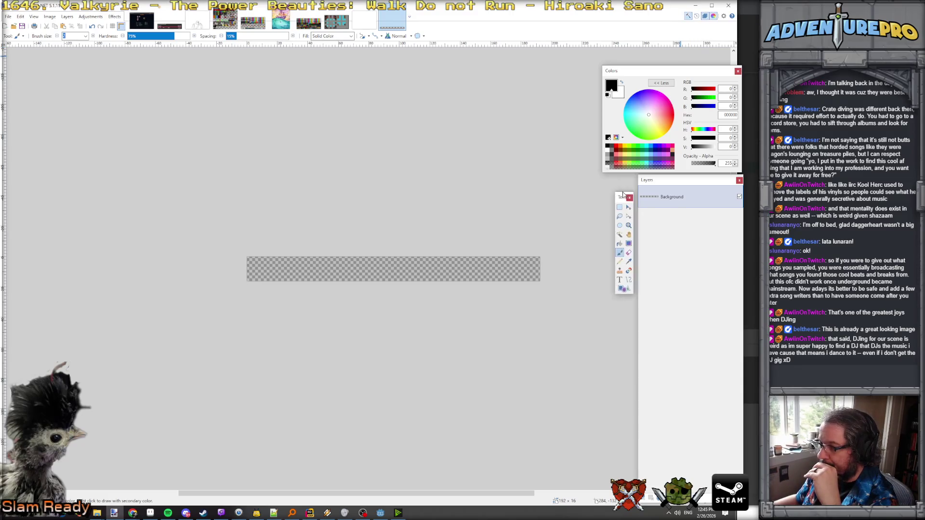
left_click(620, 279)
left_click(390, 271)
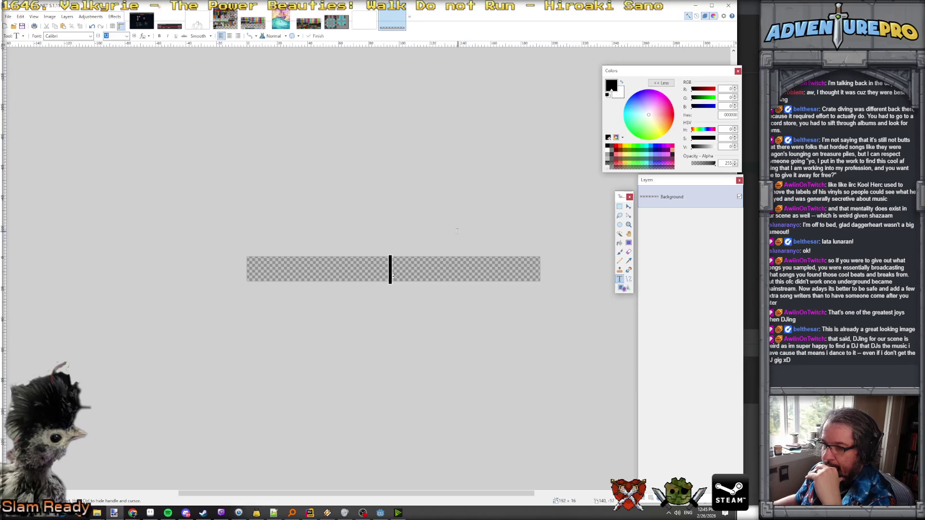
- Type WALKMANS on the strip in the Pontiac Inline Regular font
left_click(90, 36)
left_click_drag(148, 78, 152, 231)
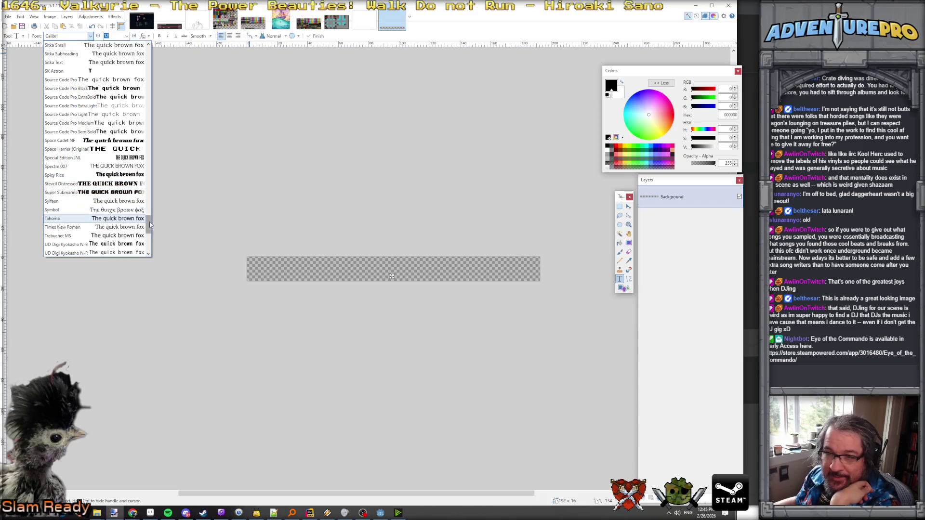
mouse_move(150, 224)
left_mouse_down()
mouse_move(151, 241)
mouse_move(160, 180)
left_mouse_up()
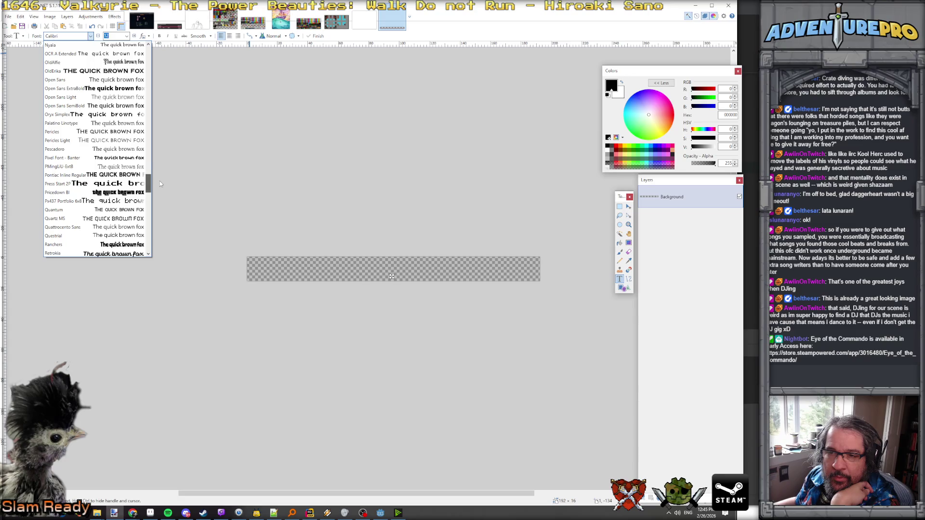
left_click(116, 175)
type("WALKMANS")
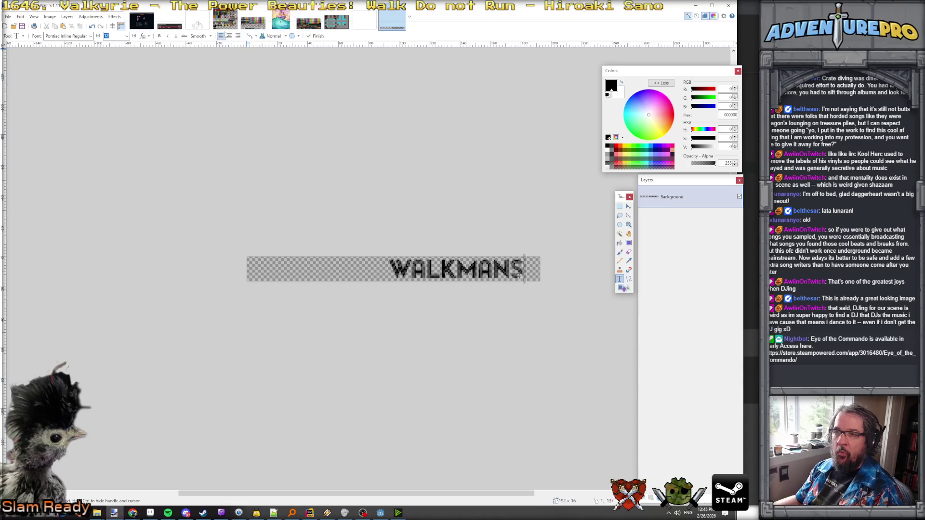
- Centre the WALKMANS text and keep antialiased rendering after trying aliased
key("ctrl+e")
scroll(367, 282, "up", 4)
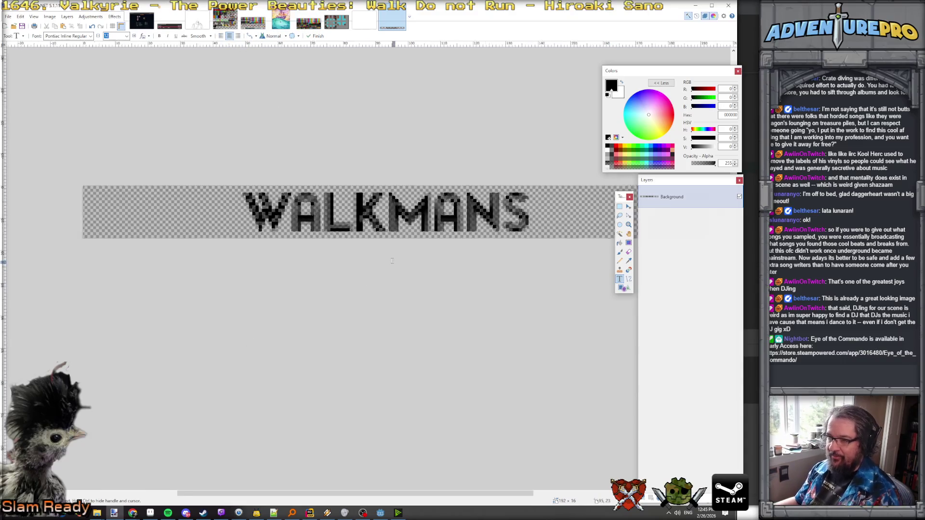
scroll(392, 261, "down", 1)
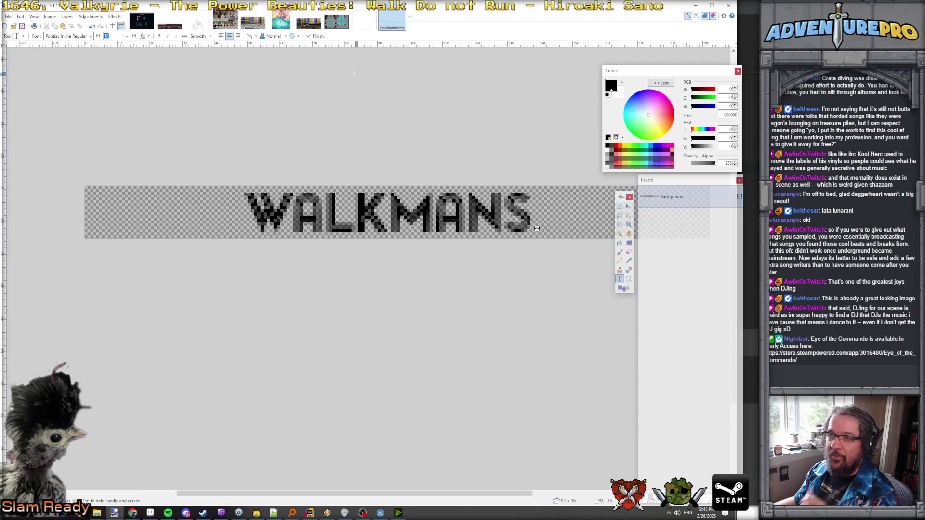
left_click(250, 37)
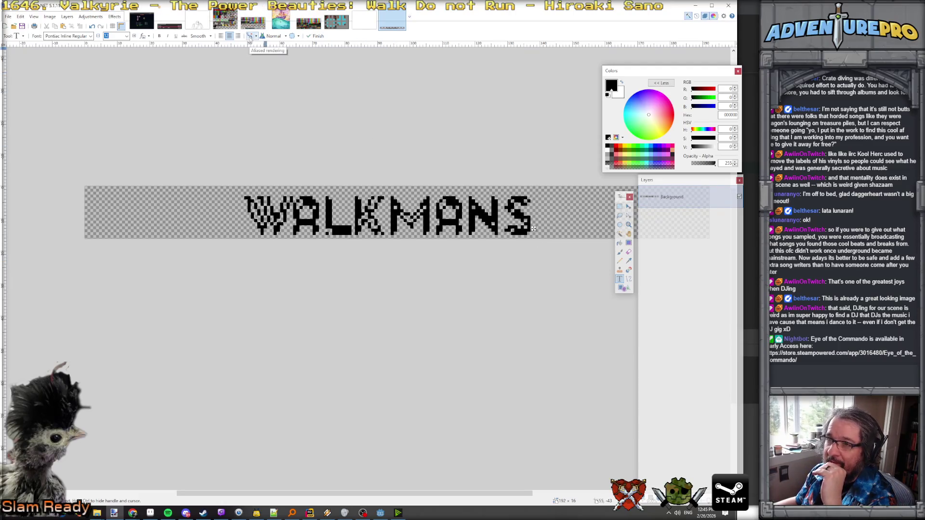
left_click(250, 36)
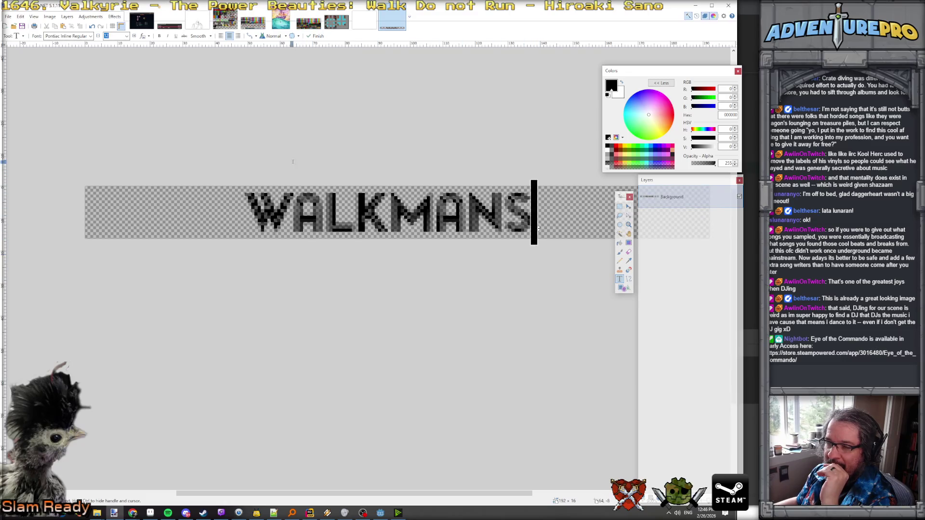
scroll(293, 161, "right", 3)
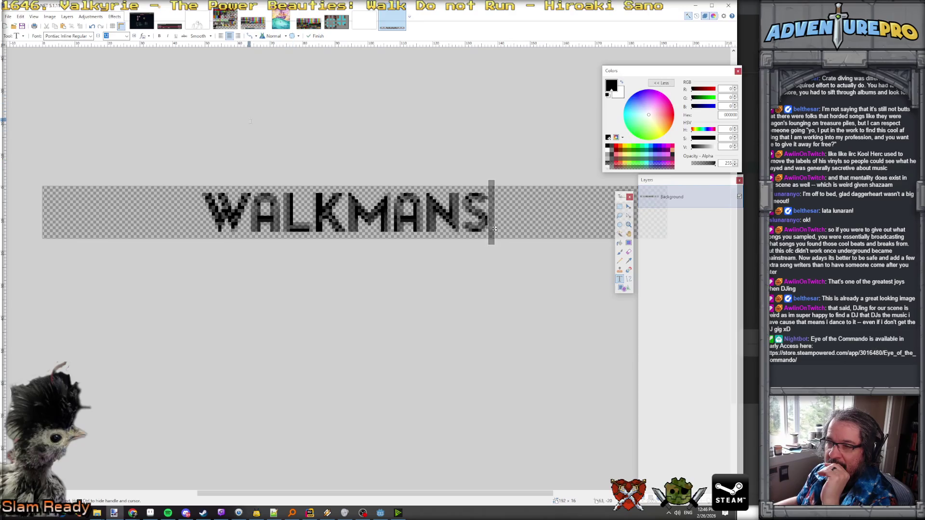
- Set the text to size 14, nudge it up one pixel, and select all
left_click(127, 36)
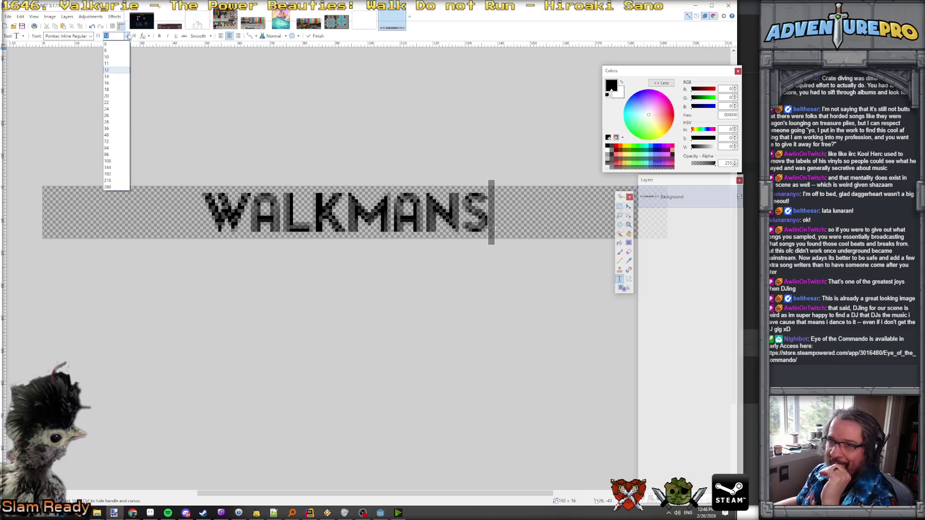
left_click(120, 77)
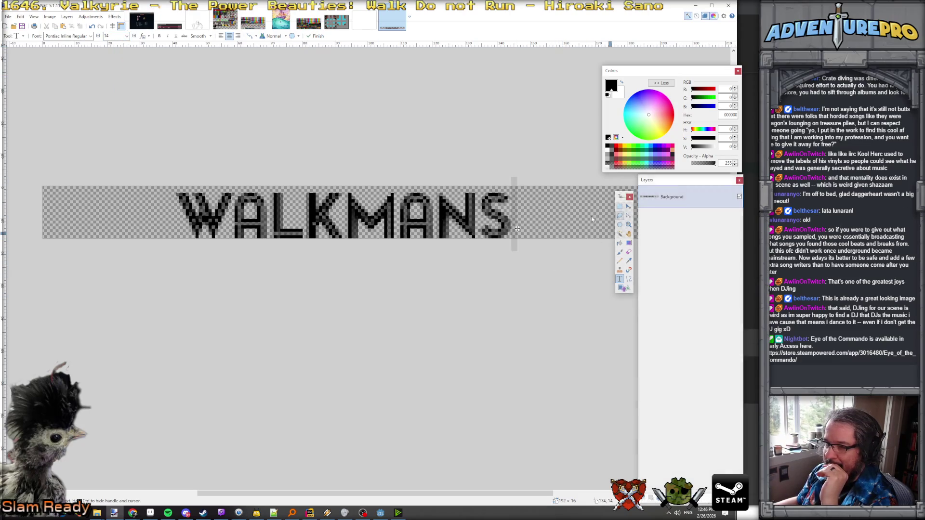
left_click_drag(519, 230, 518, 227)
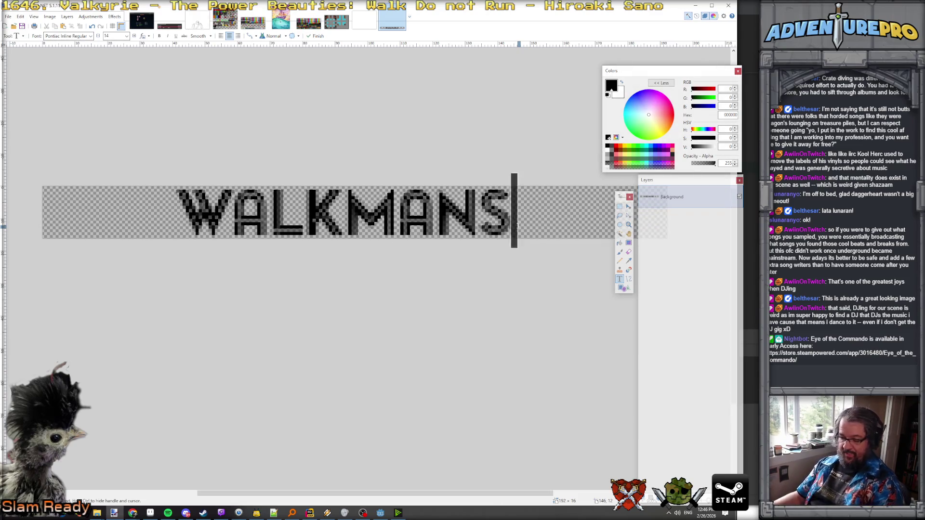
key("ctrl+a")
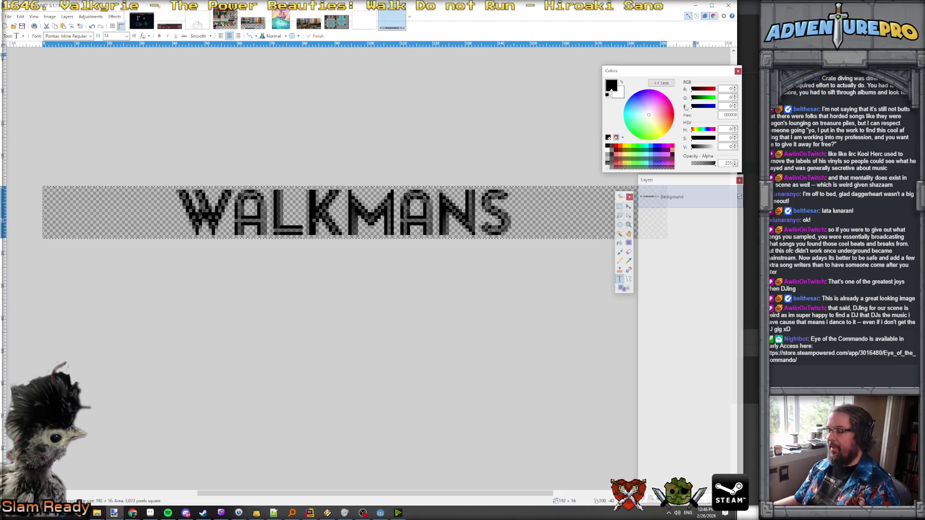
- Back in Aseprite, add a new empty layer to the Walkman sprite
left_click(380, 512)
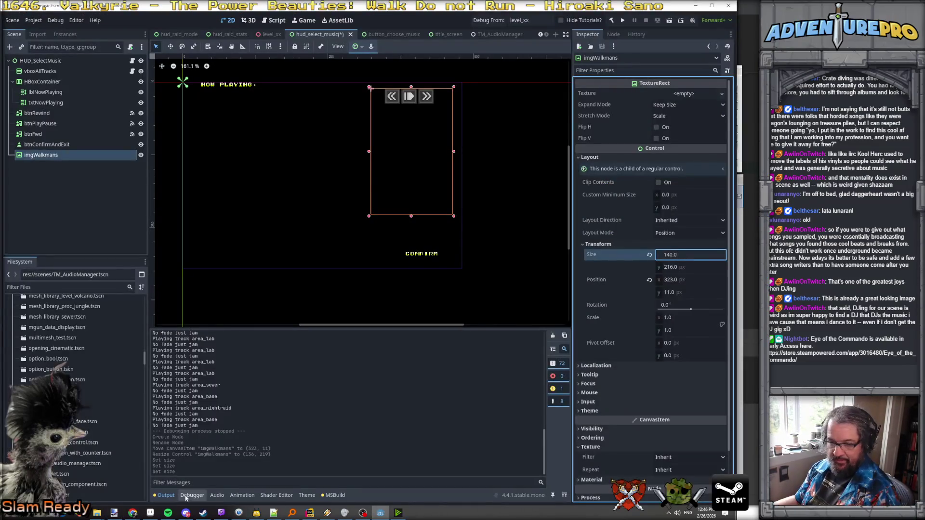
left_click(151, 513)
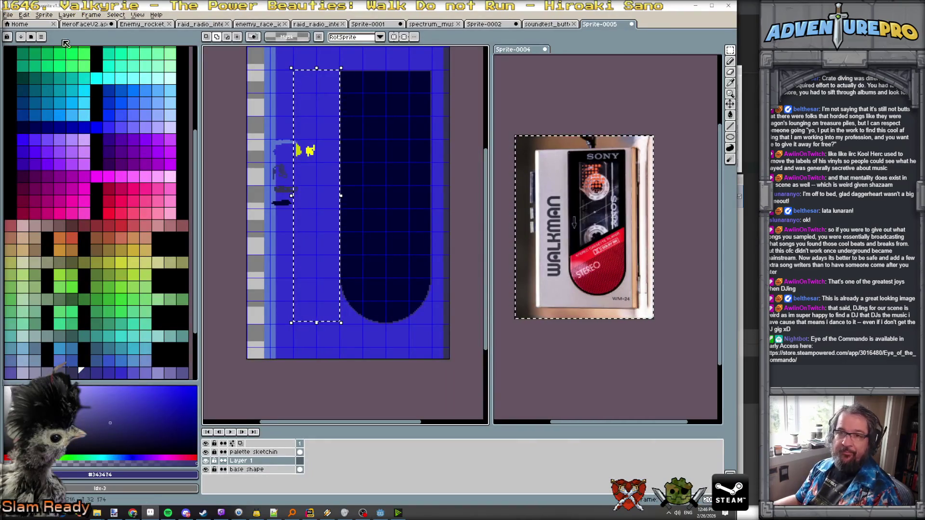
left_click(67, 15)
mouse_move(77, 60)
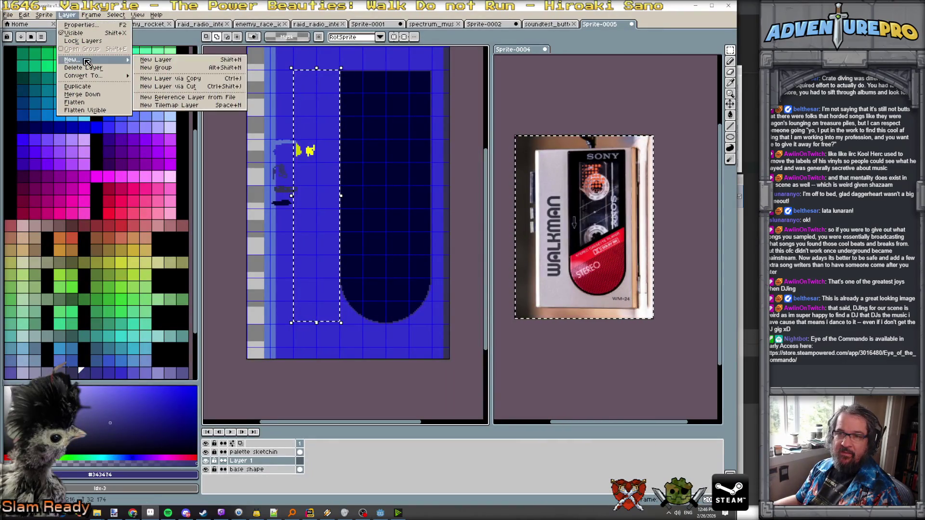
left_click(162, 60)
- Paste the WALKMANS text, rotate it 90°, and move it to the sprite's left side
key("ctrl+v")
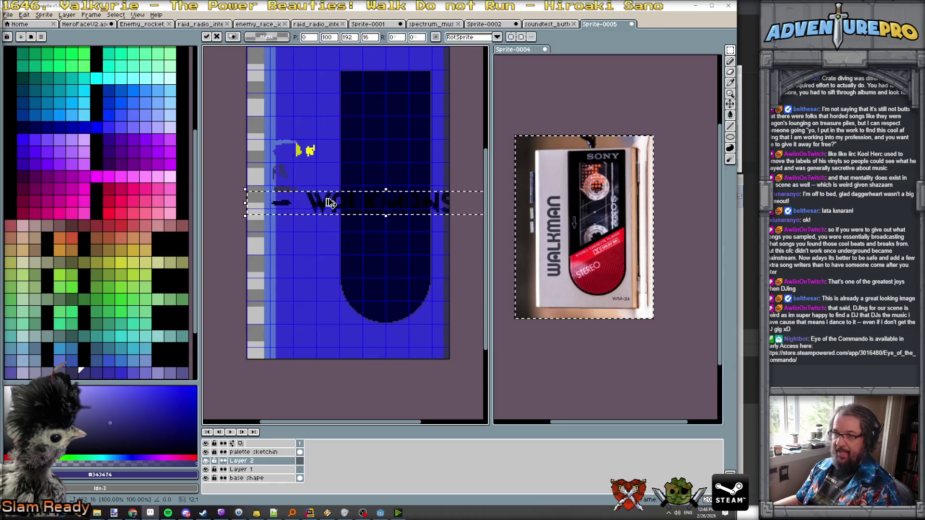
scroll(330, 203, "down", 1)
mouse_move(453, 200)
left_mouse_down()
mouse_move(436, 175)
mouse_move(376, 153)
left_mouse_up()
scroll(370, 176, "up", 2)
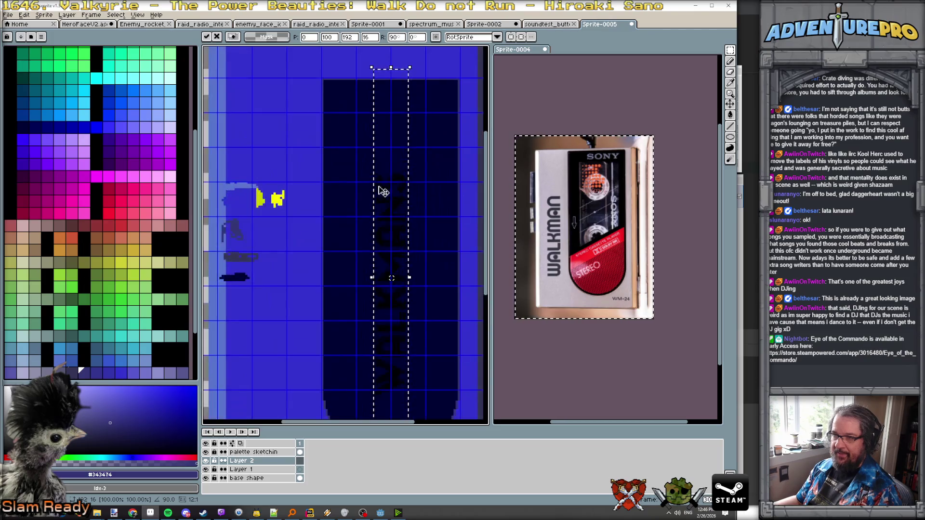
mouse_move(390, 201)
left_mouse_down()
mouse_move(275, 178)
mouse_move(272, 162)
left_mouse_up()
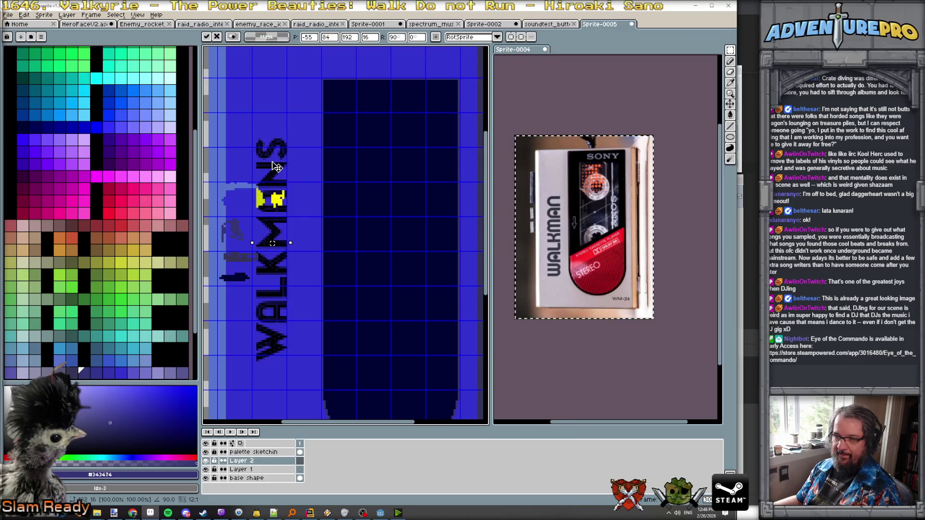
scroll(289, 198, "down", 2)
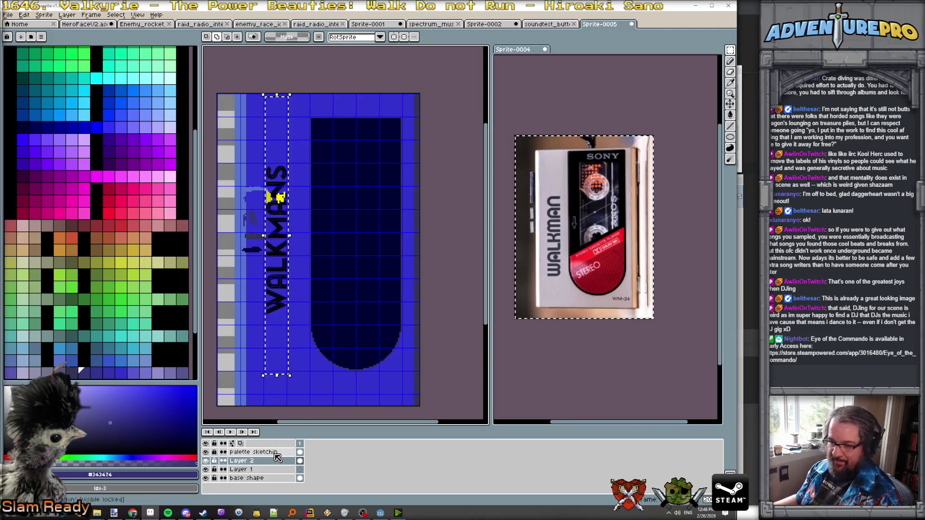
- Rename Layer 2 to 'walkmans logo'
double_click(271, 462)
type("al")
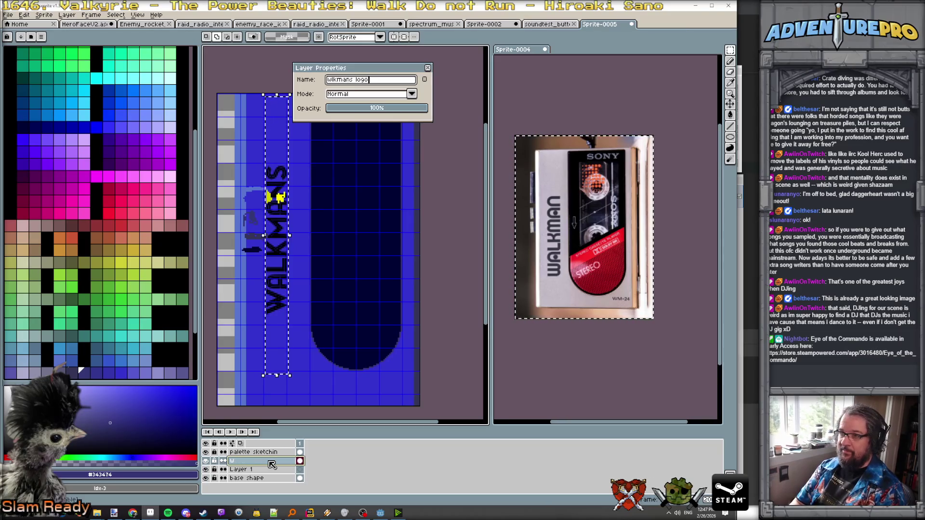
key("Return")
scroll(598, 203, "up", 1)
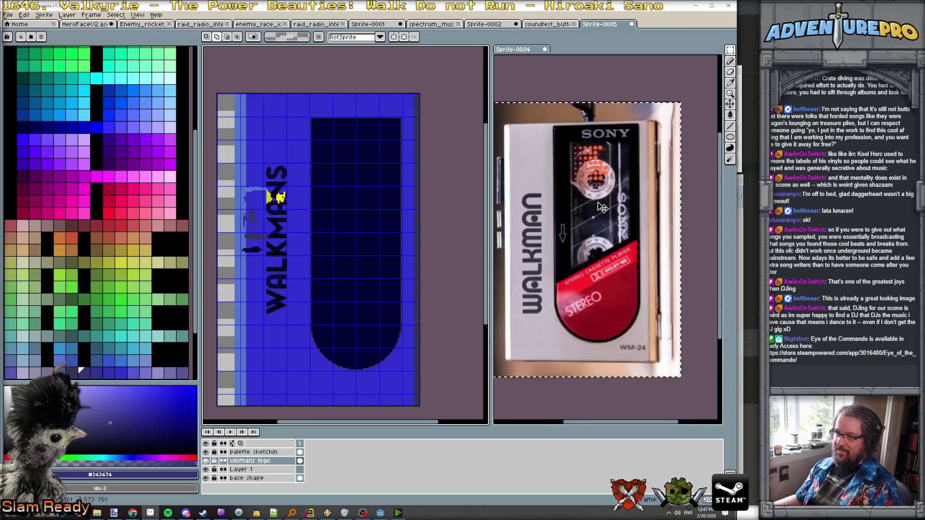
scroll(268, 265, "up", 1)
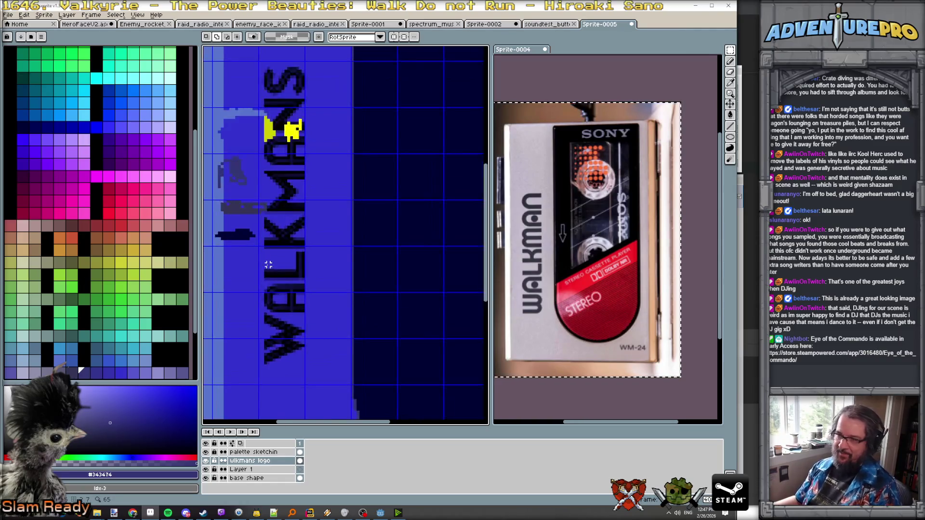
scroll(289, 319, "down", 1)
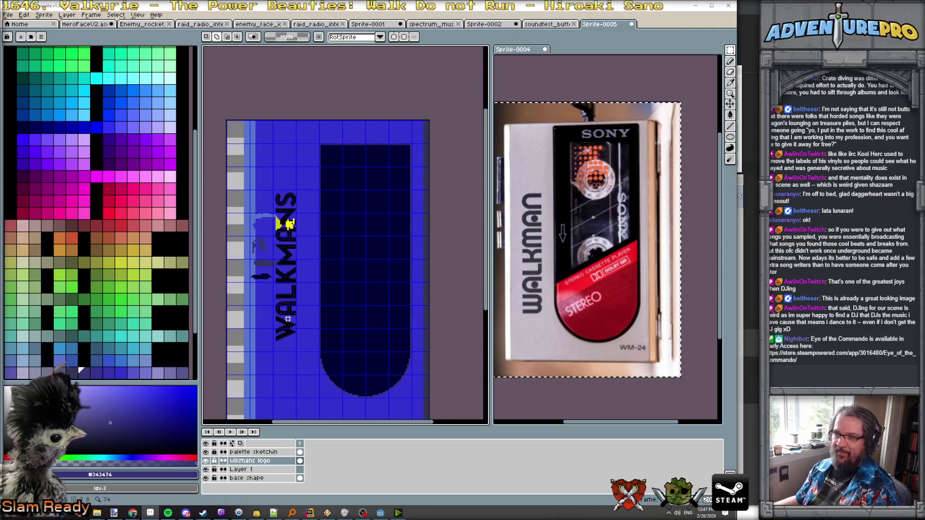
- Hide the palette sketch layer and pick a red palette colour
left_click(206, 452)
scroll(332, 319, "down", 1)
scroll(333, 318, "up", 1)
scroll(334, 317, "down", 1)
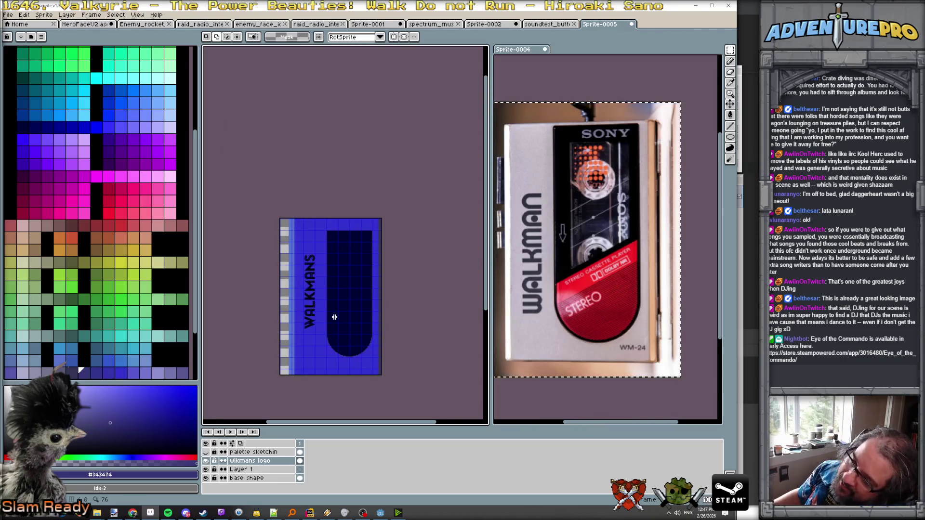
scroll(334, 317, "up", 3)
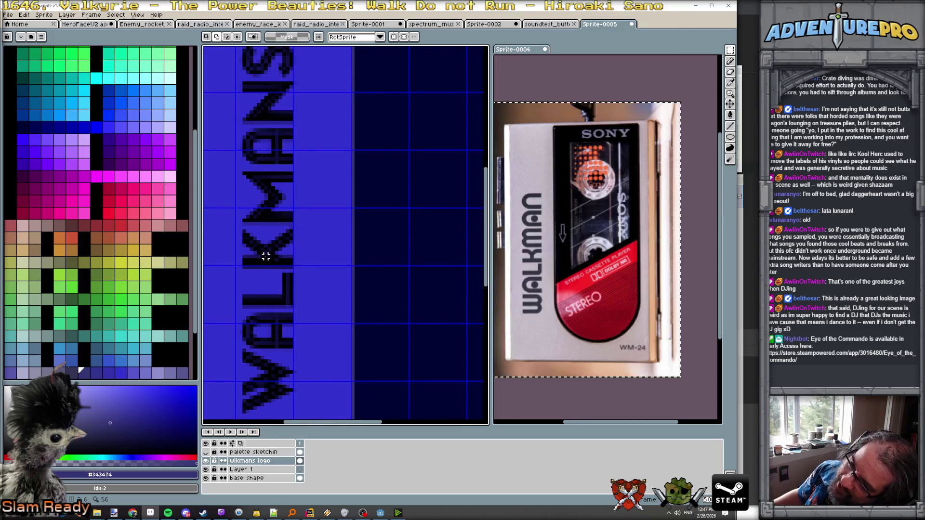
scroll(258, 256, "down", 2)
scroll(250, 258, "up", 2)
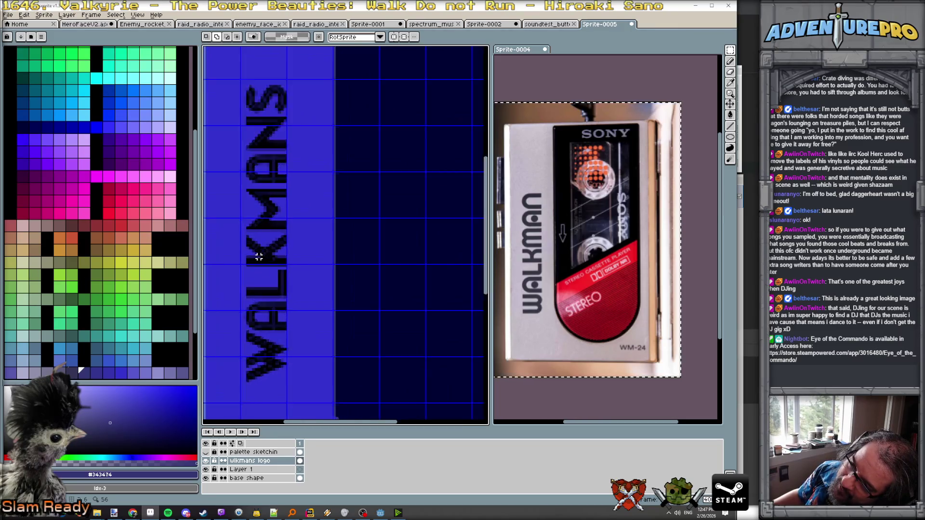
scroll(263, 195, "down", 2)
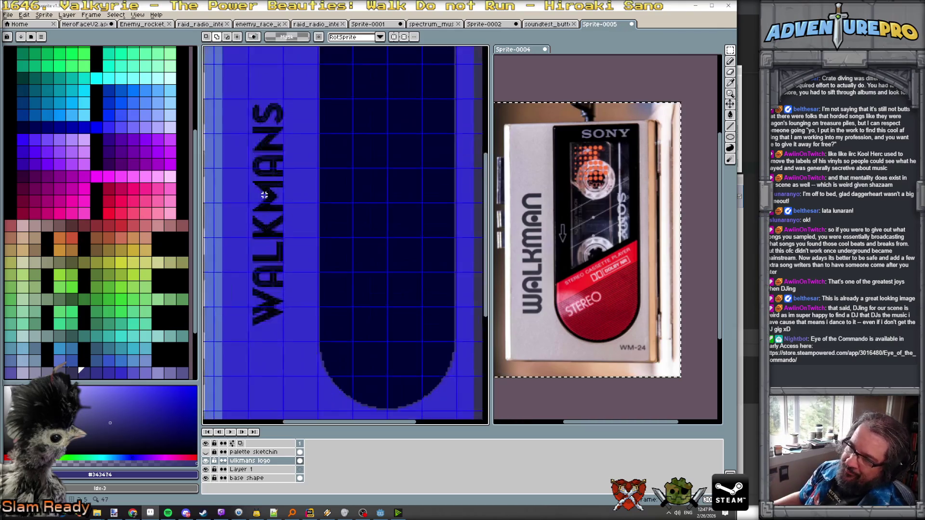
scroll(264, 195, "up", 2)
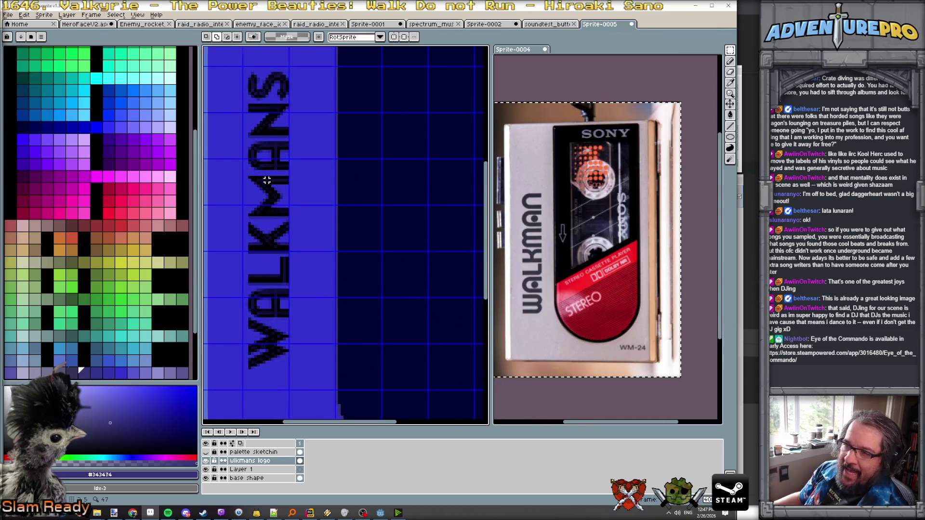
scroll(267, 180, "down", 2)
scroll(264, 223, "up", 3)
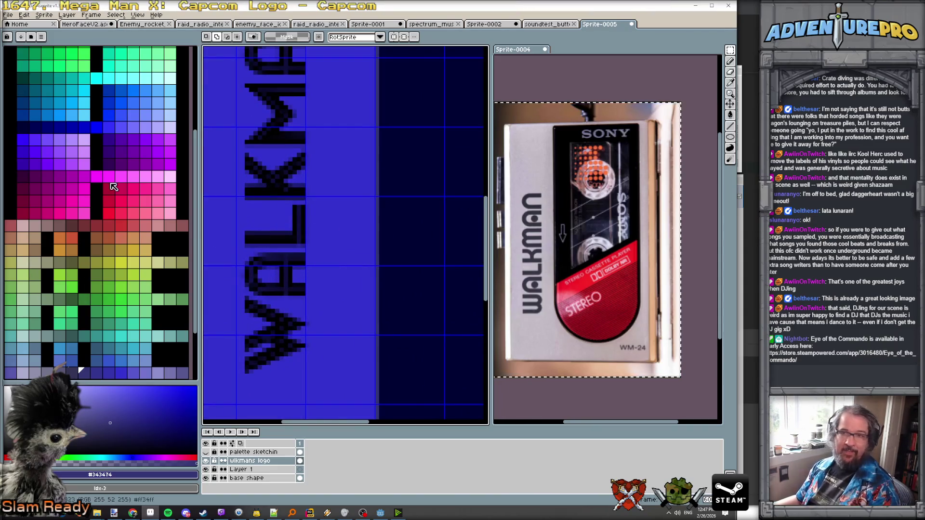
left_click(286, 249, "alt")
- Bucket-fill the dark navy areas non-contiguously at tolerance 73
key("g")
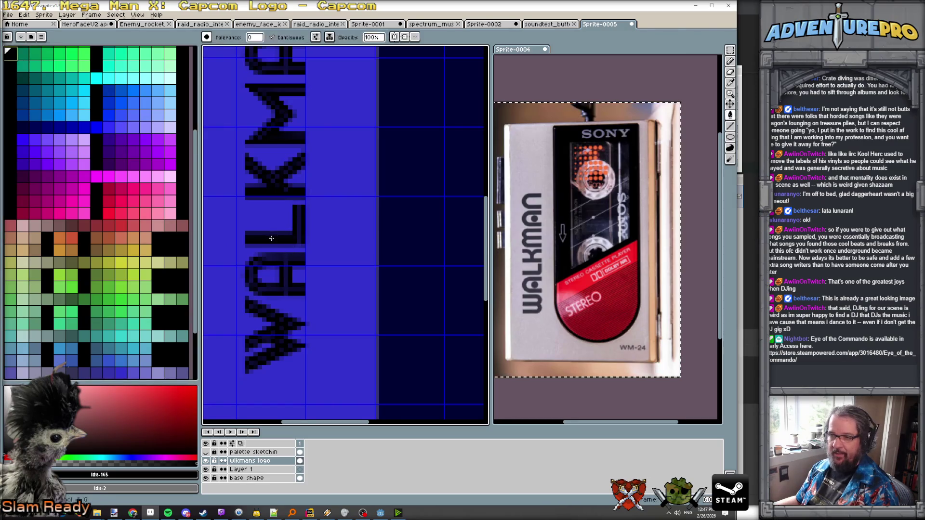
left_click(275, 38)
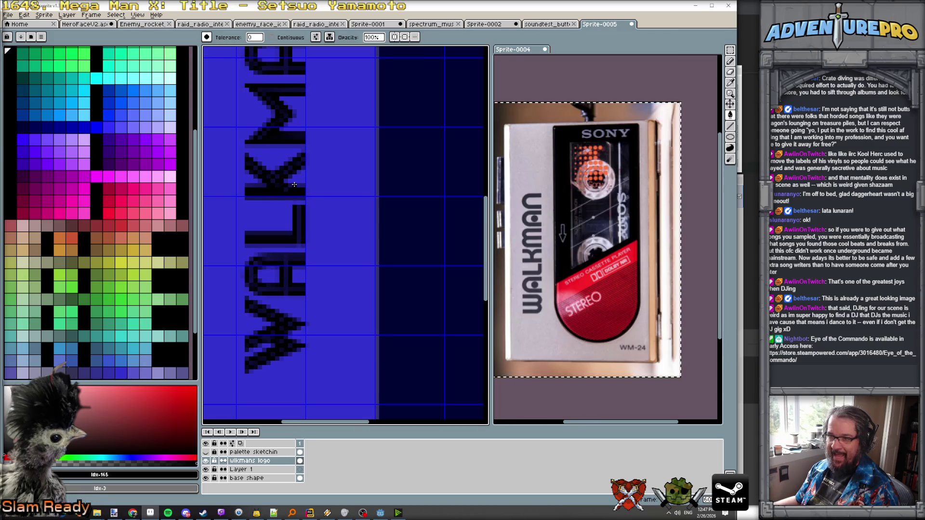
scroll(300, 196, "up", 5)
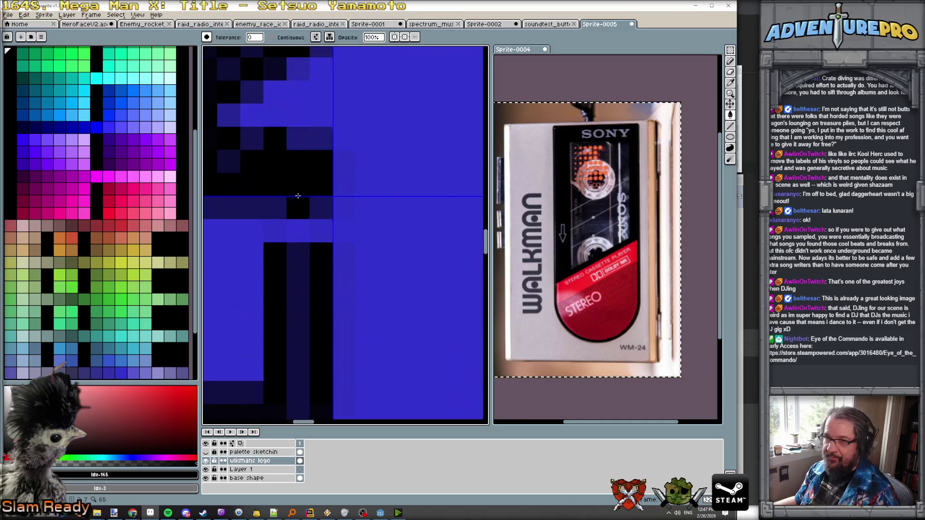
mouse_move(260, 39)
left_mouse_down()
mouse_move(263, 52)
mouse_move(280, 53)
left_mouse_up()
left_click(252, 139)
- Eyedrop the dark navy, then the canvas blue, as the drawing colour
scroll(263, 158, "down", 2)
scroll(262, 159, "down", 3)
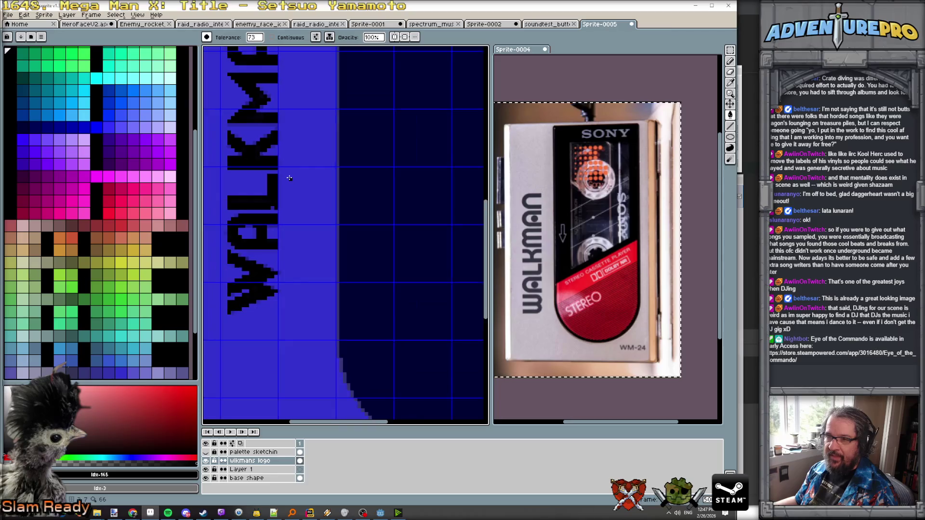
scroll(289, 178, "up", 2)
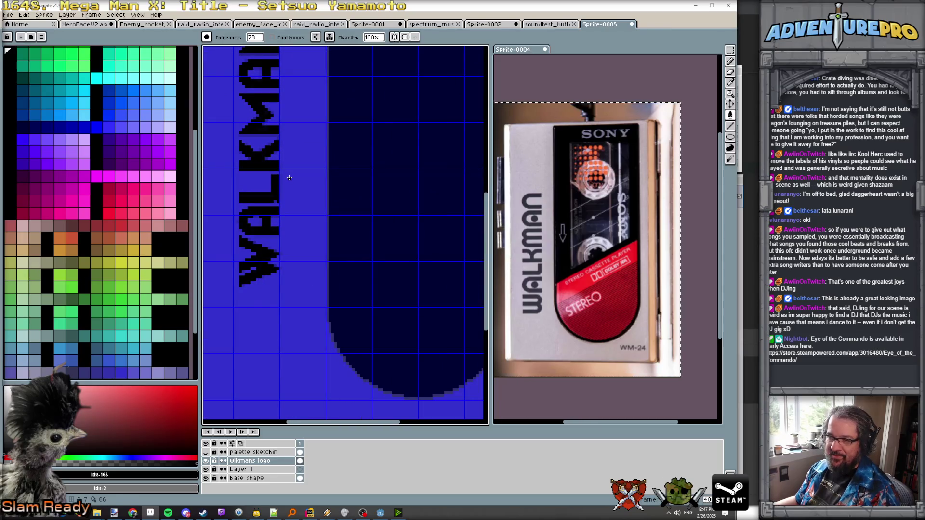
scroll(289, 178, "up", 2)
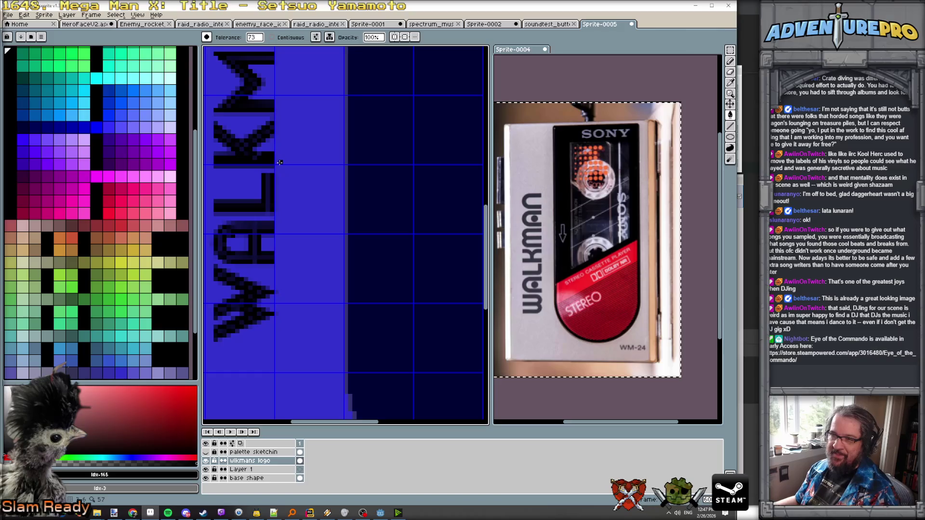
left_click(236, 166, "alt")
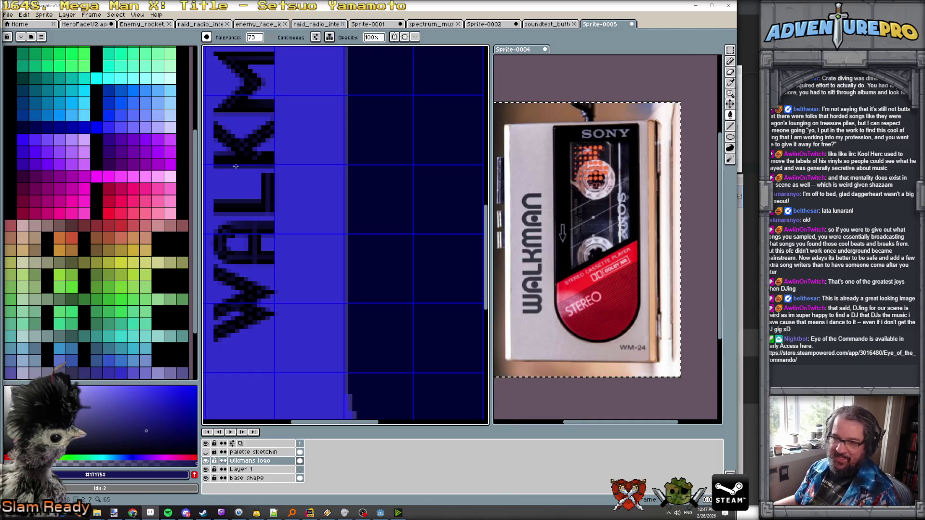
scroll(241, 154, "up", 2)
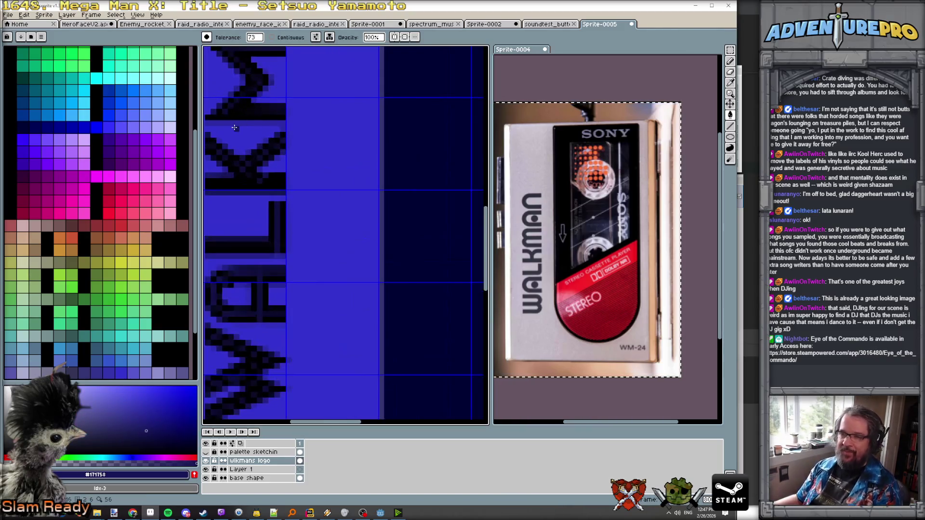
left_click(233, 121, "alt")
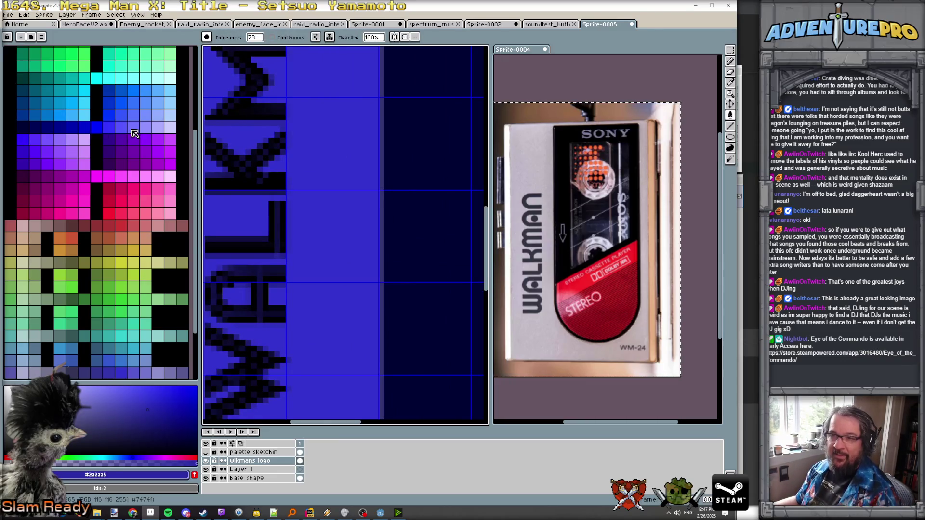
- Try a blue-violet fill on the logo background, undo it, and lower tolerance to 10
left_click(24, 153)
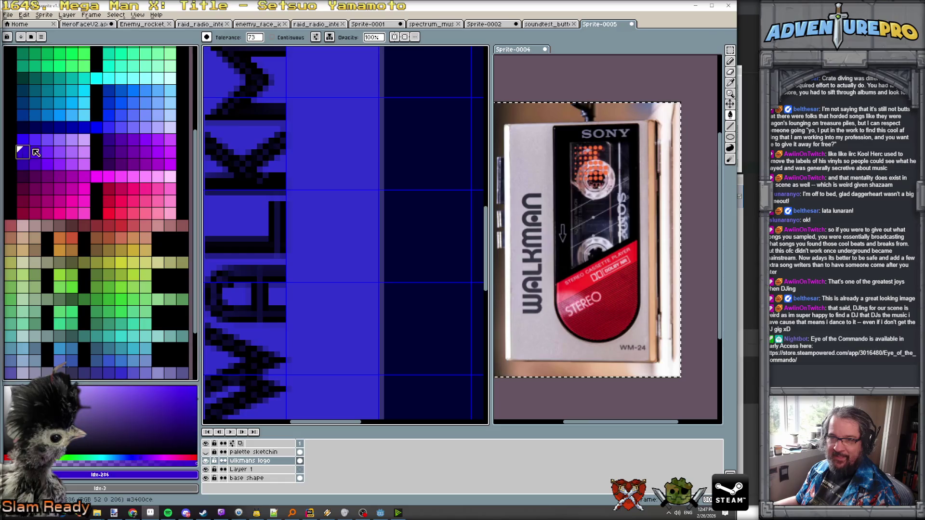
left_click(237, 124)
key("ctrl+z")
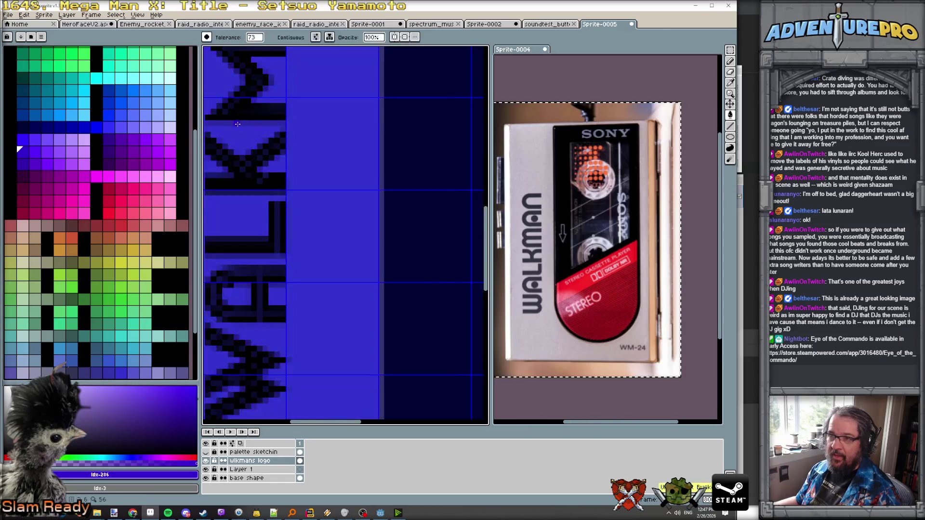
mouse_move(254, 37)
left_mouse_down()
mouse_move(265, 47)
mouse_move(256, 50)
left_mouse_up()
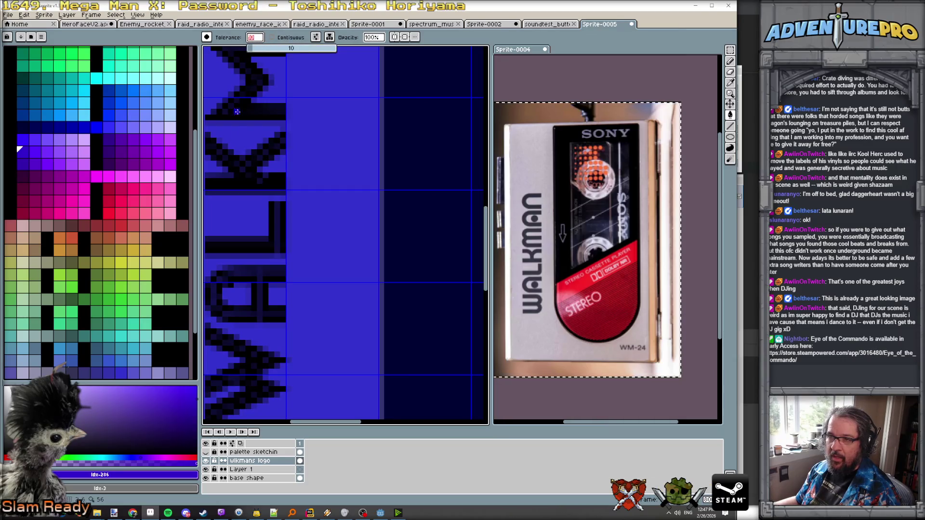
- Bucket-fill beside and along the edges of the WALKMAN letters at tolerance 10
left_click(236, 123)
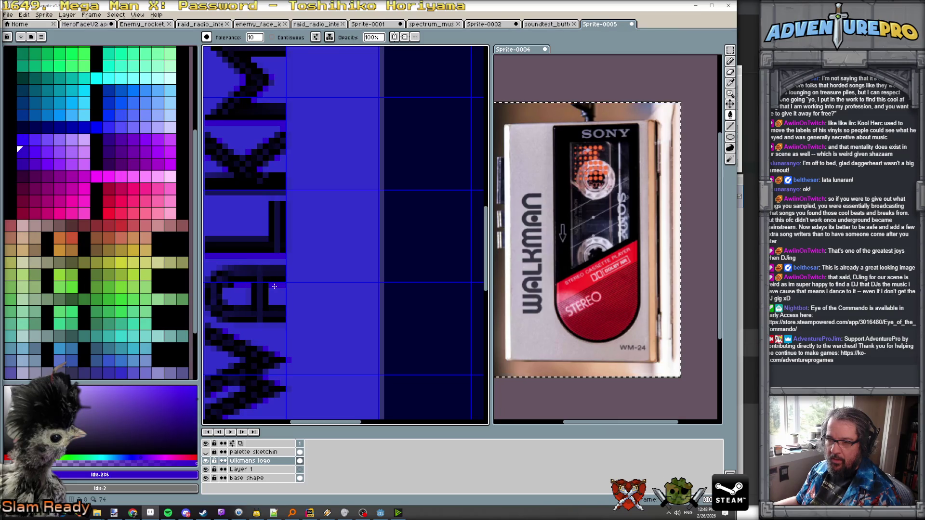
scroll(274, 287, "down", 1)
scroll(274, 286, "up", 1)
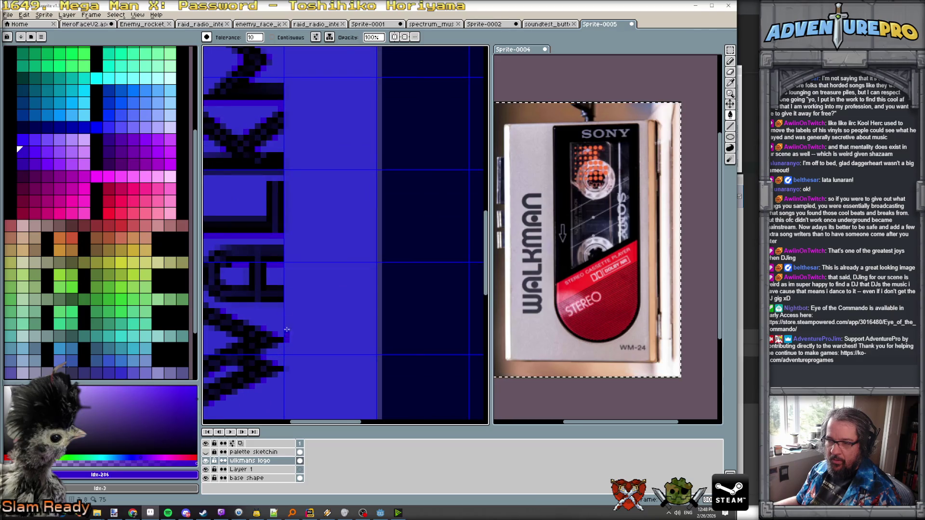
scroll(279, 280, "down", 2)
scroll(279, 280, "up", 1)
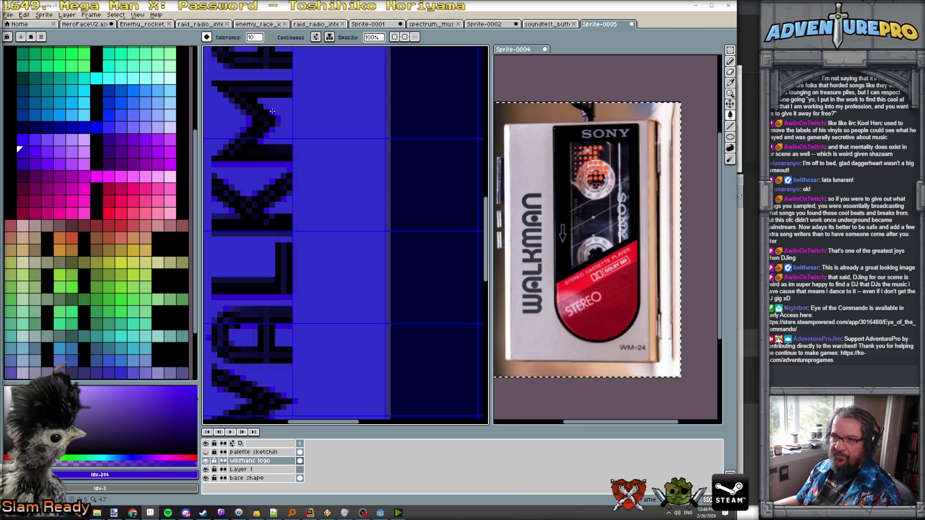
left_click_drag(205, 51, 248, 180)
left_click(253, 171)
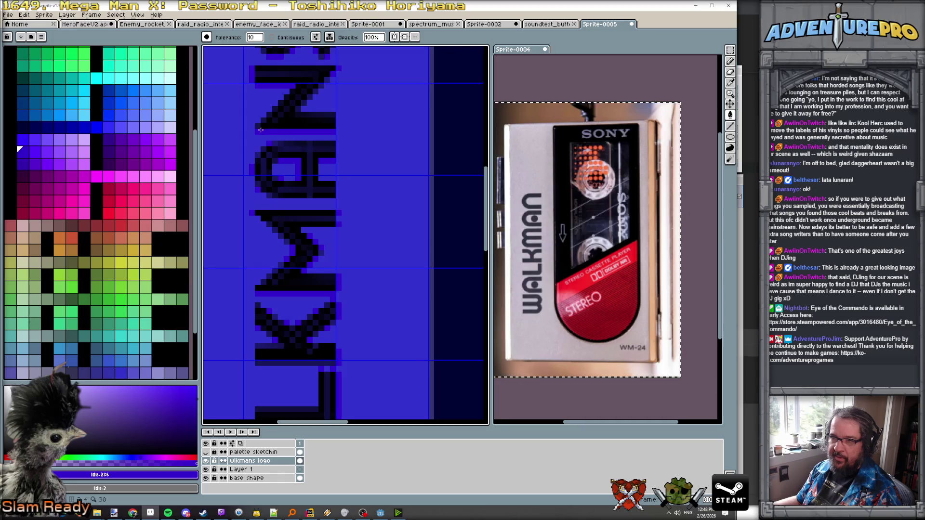
scroll(267, 89, "down", 2)
scroll(287, 104, "down", 1)
scroll(286, 113, "up", 2)
scroll(295, 136, "down", 1)
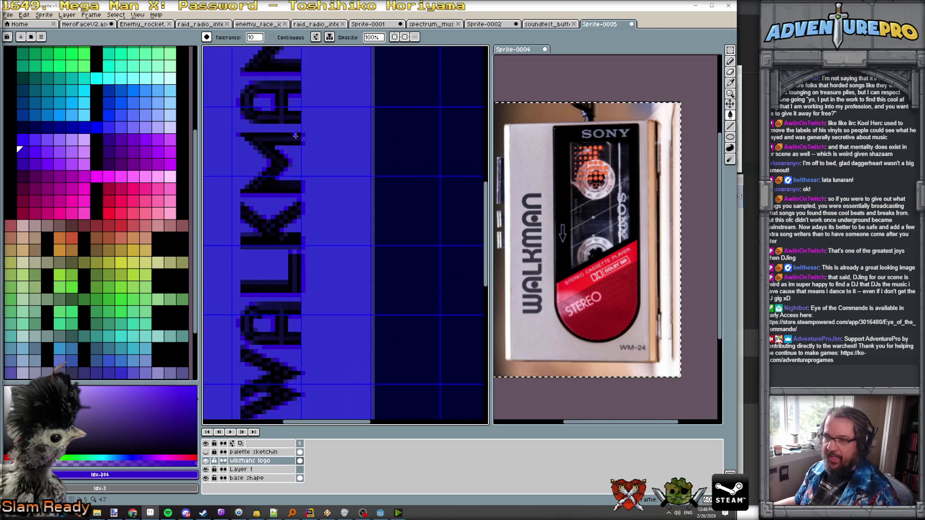
scroll(293, 159, "up", 2)
scroll(290, 183, "down", 2)
scroll(290, 195, "up", 3)
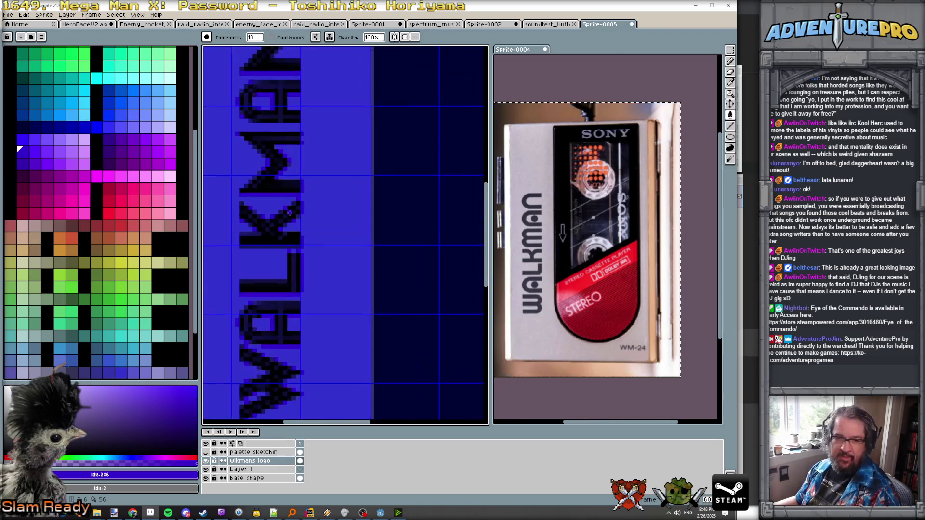
- Pan to the K and L letters and eyedrop the dark navy #1b1b4a
key("space")
left_click_drag(302, 238, 366, 177)
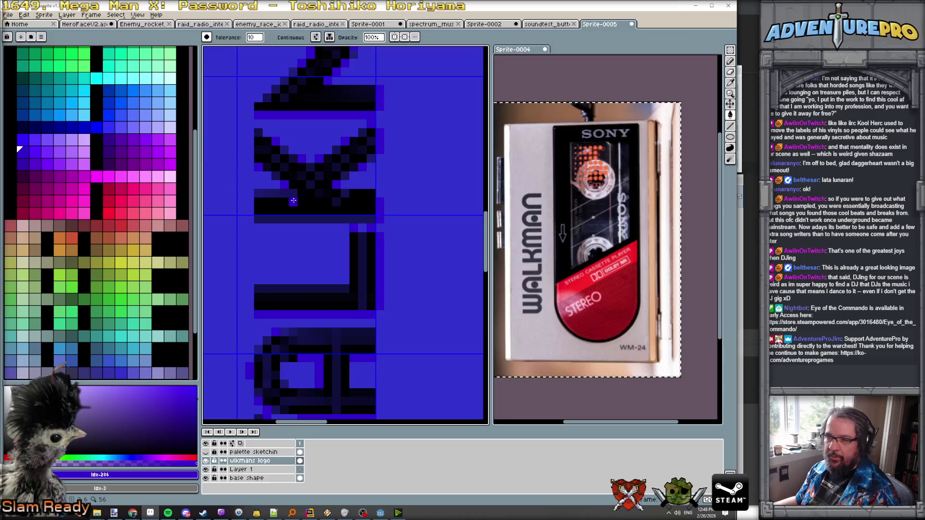
left_click(271, 192, "alt")
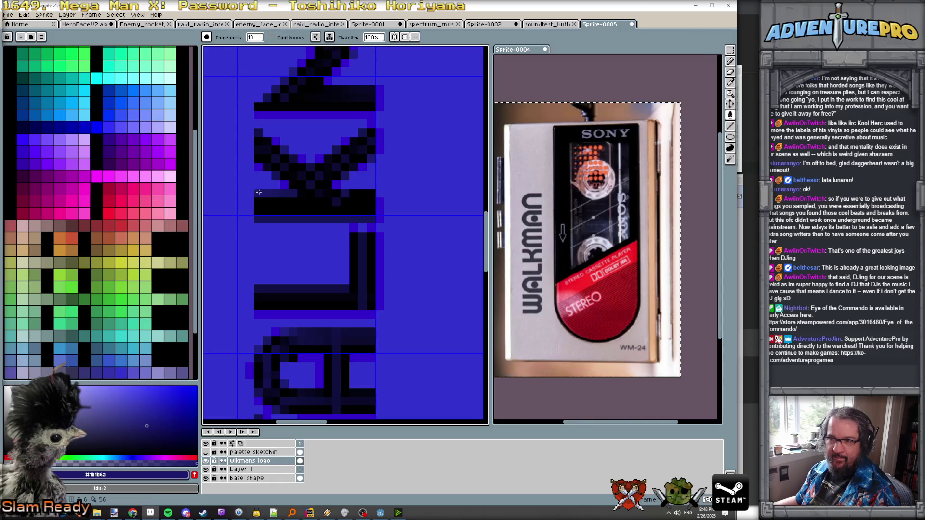
scroll(259, 192, "down", 2)
- Recolour the dark lettering pixels with the sprite's greyish shade, then return to the bucket fill
scroll(352, 215, "up", 1)
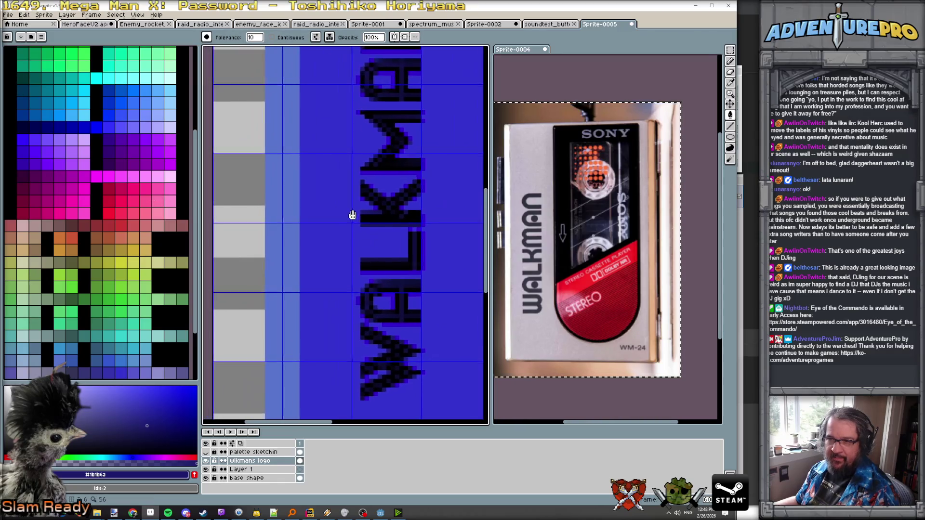
scroll(352, 215, "down", 5)
scroll(261, 369, "up", 1)
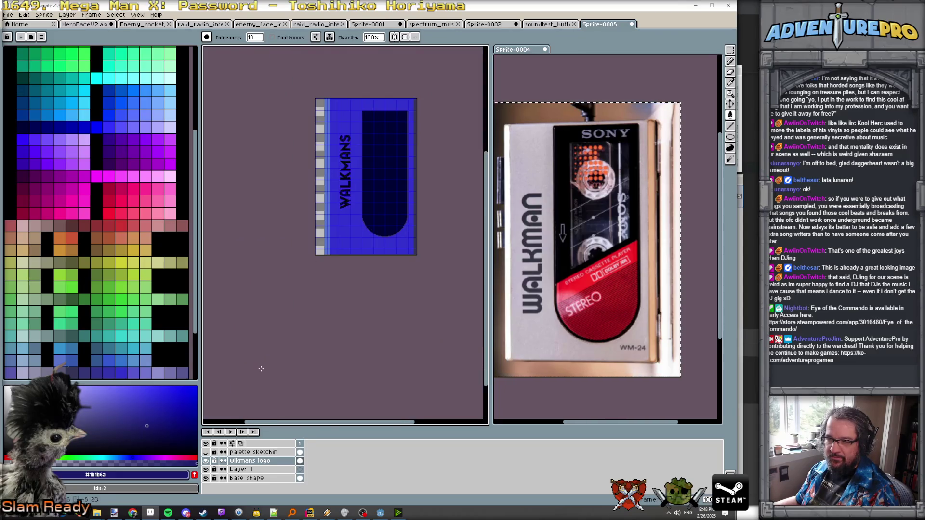
scroll(359, 203, "up", 3)
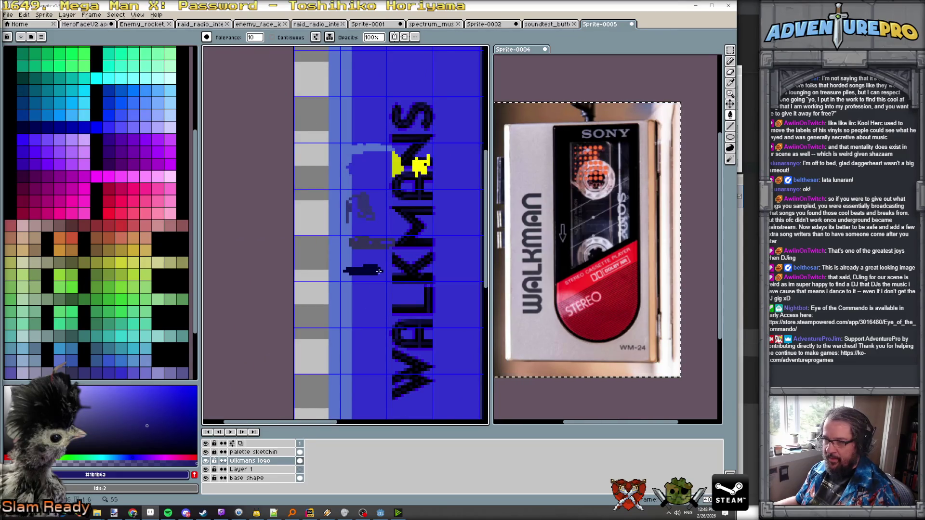
scroll(379, 271, "up", 2)
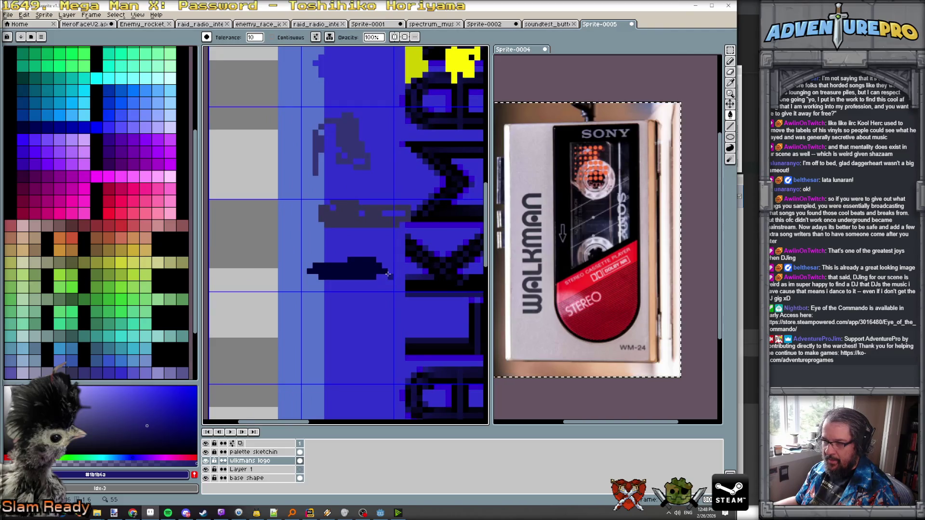
left_click(379, 223, "alt")
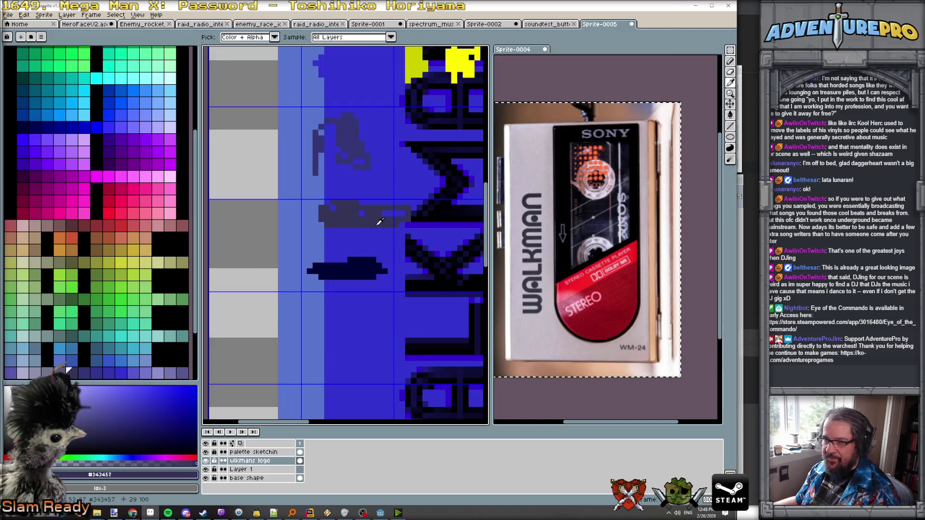
left_click(428, 276)
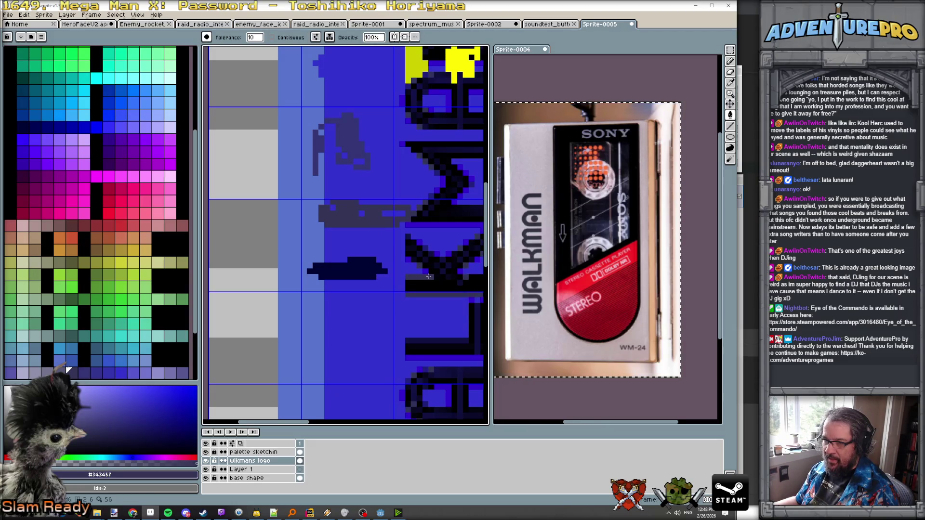
scroll(428, 277, "down", 2)
key("v")
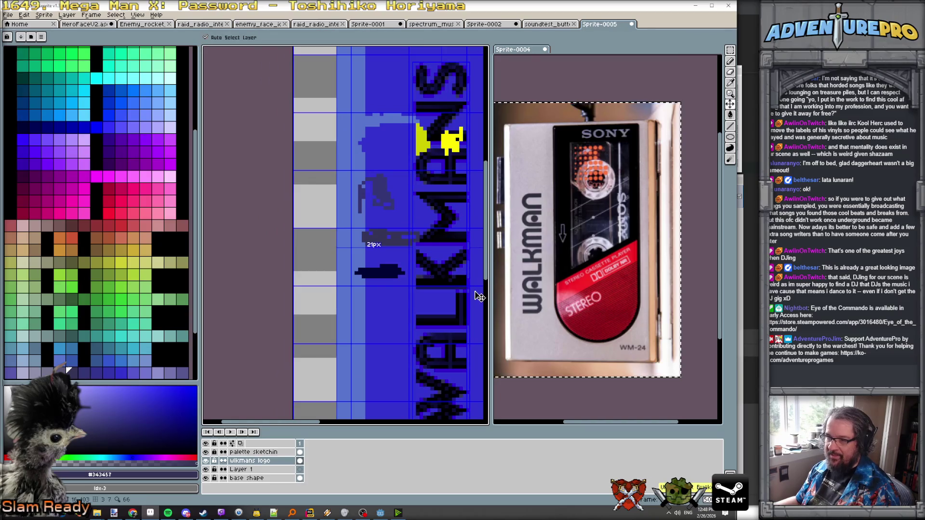
key("g")
scroll(477, 295, "down", 1)
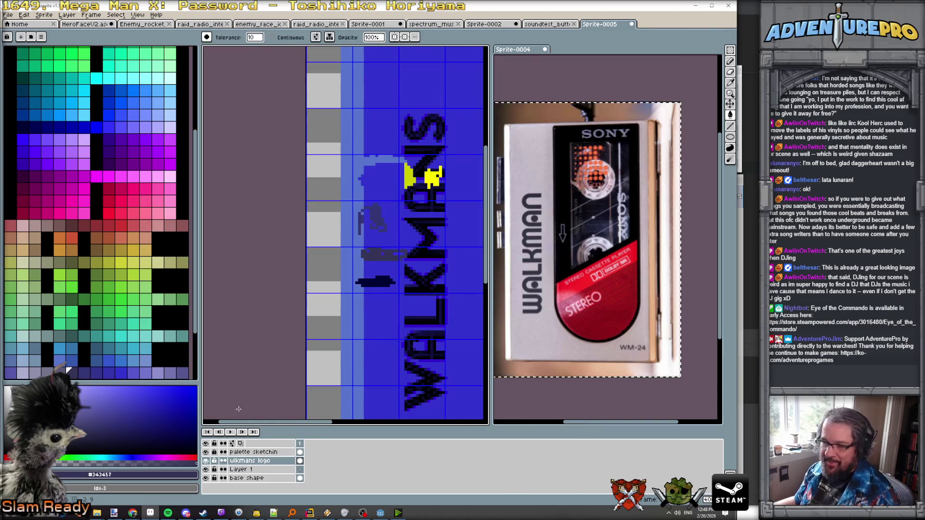
- Hide the palette sketching layer and pan to inspect the sprite's lower rounded end
left_click(206, 452)
scroll(358, 278, "down", 1)
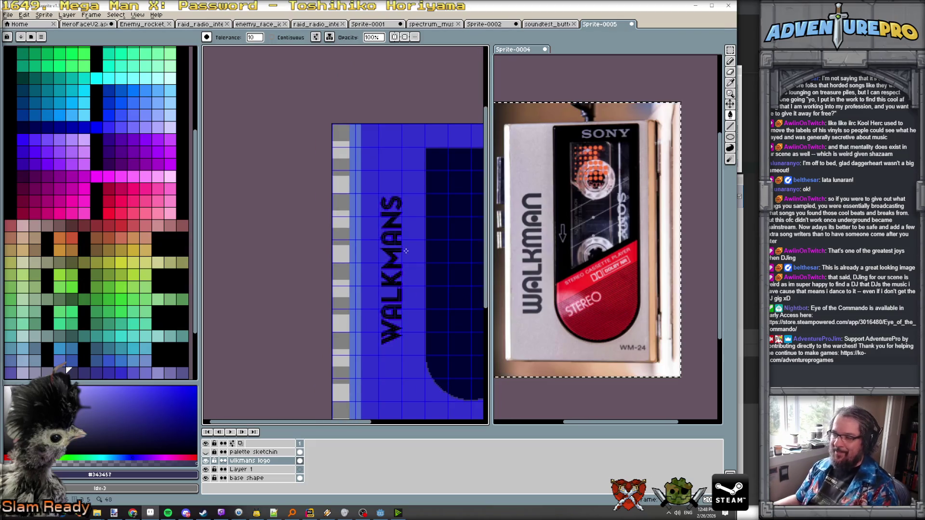
mouse_move(411, 261)
left_mouse_down()
mouse_move(328, 196)
mouse_move(431, 320)
mouse_move(404, 291)
left_mouse_up()
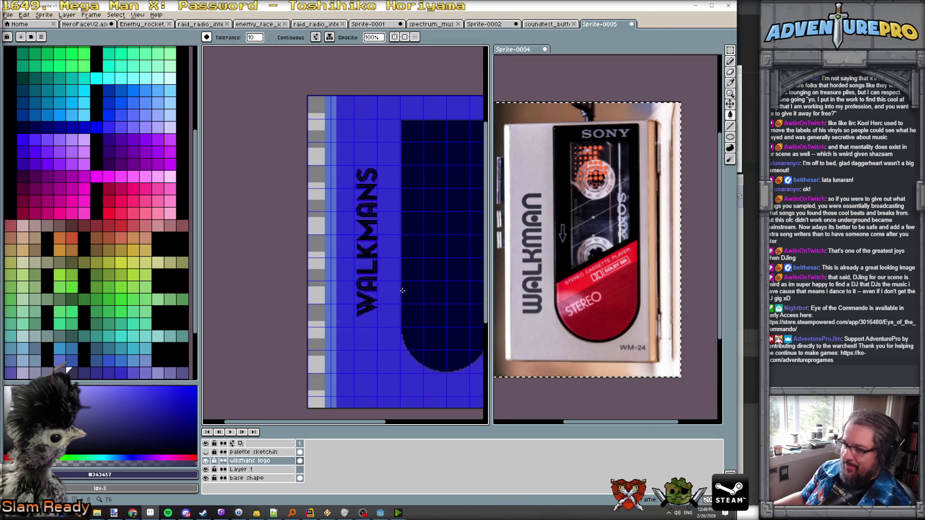
scroll(404, 291, "down", 3)
scroll(407, 329, "up", 3)
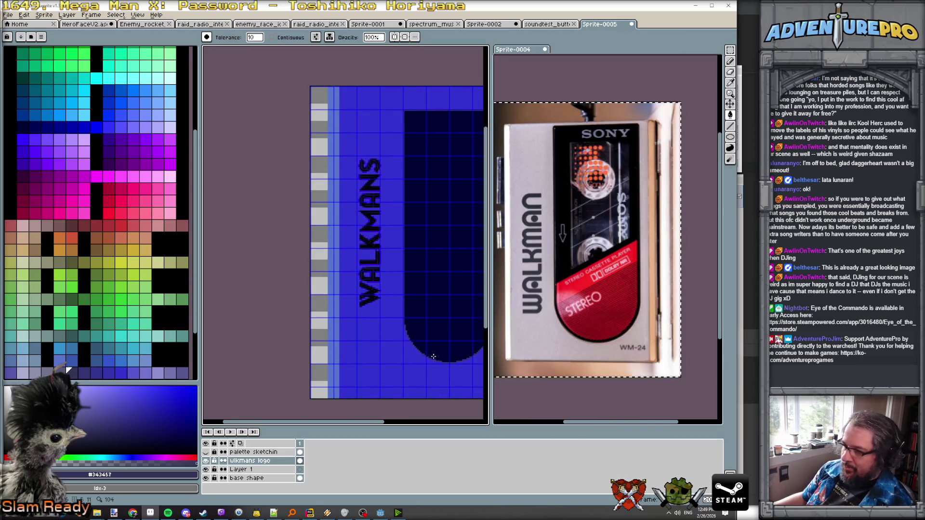
left_click_drag(433, 356, 382, 299)
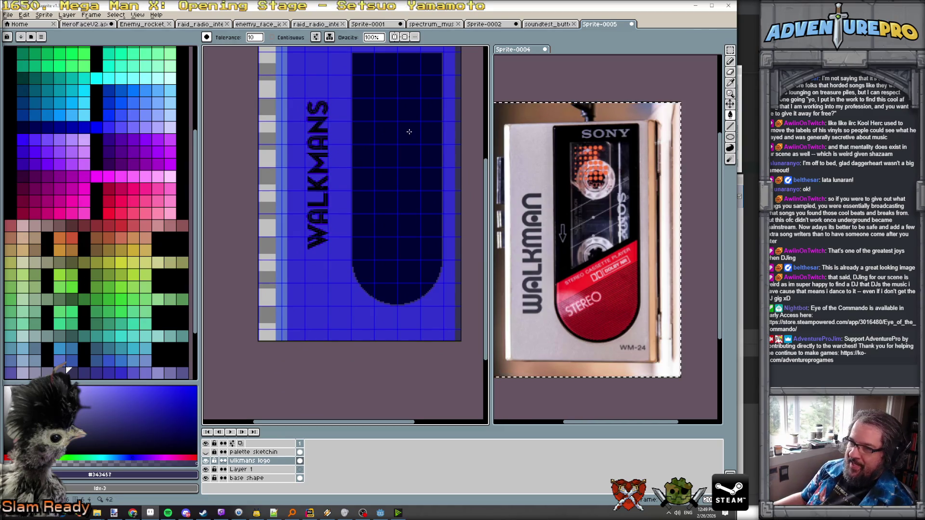
scroll(397, 135, "down", 2)
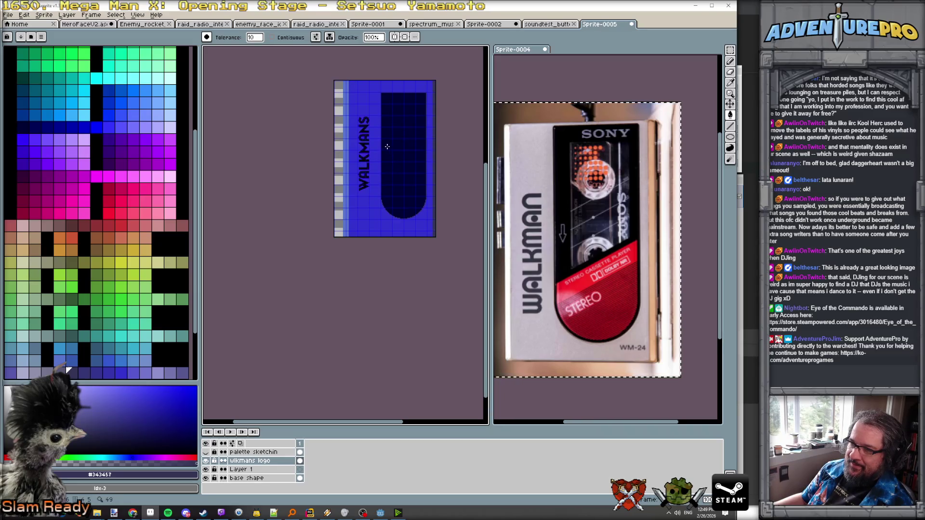
scroll(387, 146, "up", 4)
scroll(351, 124, "down", 2)
left_click_drag(351, 124, 395, 204)
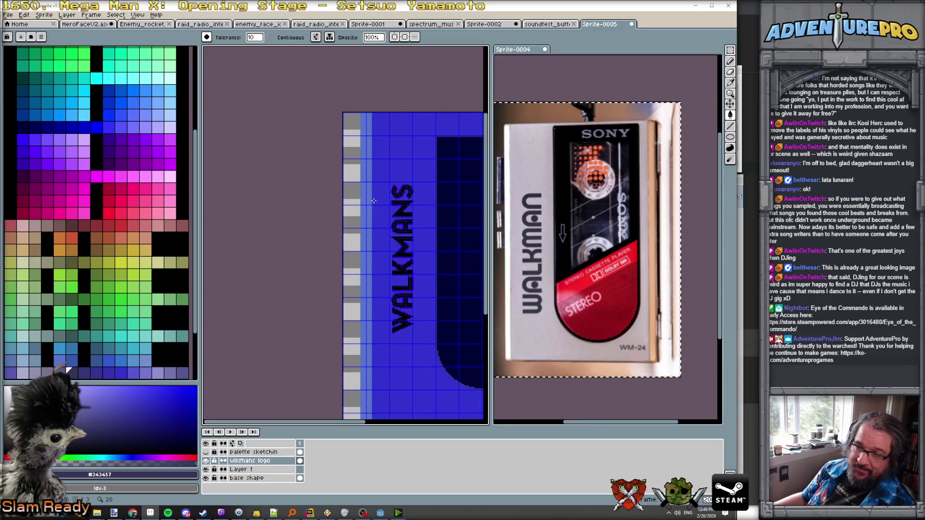
scroll(362, 166, "up", 1)
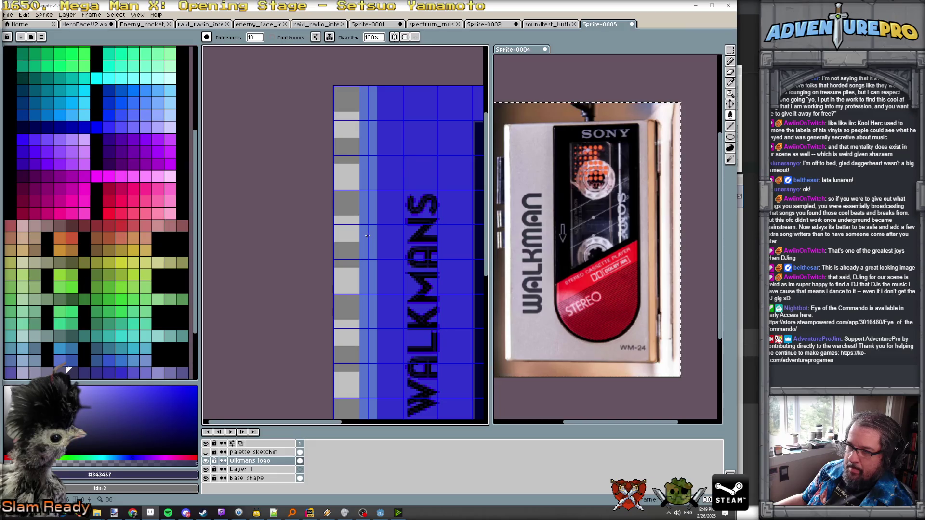
scroll(385, 207, "down", 1)
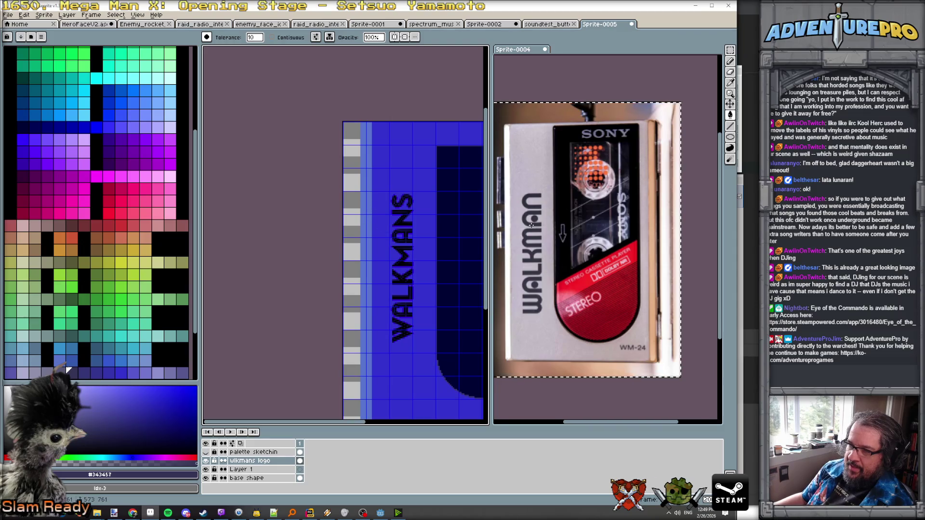
- Make the Walkman sprite the active editor, zoom in, and bring up the Layer menu
left_click(588, 230)
scroll(588, 230, "up", 3)
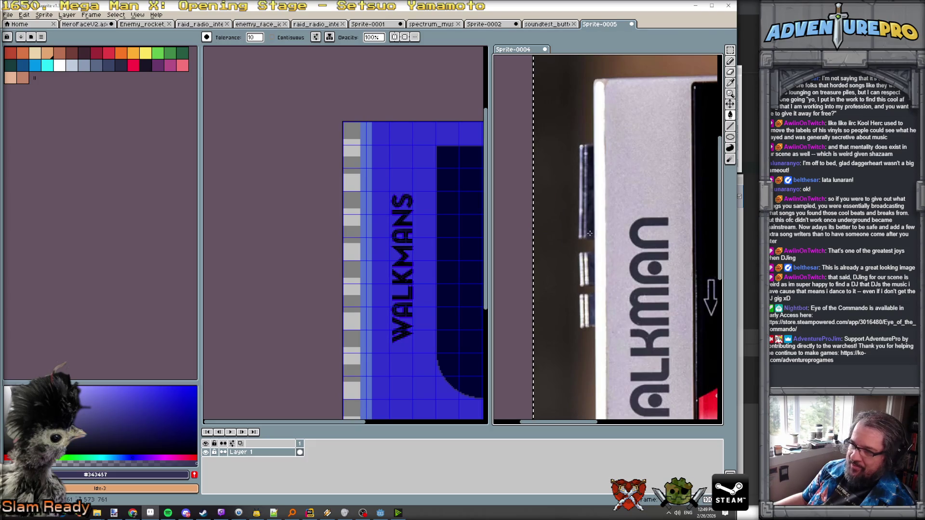
scroll(384, 259, "down", 1)
scroll(384, 258, "up", 1)
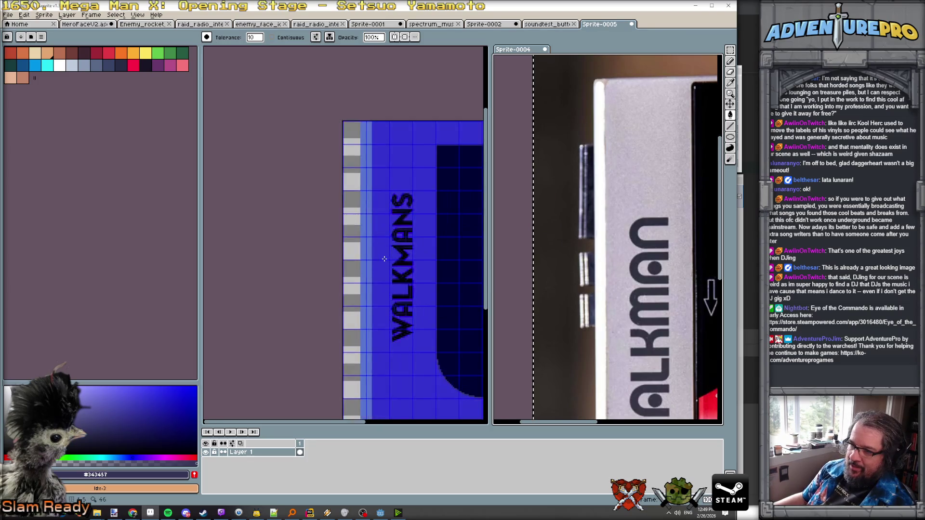
left_click(382, 258)
scroll(378, 254, "down", 2)
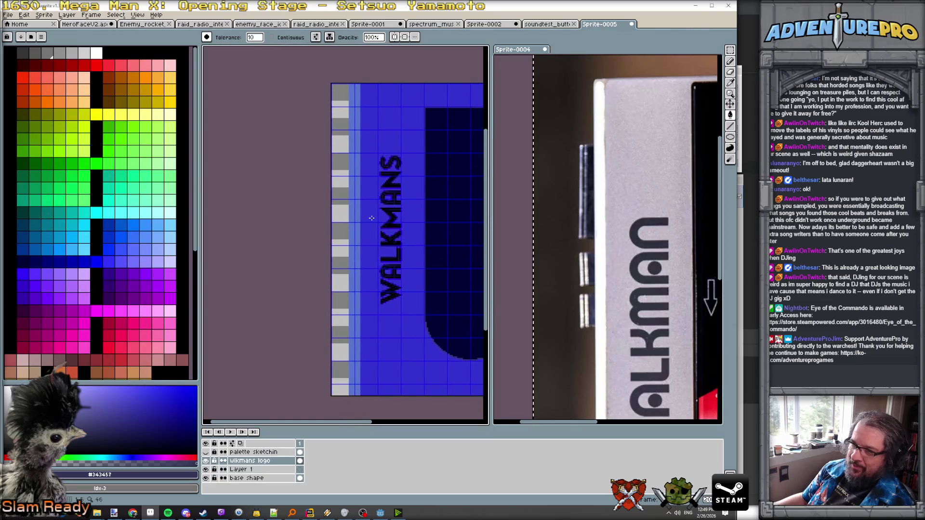
scroll(372, 218, "up", 1)
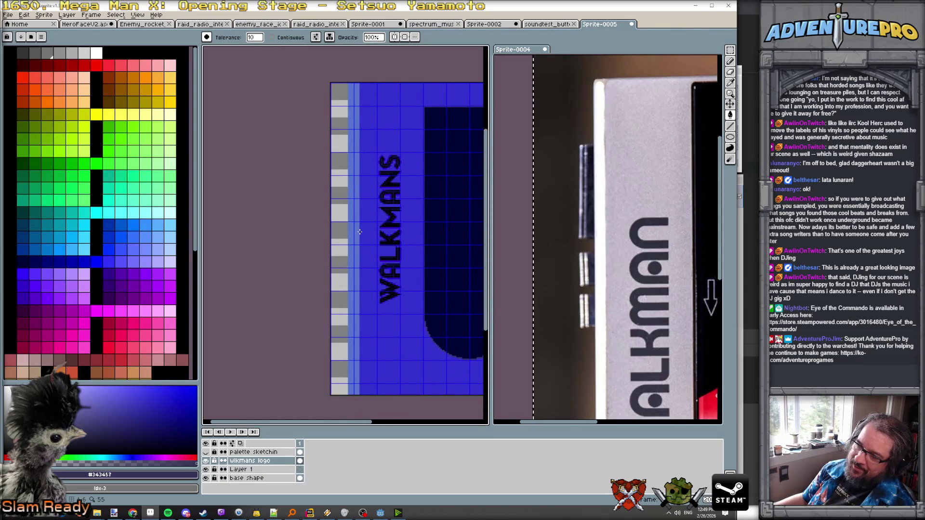
scroll(352, 192, "up", 1)
scroll(350, 185, "down", 1)
scroll(343, 206, "up", 1)
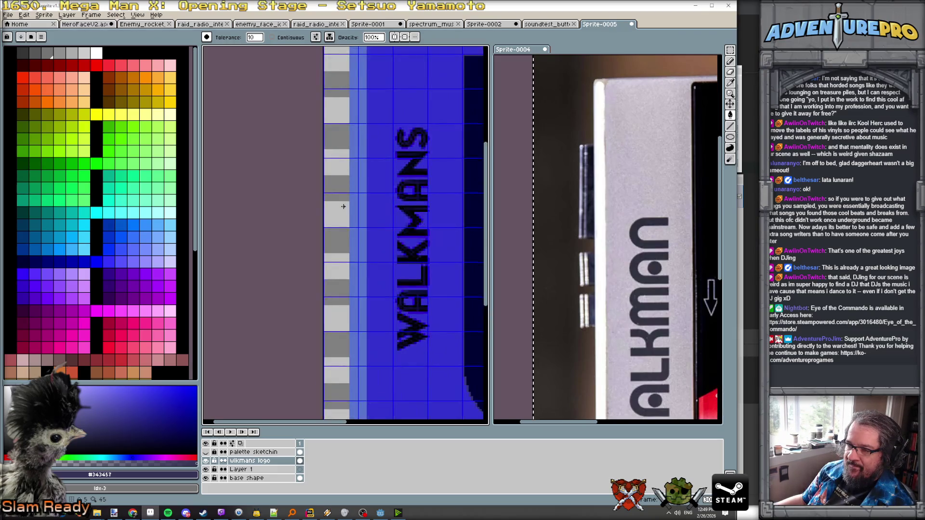
scroll(333, 197, "up", 1)
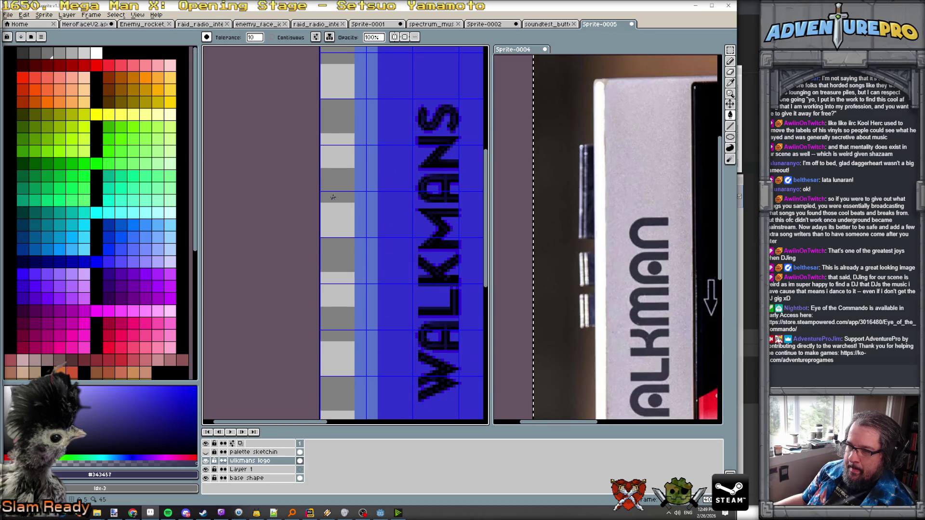
scroll(333, 197, "down", 2)
scroll(336, 209, "up", 1)
scroll(339, 198, "down", 1)
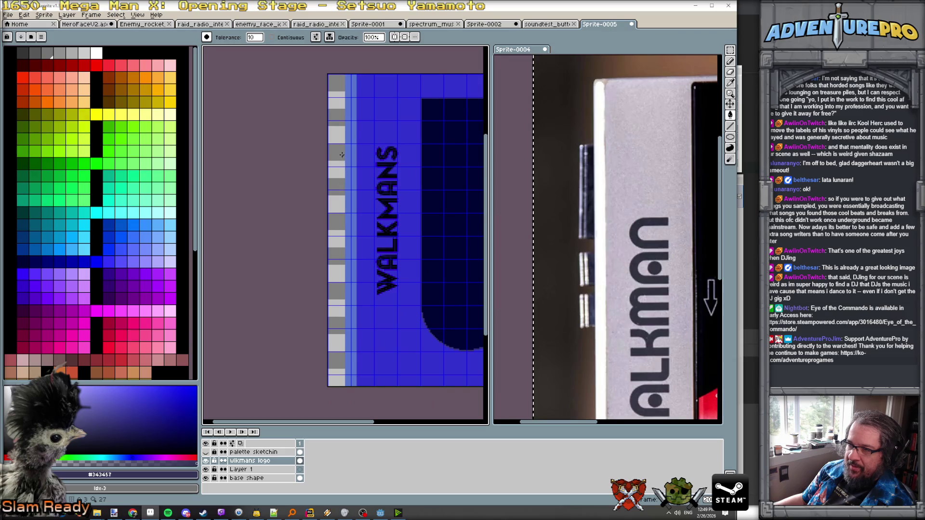
left_click(67, 15)
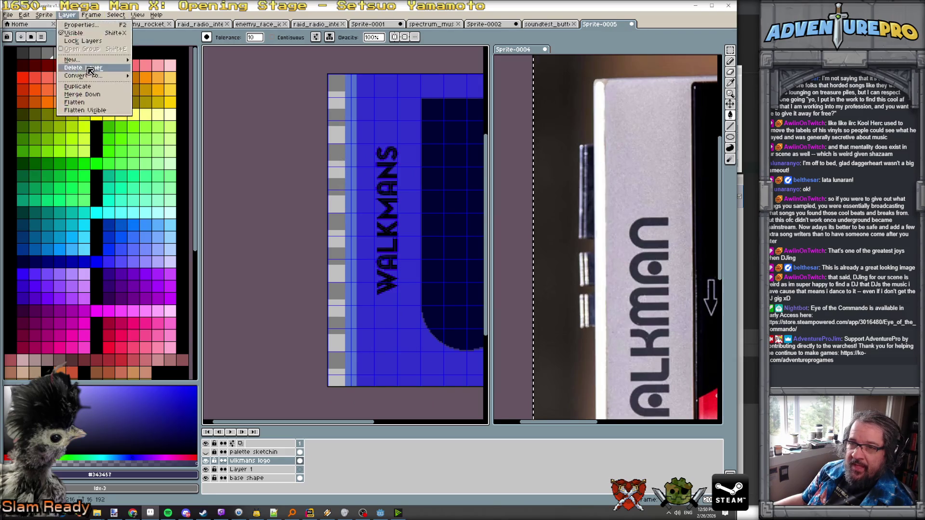
- Add a new empty layer and eyedrop the dark navy from the logo stroke
mouse_move(89, 60)
left_click(175, 60)
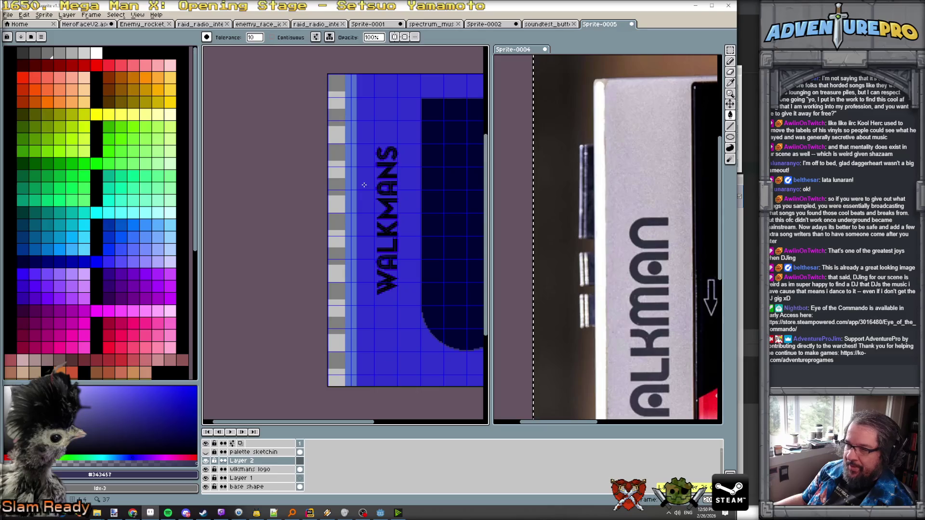
scroll(406, 203, "down", 2)
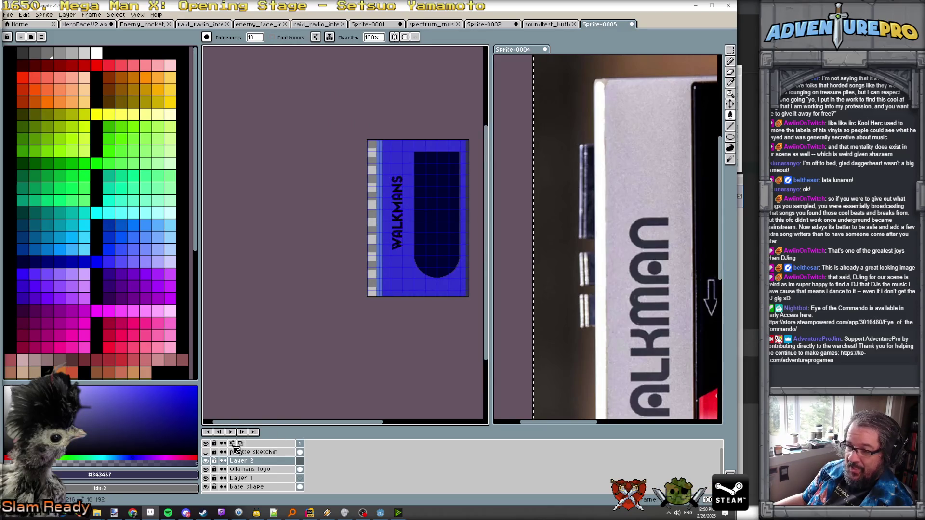
scroll(417, 189, "up", 3)
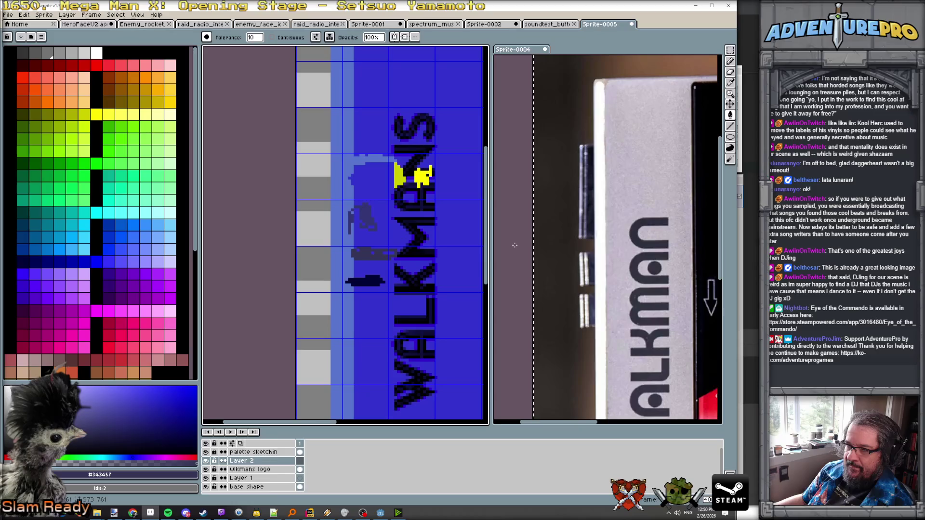
left_click(368, 282, "alt")
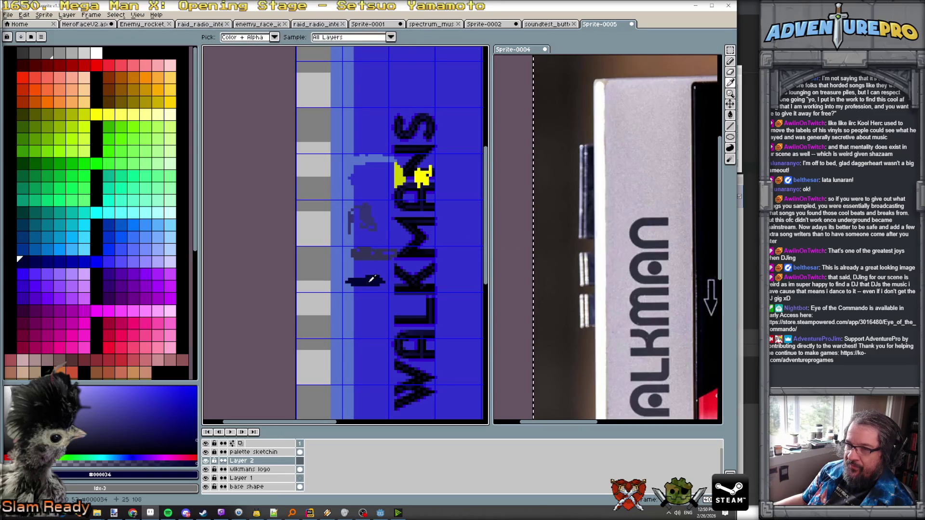
scroll(329, 114, "down", 2)
scroll(329, 114, "up", 3)
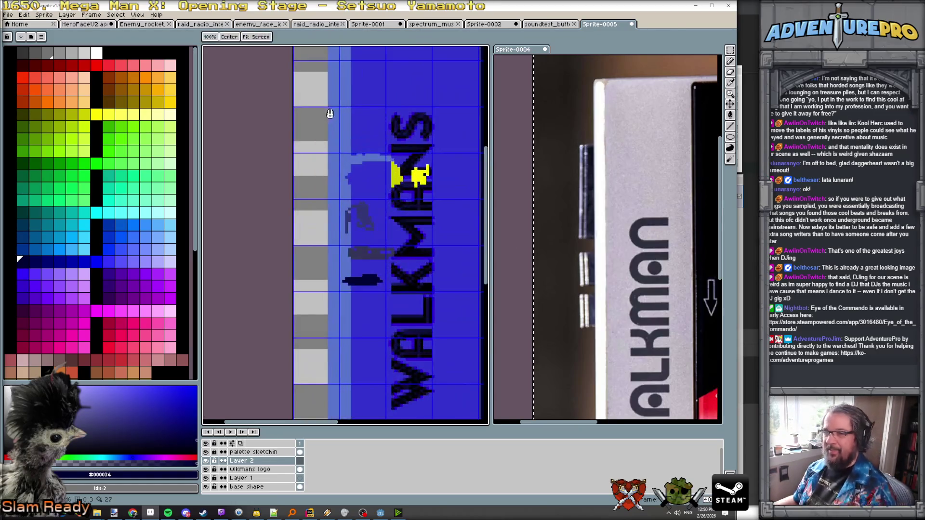
left_click(353, 195)
key("ctrl+z")
- Pencil a navy rectangle outline over the grey strip at the Walkman's left edge
key("b")
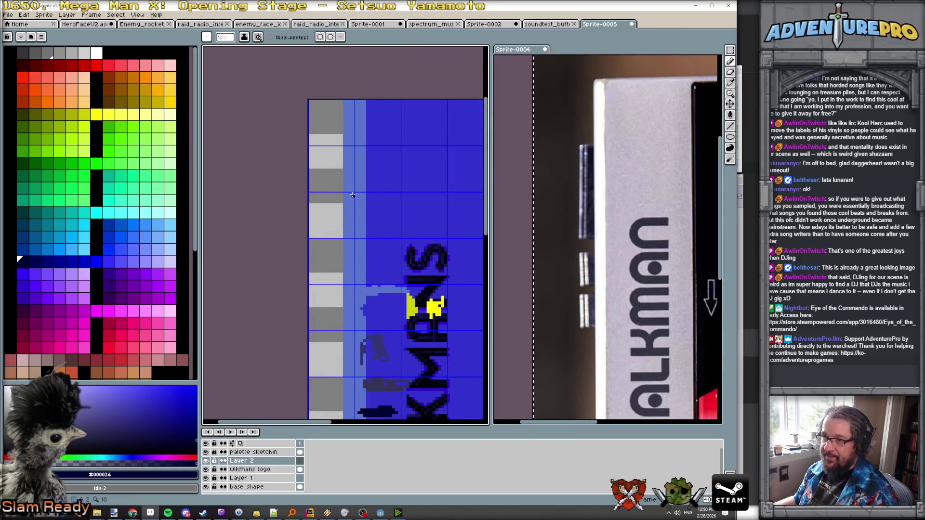
left_click_drag(352, 193, 353, 281)
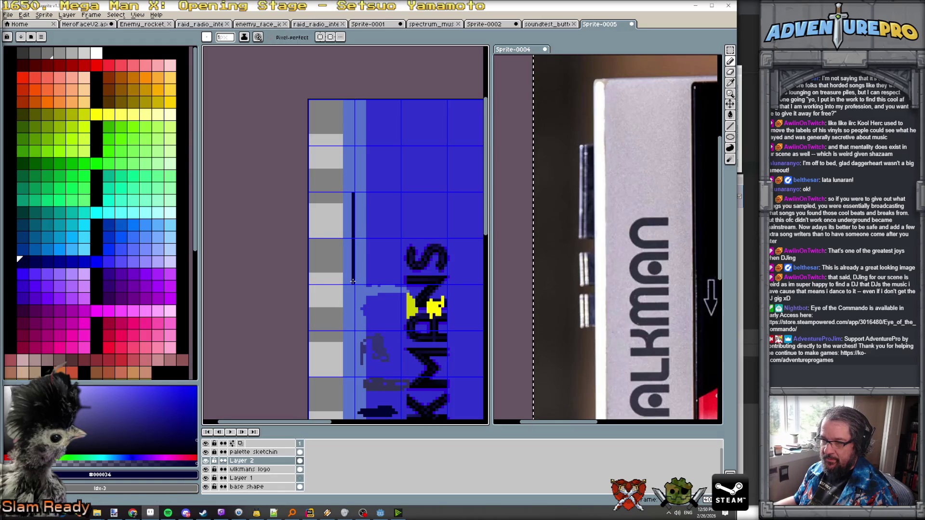
left_click(310, 283, "shift")
left_click(309, 196, "shift")
left_click_drag(309, 195, 352, 193)
- Undo the bucket fills that spread everywhere and limit filling to contiguous pixels
key("g")
left_click(333, 251)
key("ctrl+z")
left_click(329, 229)
key("ctrl+z")
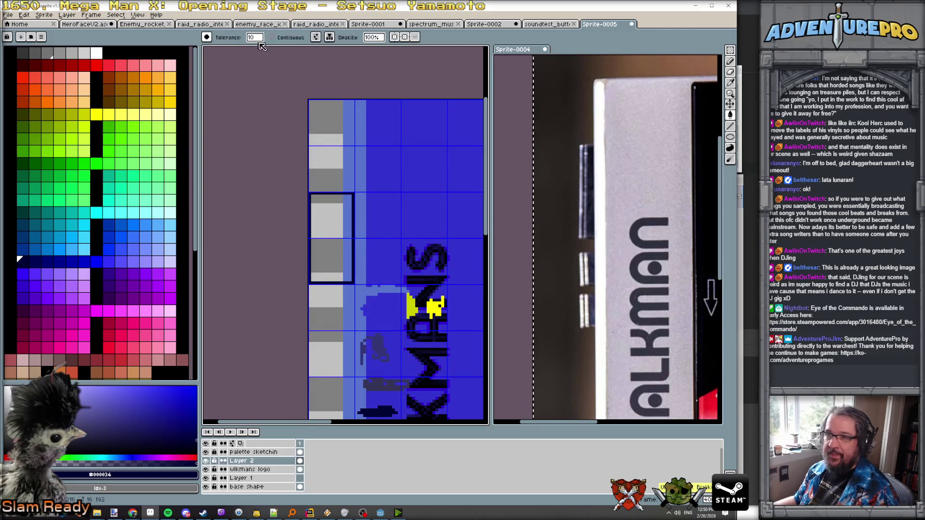
left_click(287, 37)
- Bucket-fill the outlined rectangle navy and start a yellow stripe down its left edge
left_click(339, 252)
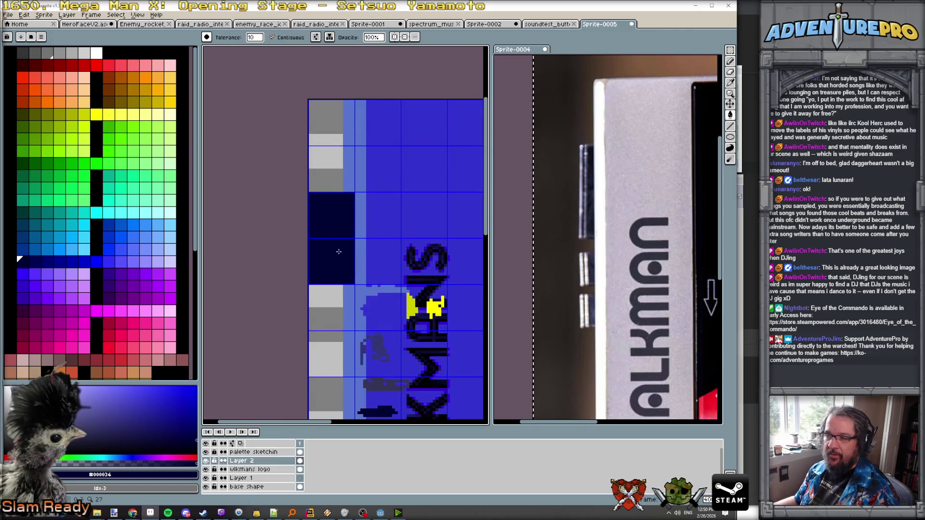
left_click(413, 308, "alt")
scroll(304, 218, "up", 1)
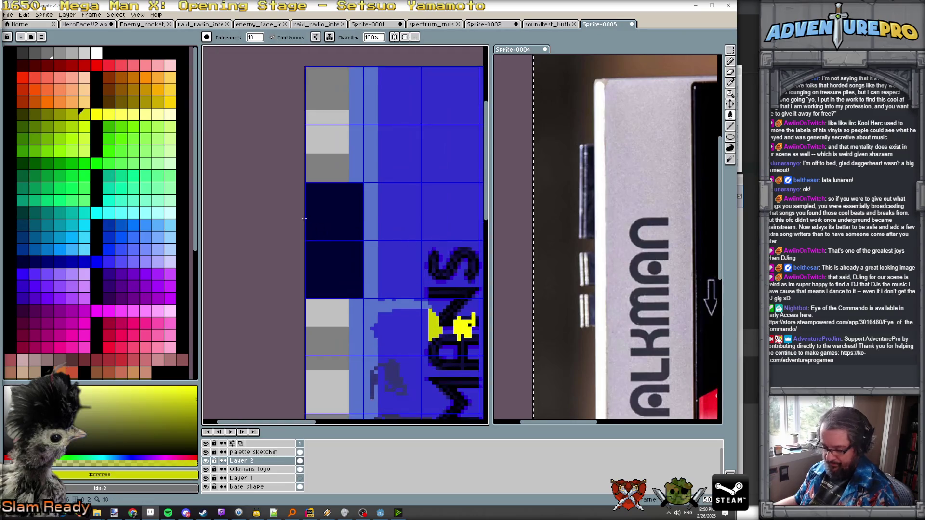
key("b")
mouse_move(307, 184)
left_mouse_down()
mouse_move(309, 296)
mouse_move(311, 188)
left_mouse_up()
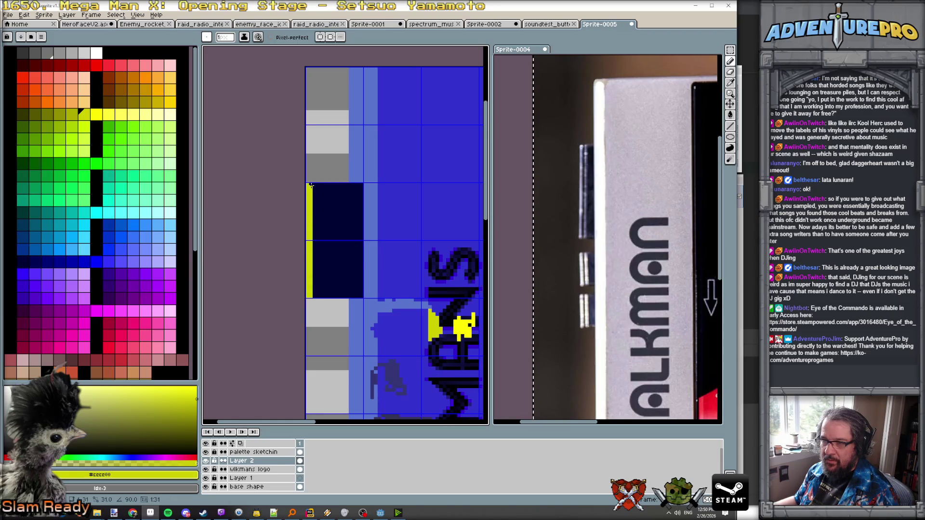
- Widen the yellow stripe and extend it from the block's bottom to its top
scroll(338, 183, "down", 1)
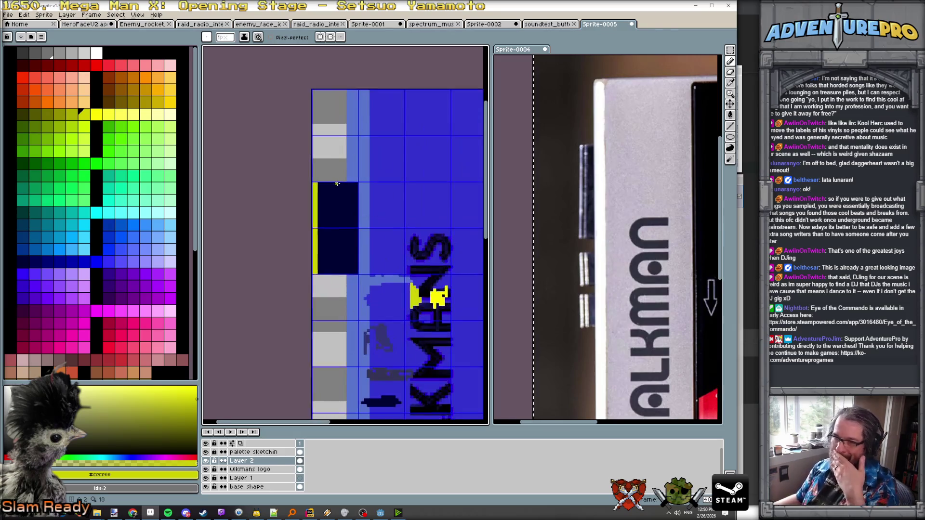
scroll(338, 213, "down", 1)
scroll(337, 209, "up", 1)
scroll(340, 246, "down", 2)
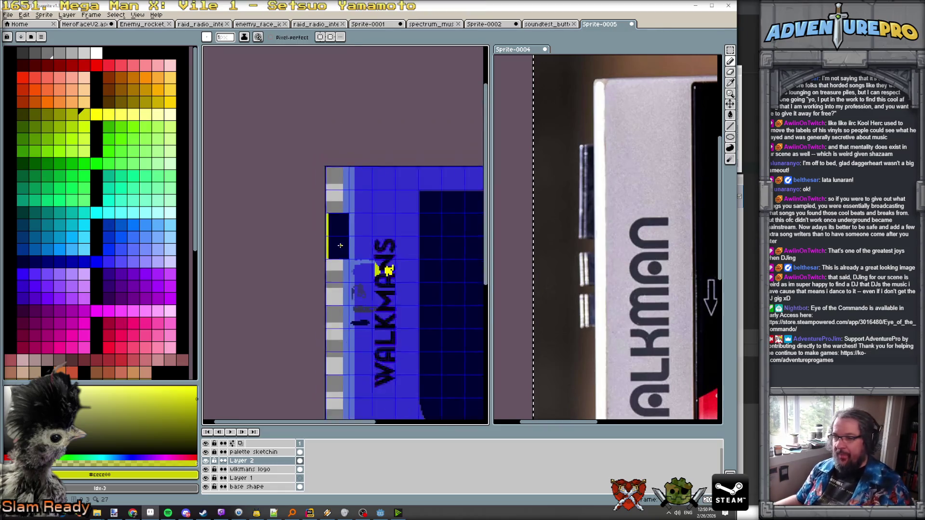
scroll(330, 226, "up", 2)
scroll(330, 226, "up", 1)
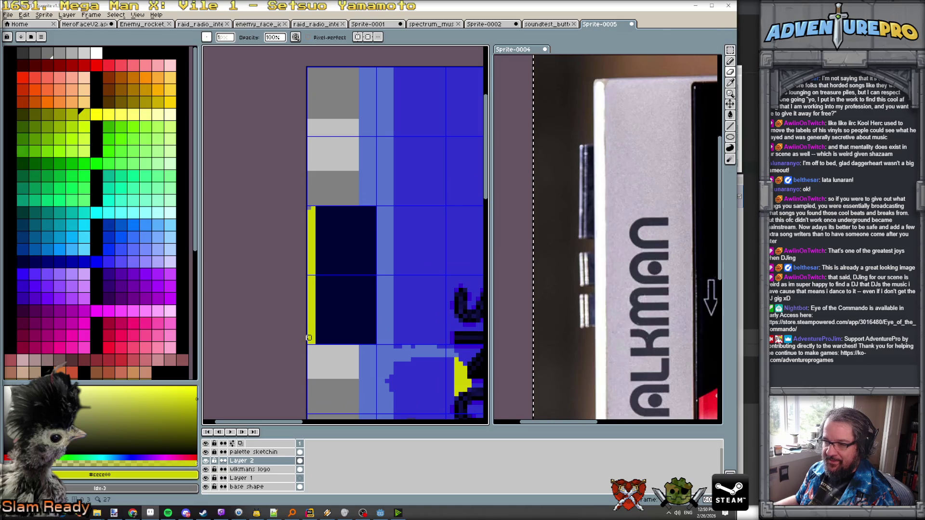
scroll(381, 339, "down", 2)
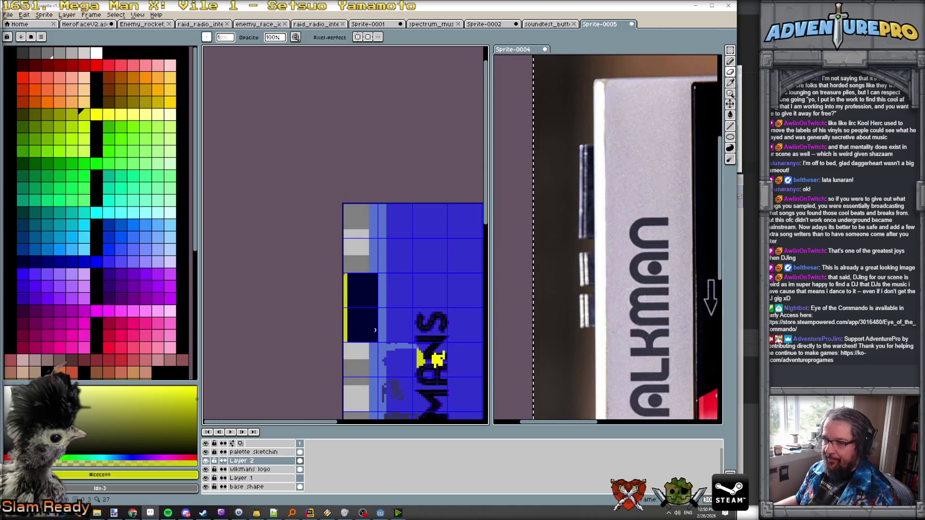
scroll(374, 330, "up", 1)
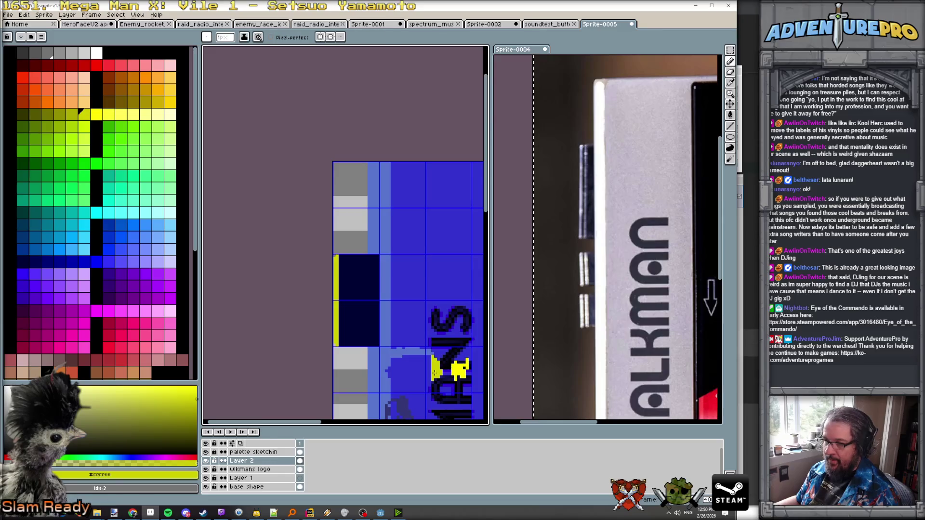
scroll(349, 311, "up", 1)
mouse_move(335, 241)
left_mouse_down()
mouse_move(340, 362)
mouse_move(340, 226)
mouse_move(339, 344)
left_mouse_up()
left_click(346, 233, "alt")
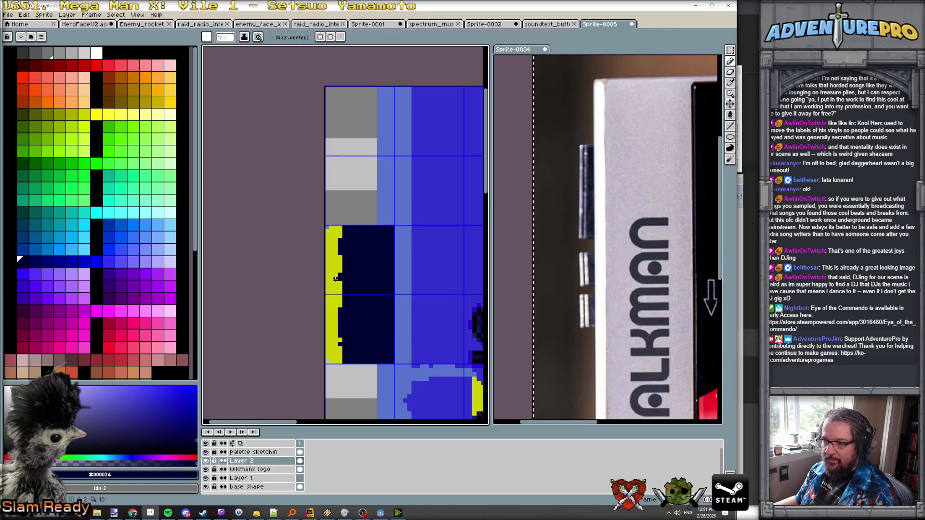
- Trim the yellow stripe thin with navy, then marquee-select the navy-and-yellow block
scroll(354, 290, "down", 4)
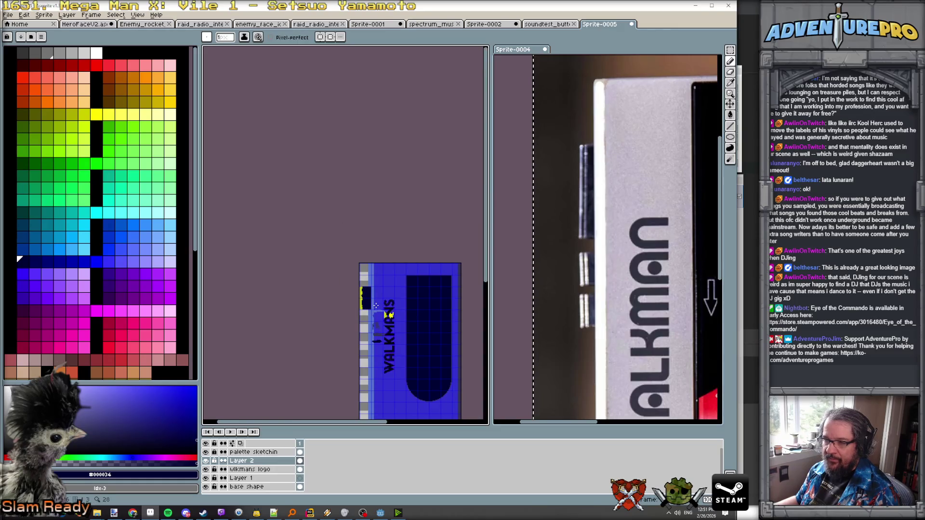
scroll(376, 306, "up", 1)
scroll(376, 306, "up", 2)
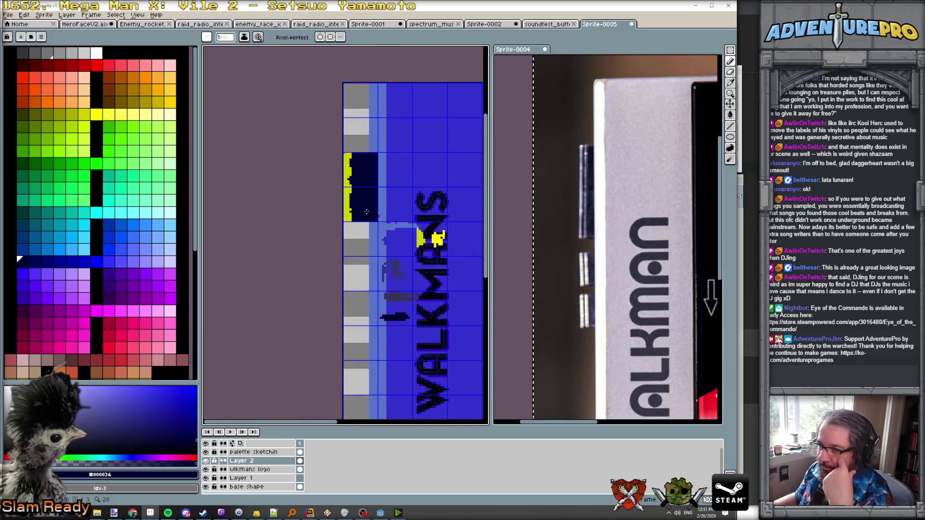
scroll(366, 212, "up", 3)
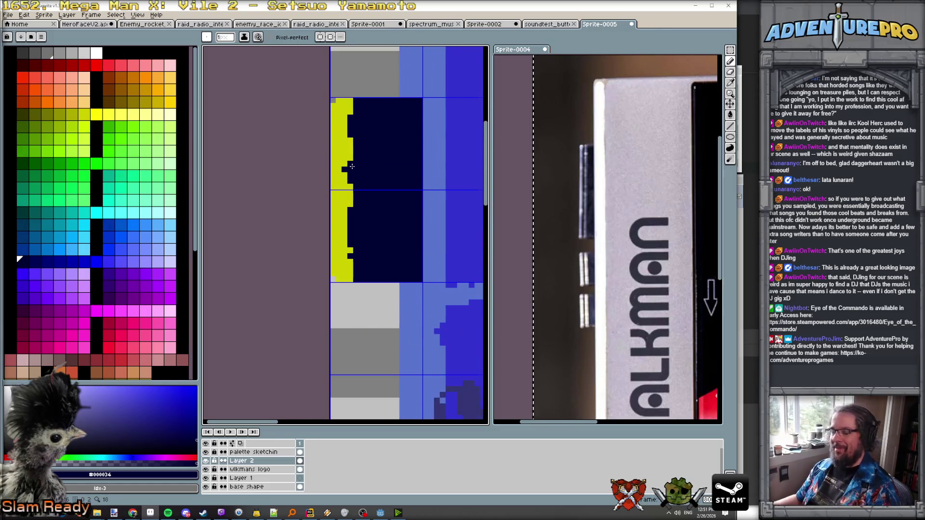
scroll(352, 166, "down", 3)
scroll(350, 141, "up", 2)
left_click_drag(349, 134, 349, 122)
left_click_drag(349, 121, 347, 260)
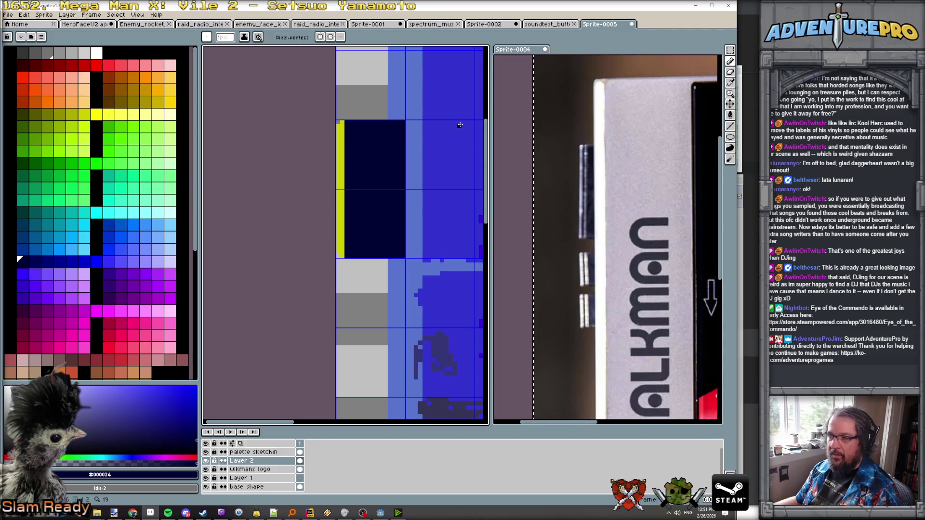
left_click(730, 50)
left_click_drag(341, 123, 404, 259)
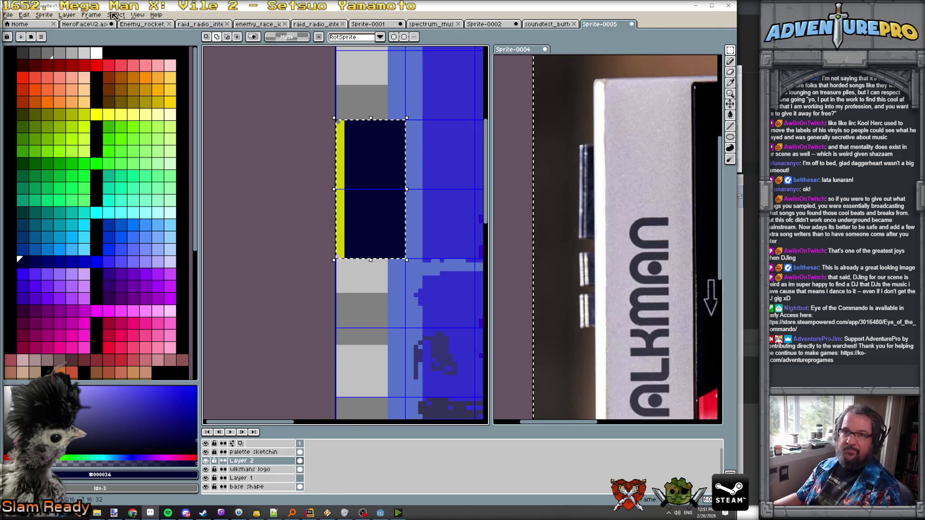
- Create a new 32×32 sprite and paste in the navy-and-yellow block
left_click(8, 14)
left_click(18, 22)
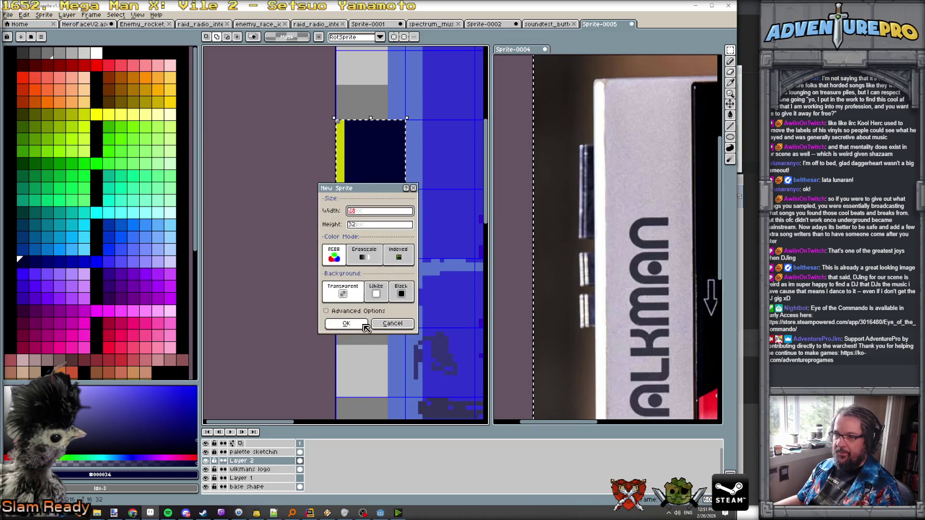
type("32")
key("Return")
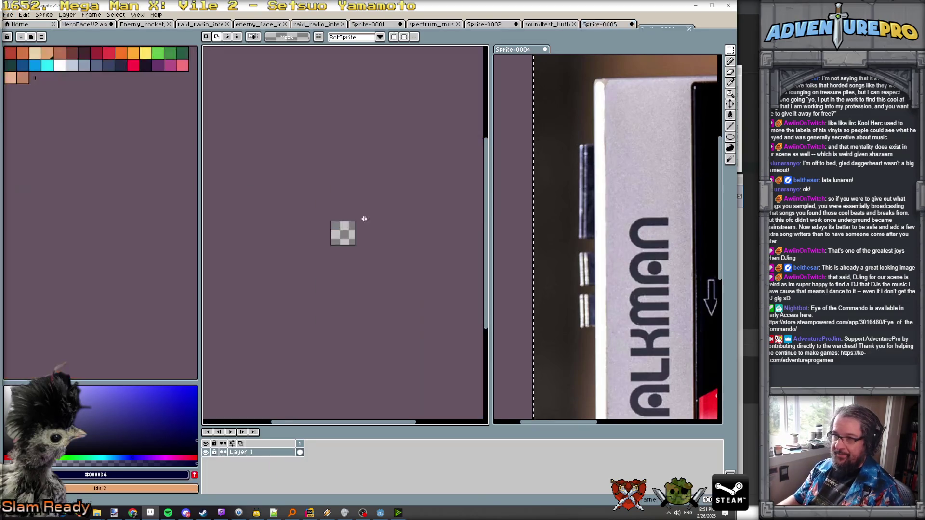
key("ctrl+v")
scroll(364, 219, "up", 3)
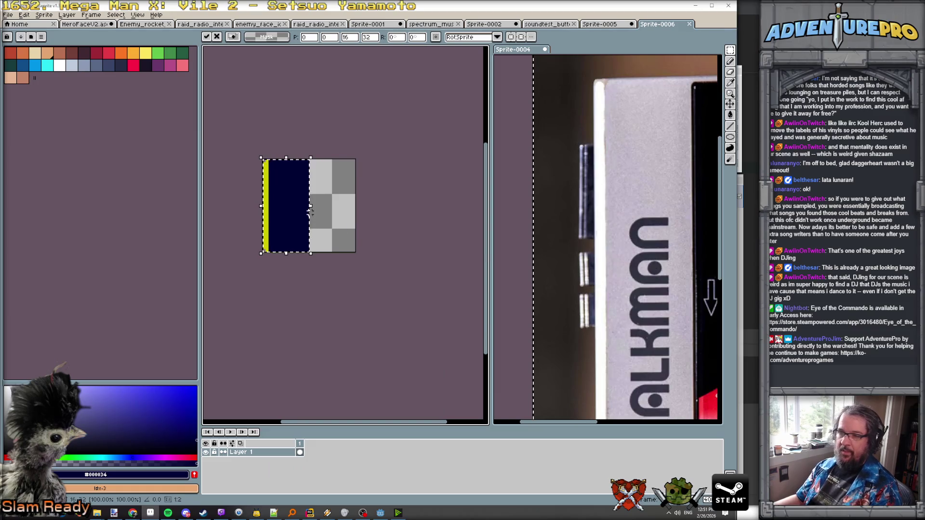
key("Return")
- Zoom in and eyedrop the yellow of the edge stripe
scroll(299, 207, "up", 1)
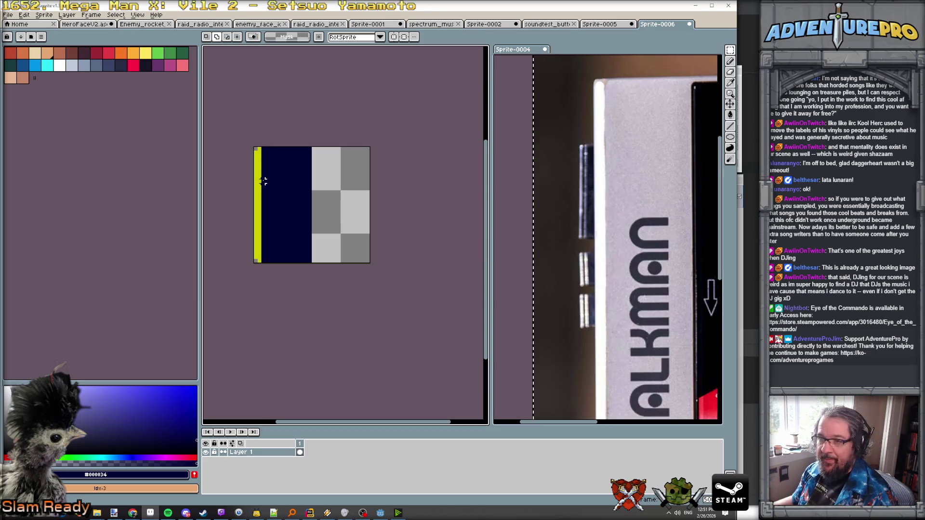
scroll(263, 181, "up", 1)
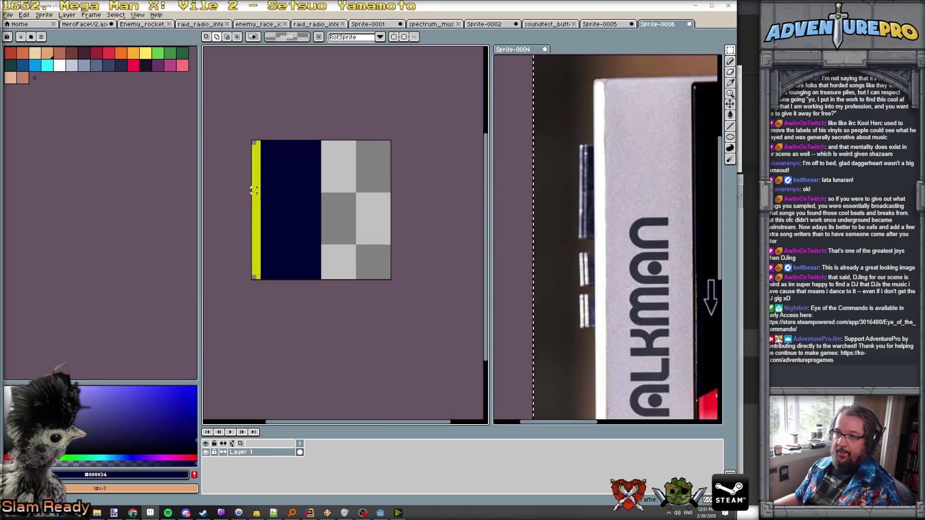
key("i")
left_click(254, 190)
- Thicken the upper yellow chevron and pencil a second two-pixel-thick chevron beneath it
key("b")
scroll(289, 144, "up", 2)
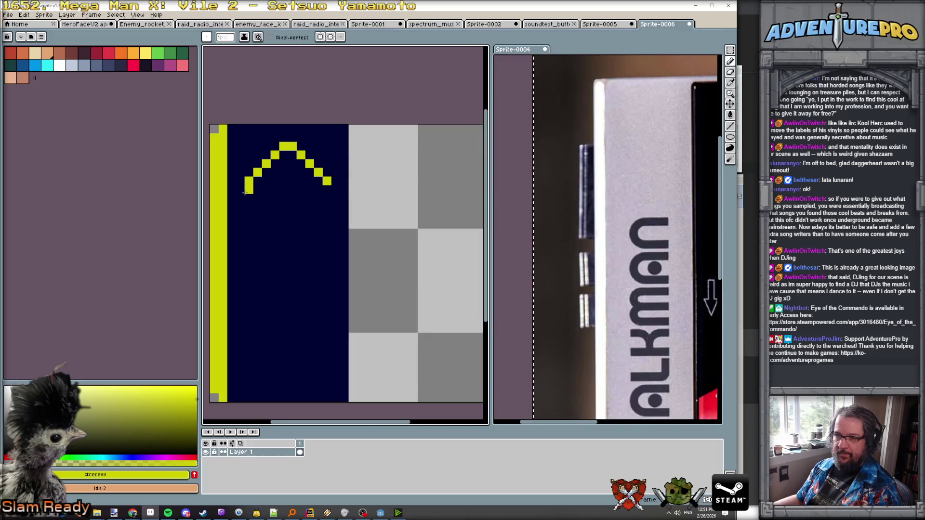
mouse_move(256, 185)
left_mouse_down()
mouse_move(287, 153)
mouse_move(324, 185)
left_mouse_up()
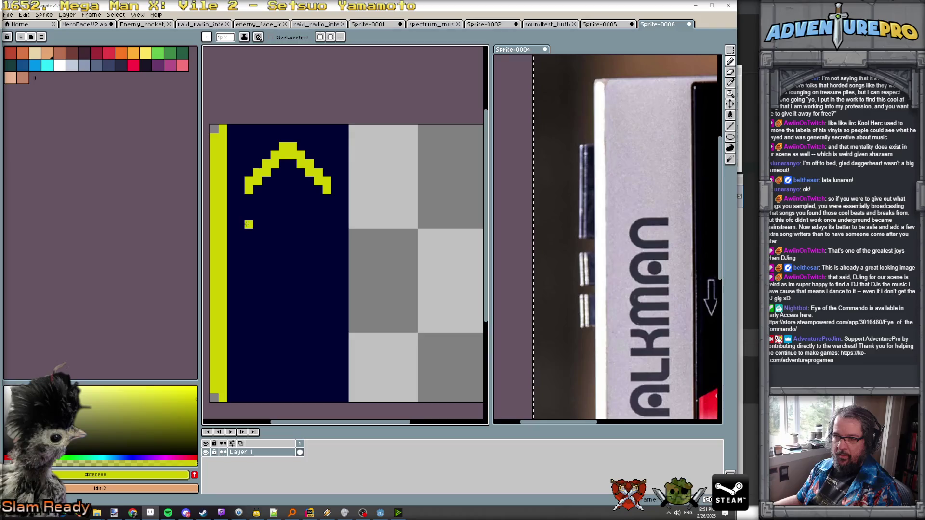
mouse_move(257, 215)
left_mouse_down()
mouse_move(291, 191)
mouse_move(328, 225)
left_mouse_up()
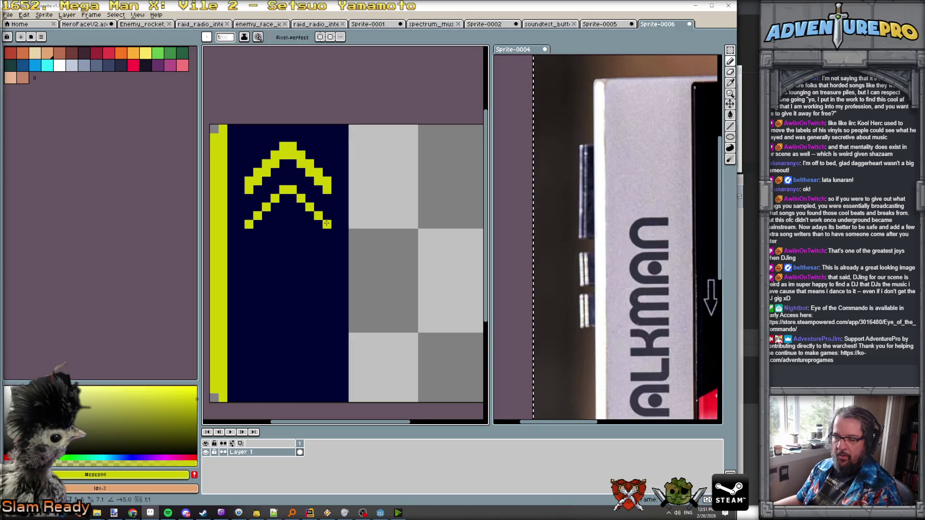
mouse_move(249, 224)
left_mouse_down()
mouse_move(297, 198)
mouse_move(318, 225)
left_mouse_up()
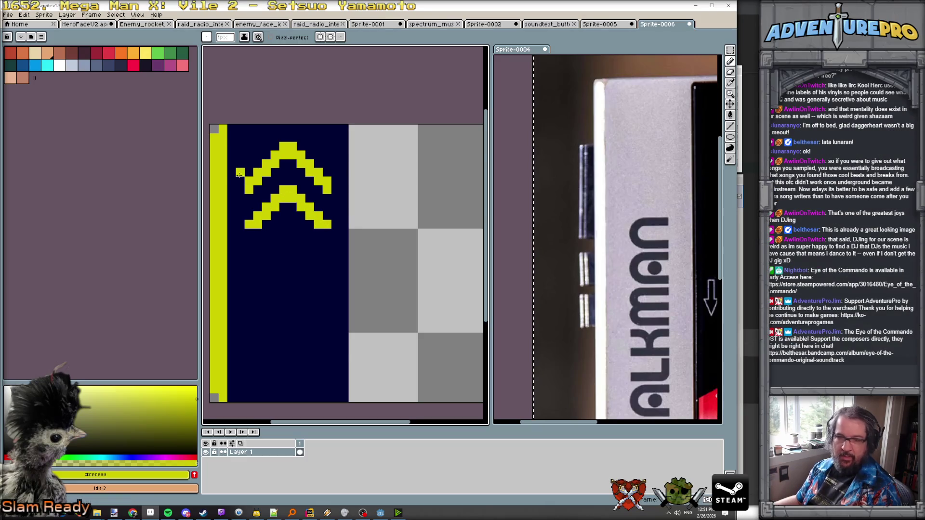
scroll(202, 135, "down", 1)
- Load the gen512_eotc preset palette into the swatches
left_click(31, 37)
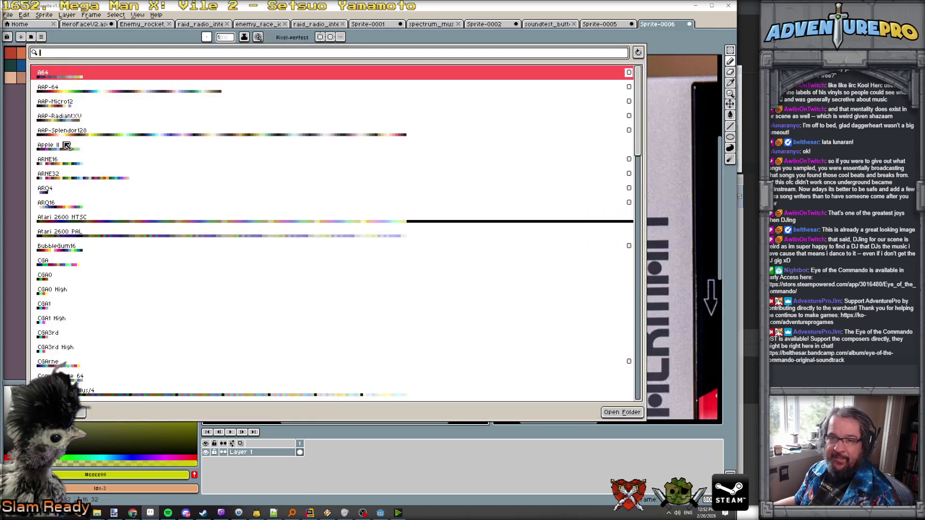
scroll(73, 241, "down", 10)
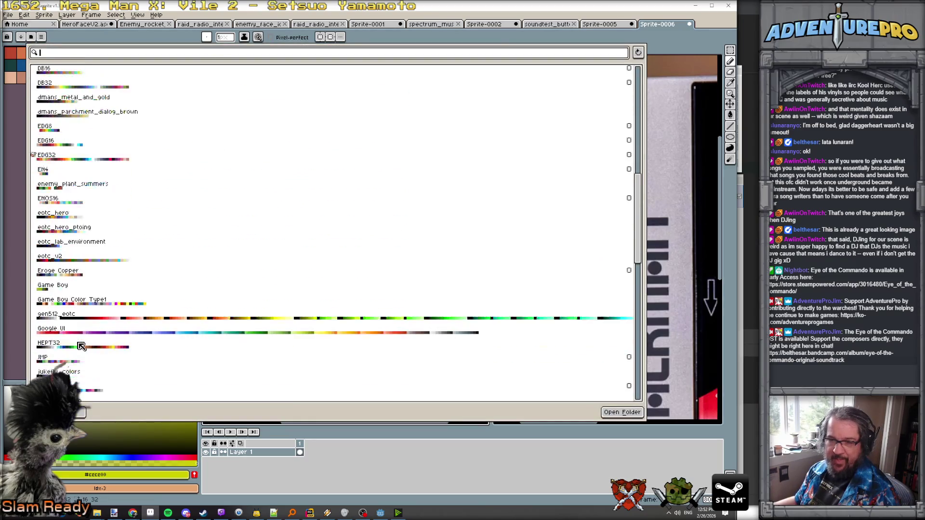
left_click(82, 320)
left_click(68, 412)
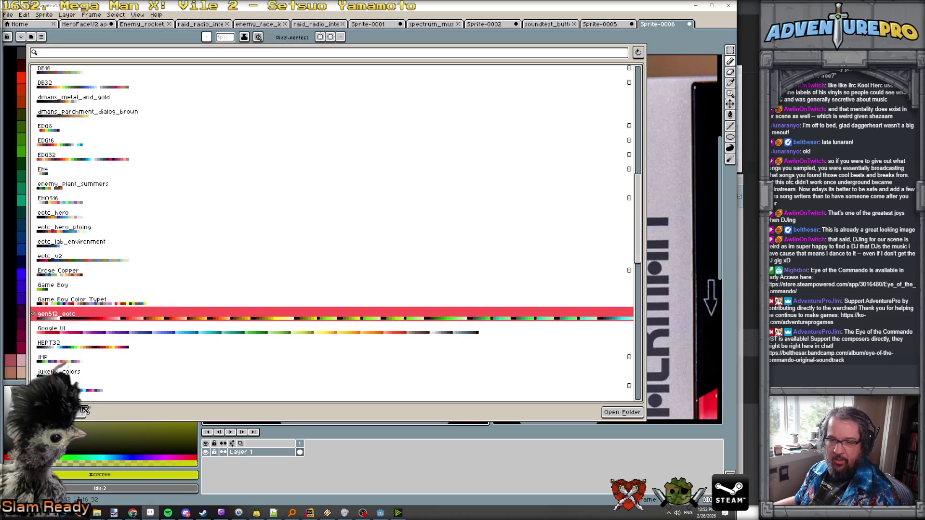
- Shade the upper chevron's inner edge with dark grey #575757
key("b")
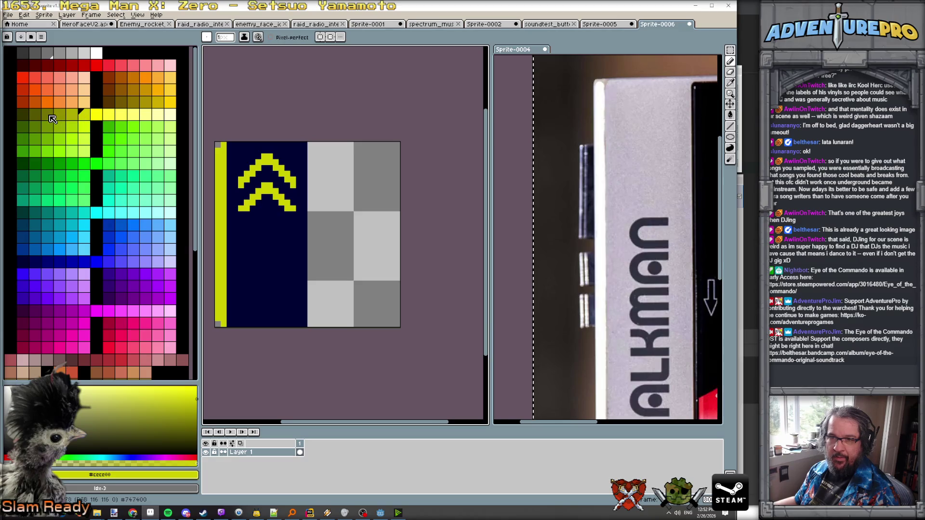
left_click(36, 53)
scroll(289, 198, "up", 3)
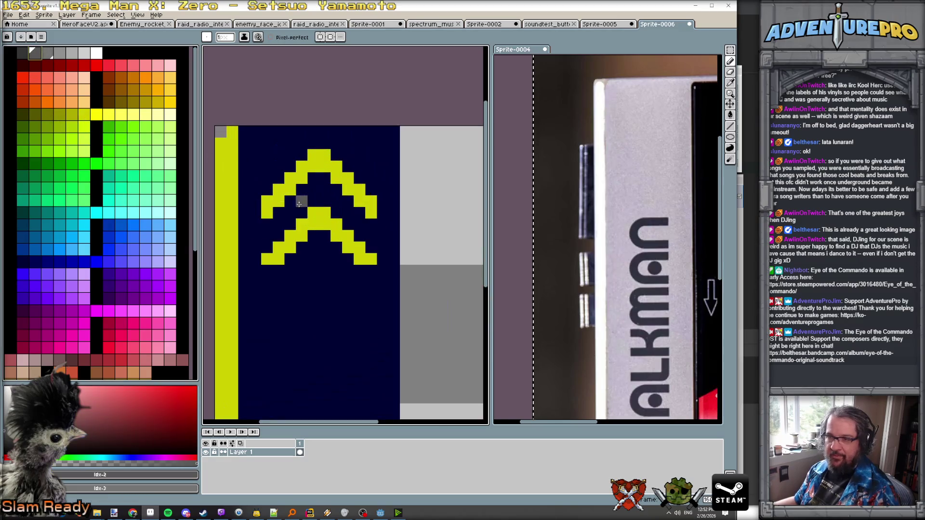
mouse_move(263, 226)
left_mouse_down()
mouse_move(317, 178)
mouse_move(371, 224)
left_mouse_up()
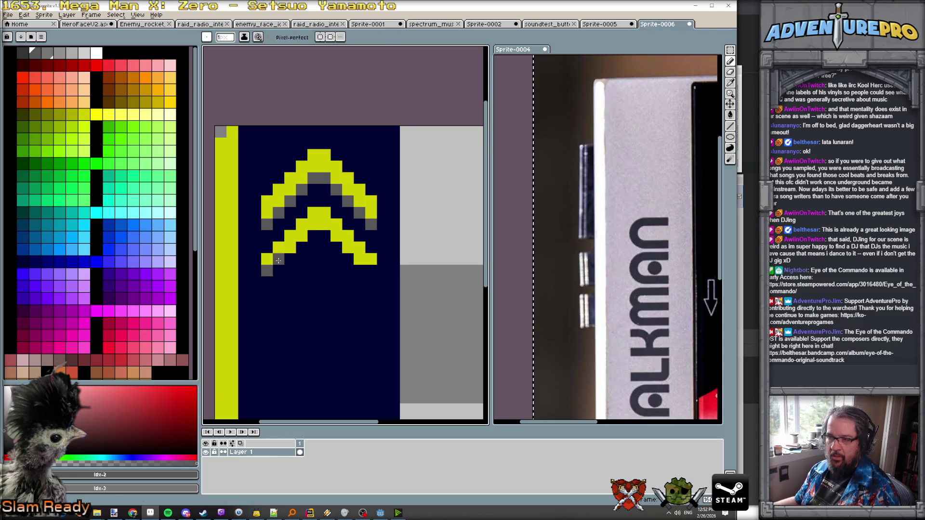
- Add yellow pixels to the lower chevron's ends and shade its inner edge grey
left_click(278, 261, "alt")
left_click(267, 271)
left_click(371, 271)
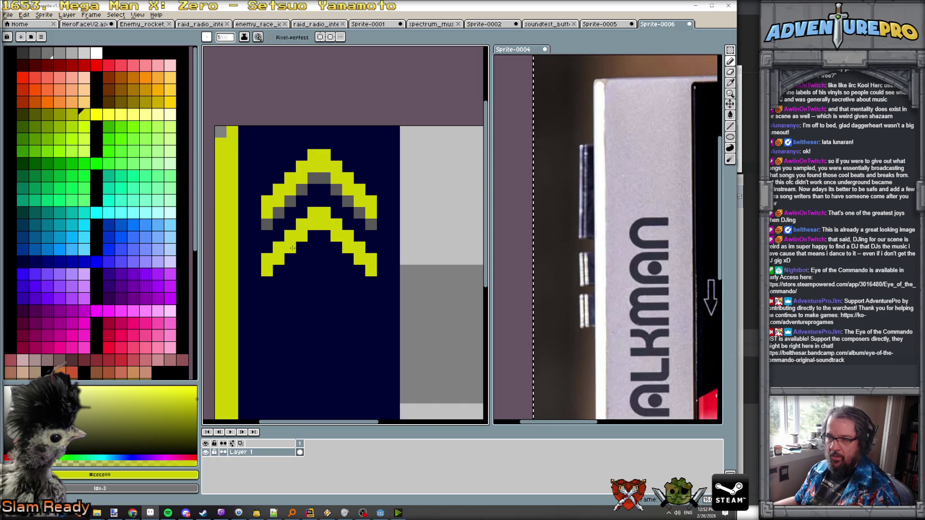
left_click(267, 225, "alt")
left_click_drag(267, 282, 323, 235)
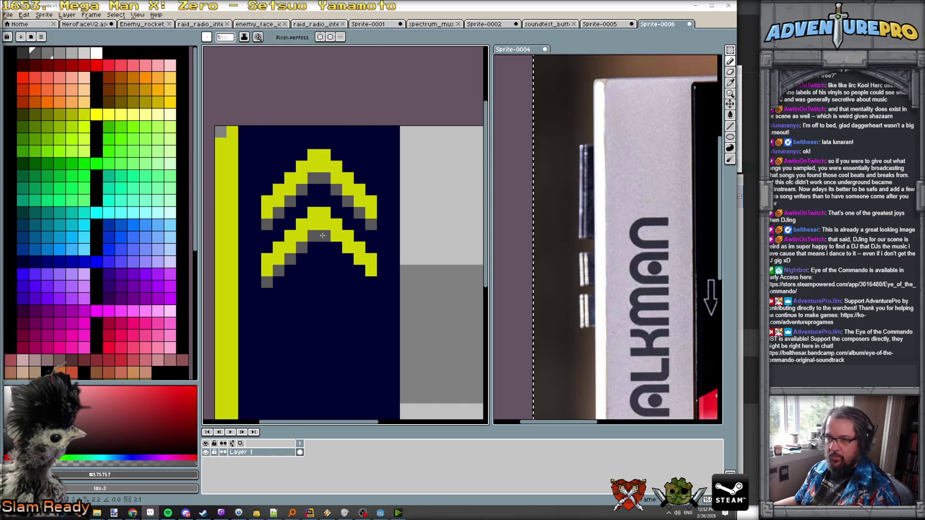
scroll(369, 289, "down", 4)
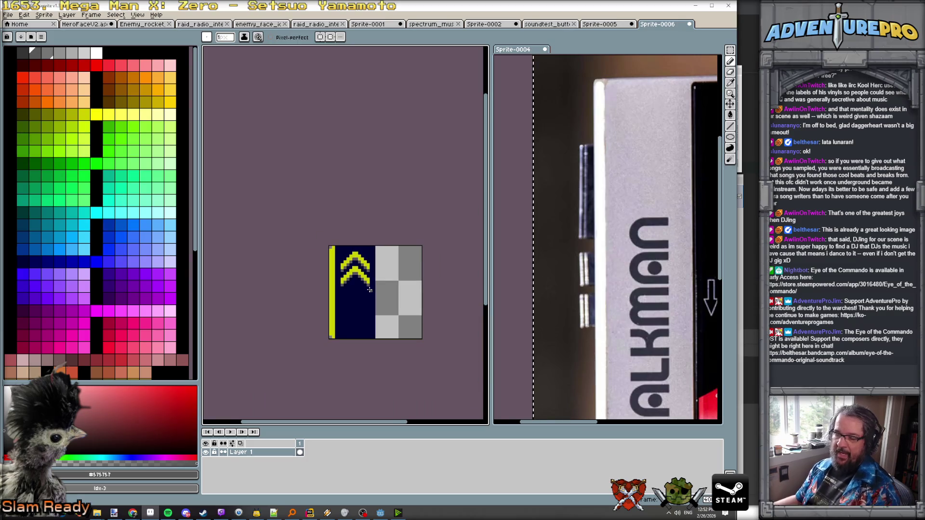
scroll(369, 289, "up", 3)
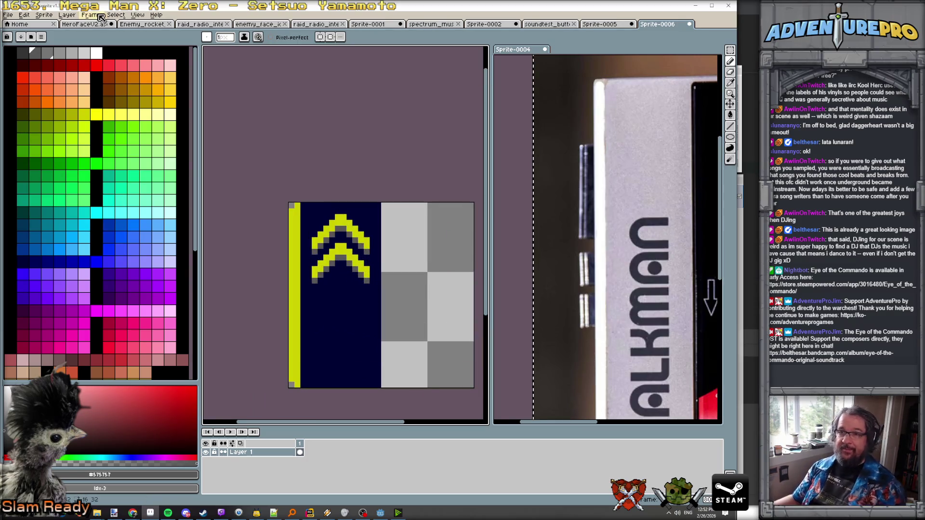
- Confirm View > Grid Settings to show a grid line splitting the sprite
left_click(137, 15)
left_click(266, 58)
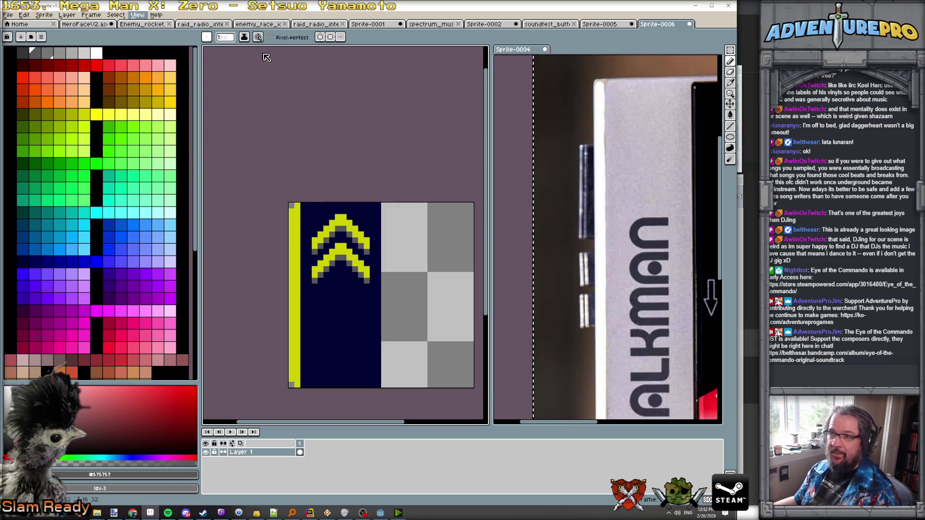
left_click(366, 279)
scroll(311, 285, "up", 2)
scroll(312, 284, "down", 2)
scroll(311, 285, "up", 1)
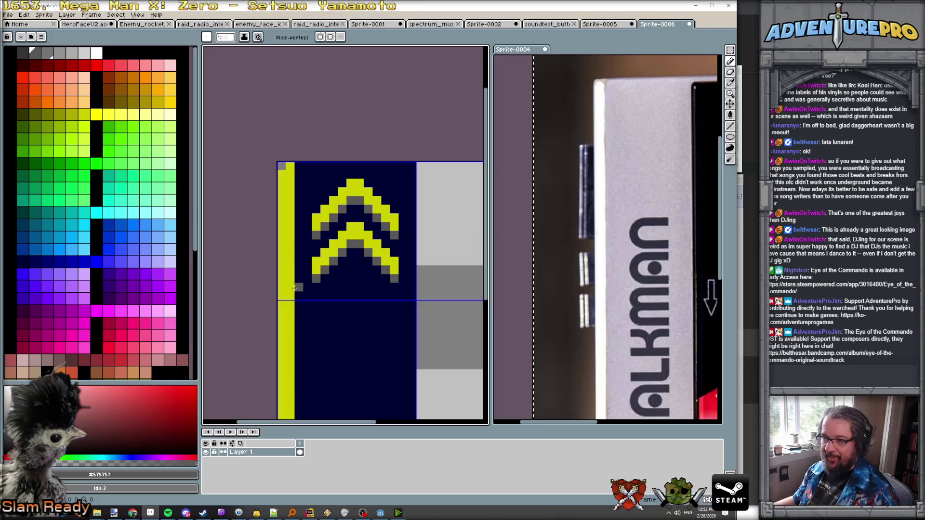
key("e")
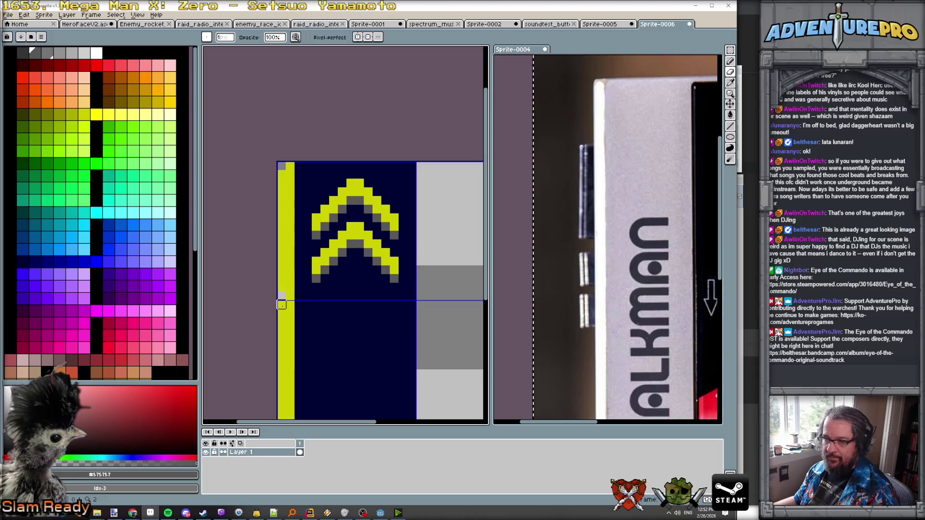
scroll(282, 305, "down", 2)
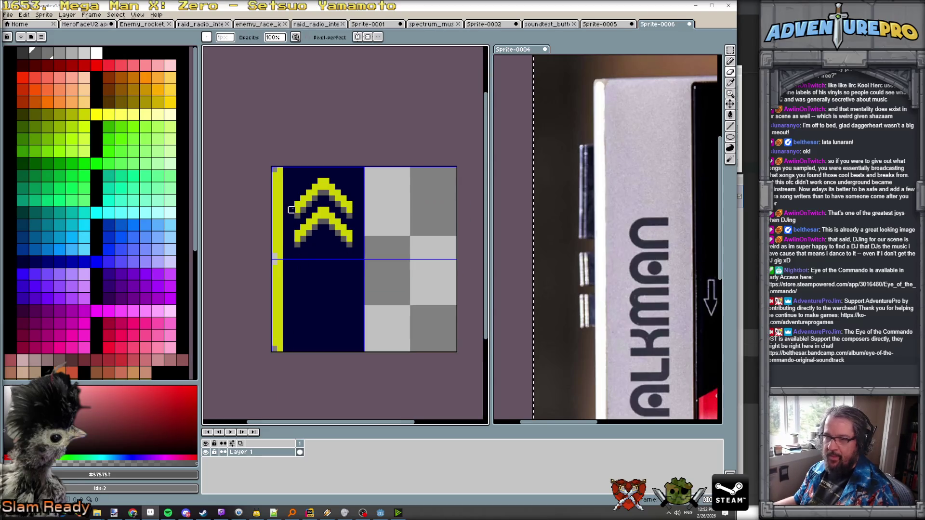
left_click(730, 50)
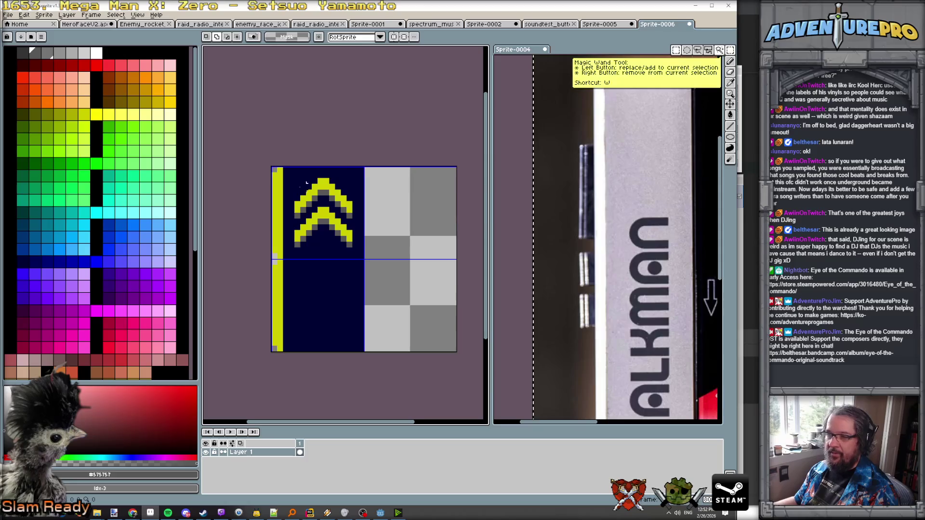
- Copy the top chevrons to a new layer, rotate them 180° and move them into the lower half
left_click_drag(287, 177, 358, 255)
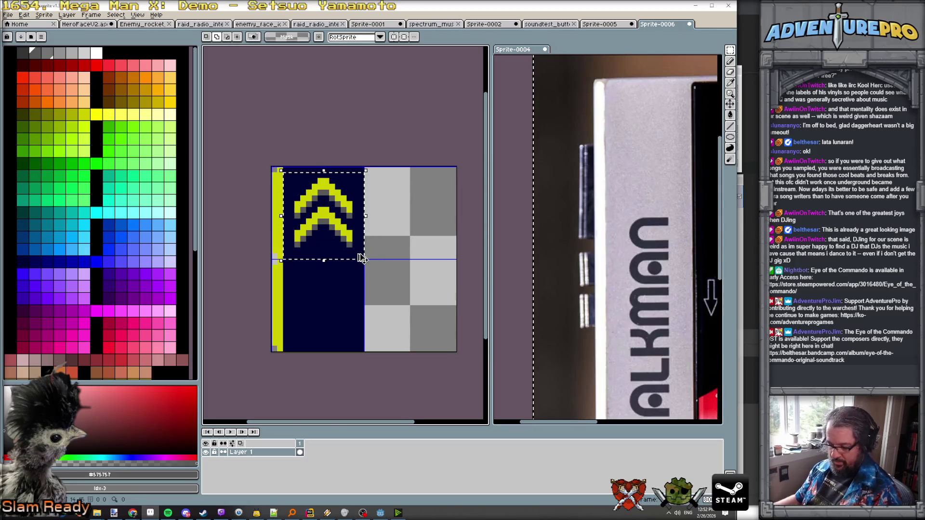
key("ctrl+j")
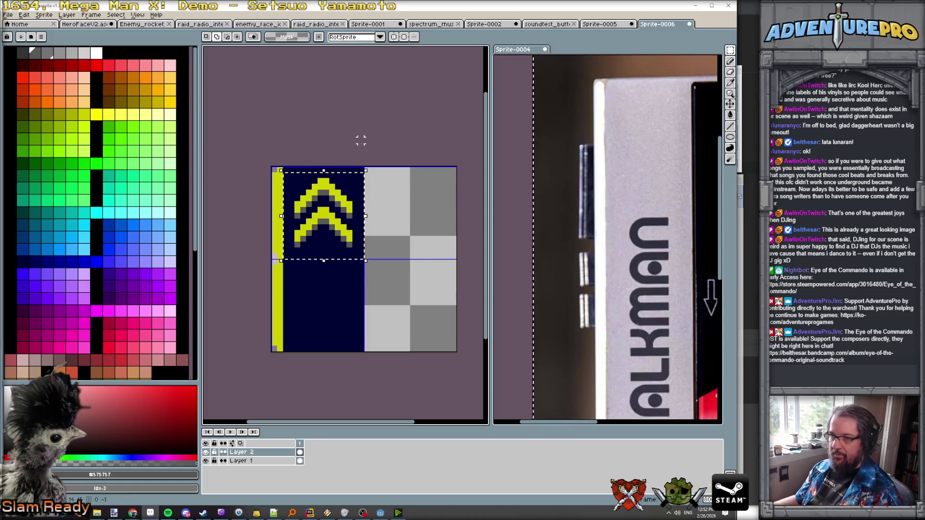
left_click(371, 167)
mouse_move(371, 166)
left_mouse_down()
mouse_move(372, 284)
mouse_move(250, 281)
left_mouse_up()
left_click_drag(327, 217, 330, 330)
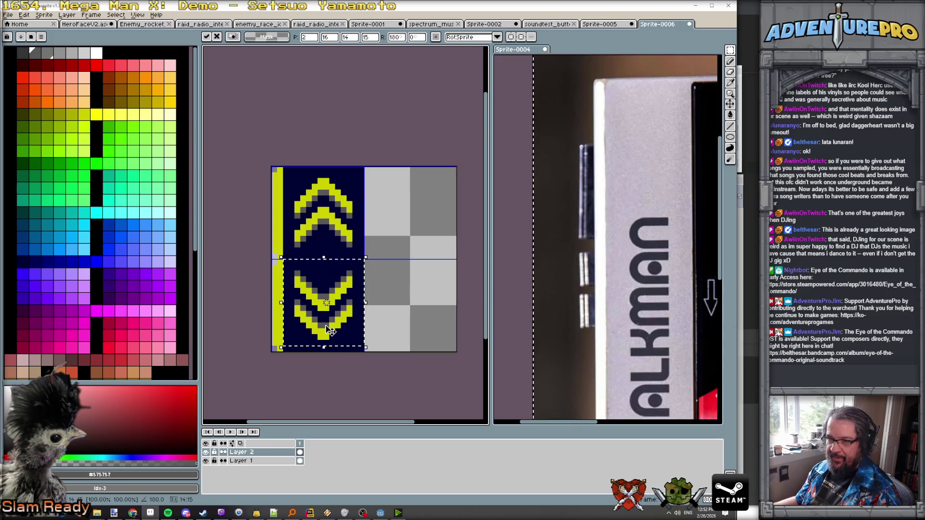
left_click(384, 313)
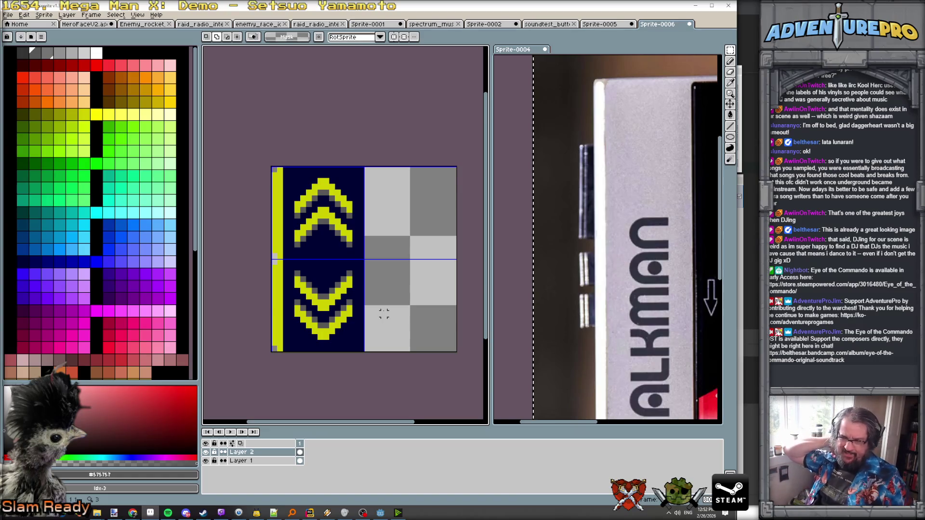
- Merge the copy layer down into Layer 1 and select the whole sprite
scroll(286, 221, "down", 1)
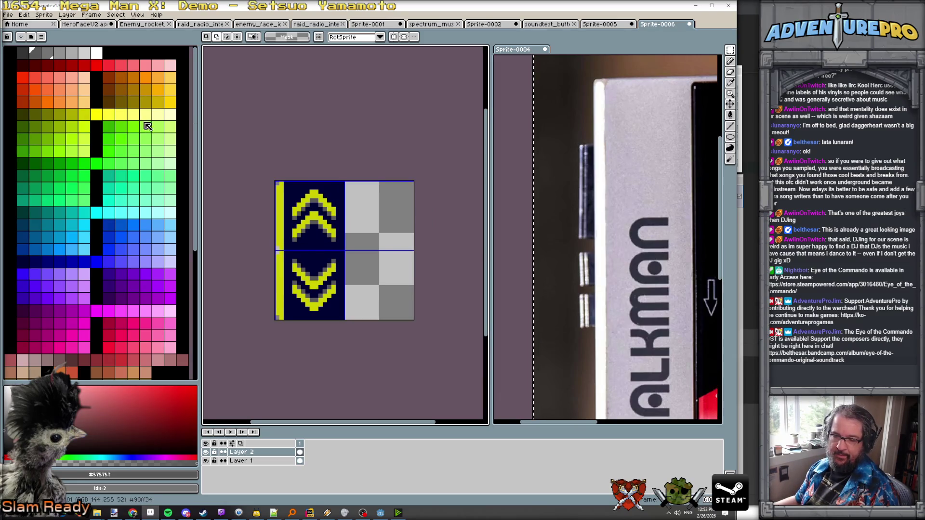
right_click(262, 452)
left_click(295, 487)
key("ctrl+a")
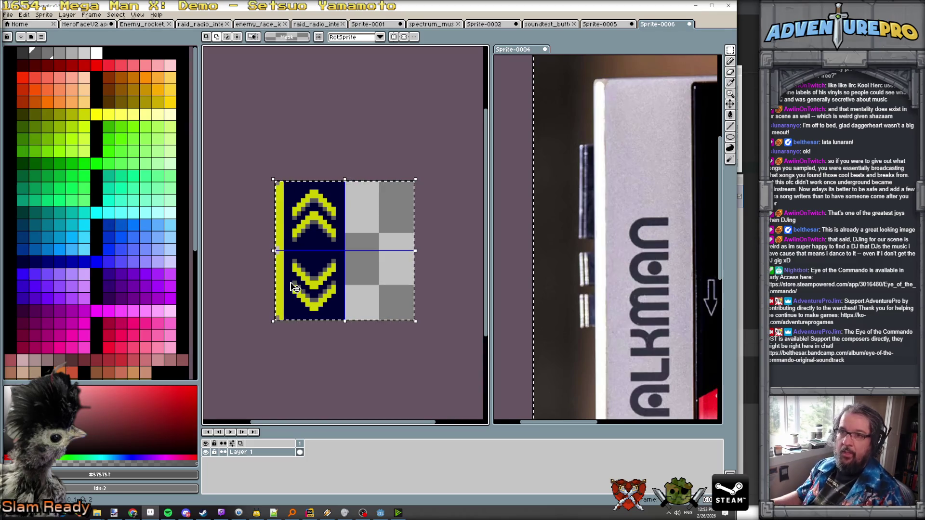
- Copy the chevron tile onto a new layer and move it into the right half
left_click(67, 15)
mouse_move(82, 60)
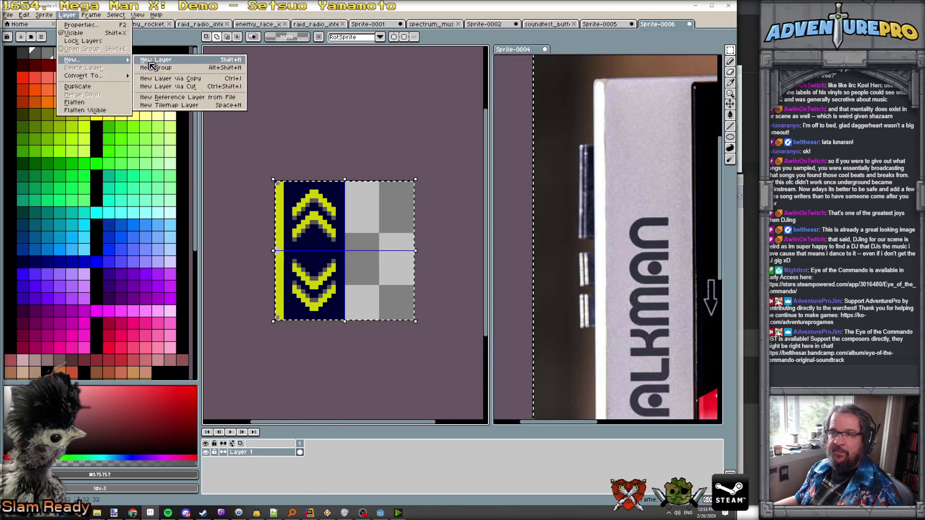
left_click(152, 67)
left_click_drag(345, 278, 415, 278)
key("Return")
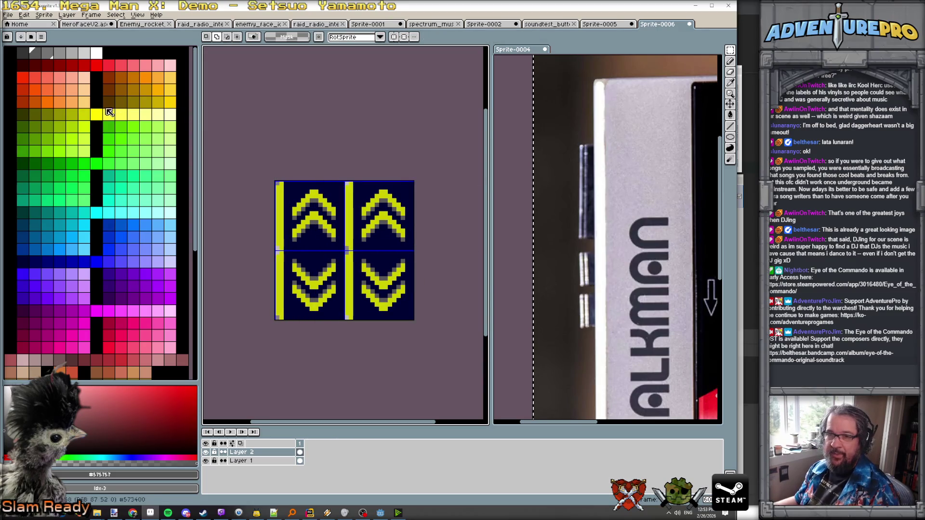
- Flood-fill the right tile's vertical bar and four chevrons bright yellow
left_click(96, 115)
key("g")
left_click(352, 231)
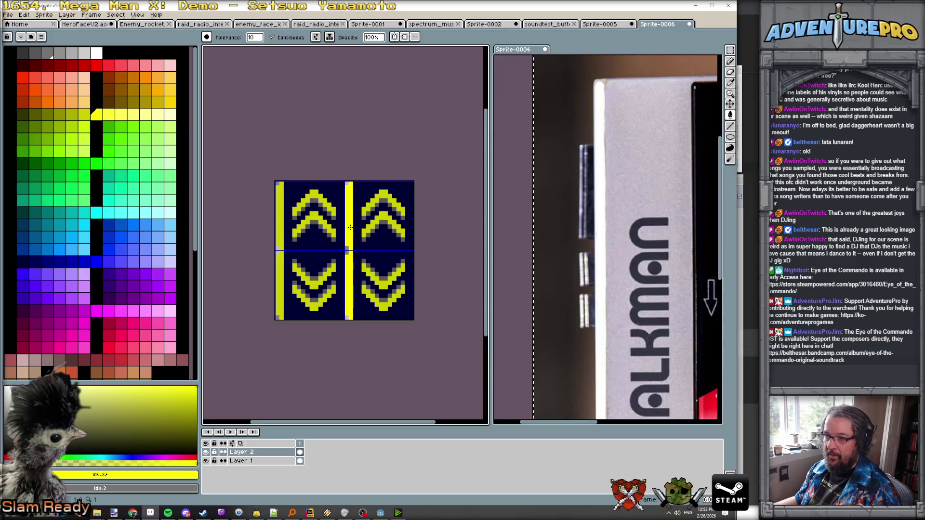
left_click(368, 207)
left_click(373, 222)
left_click(375, 286)
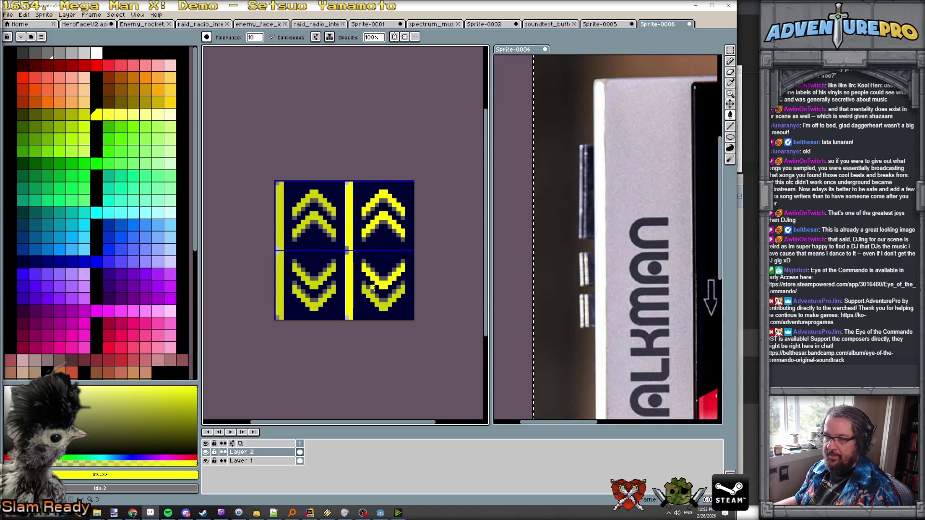
left_click(372, 299)
scroll(381, 270, "up", 1)
scroll(380, 270, "down", 1)
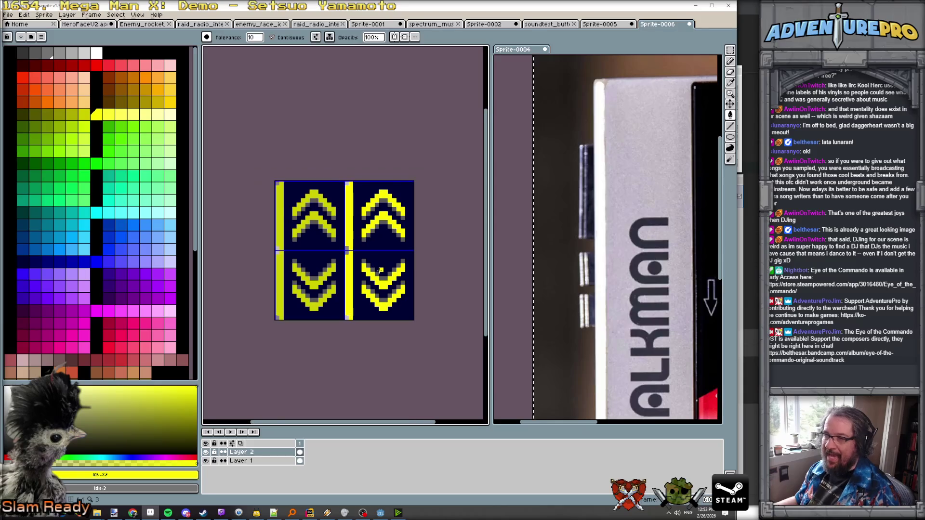
- Sample navy and blue #3434ce from Sprite-0005 and fill the right tile's background blue
left_click(605, 25)
scroll(408, 293, "down", 2)
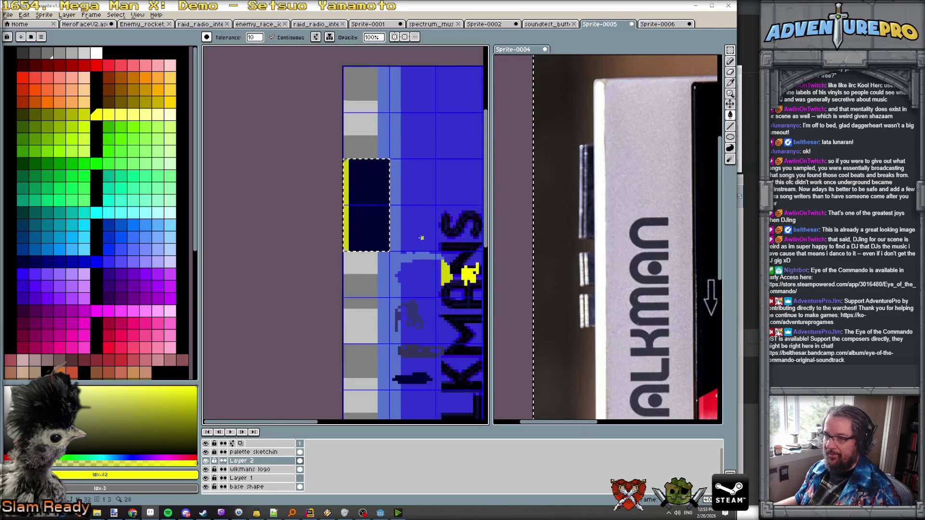
left_click(333, 194, "alt")
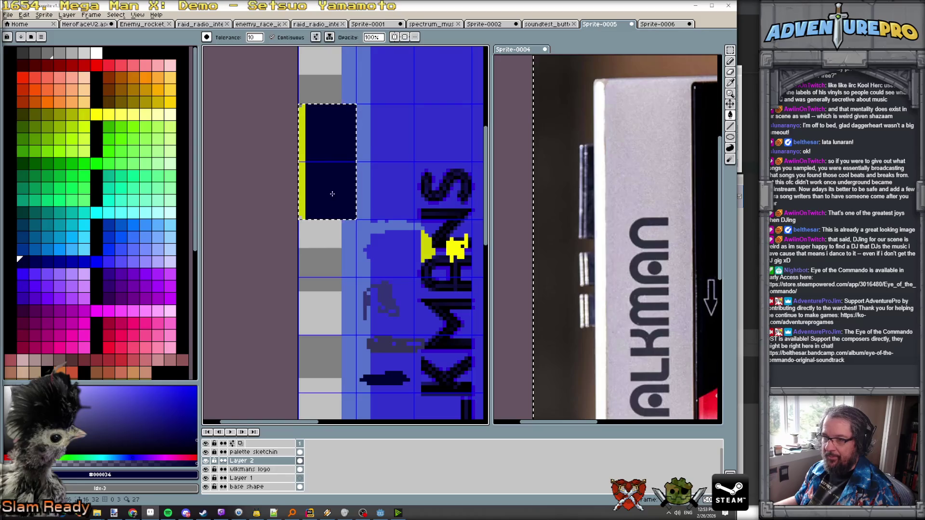
scroll(333, 193, "up", 2)
scroll(333, 193, "down", 2)
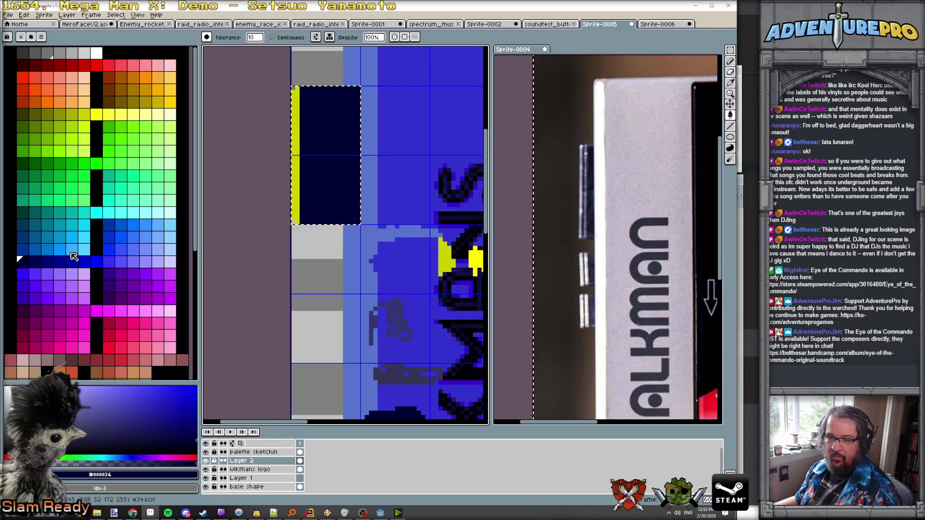
scroll(421, 308, "down", 3)
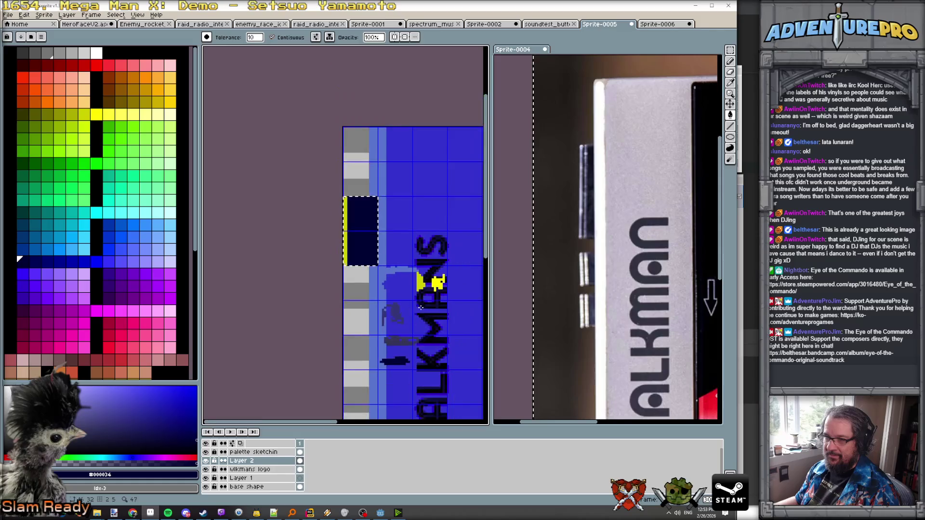
scroll(419, 309, "up", 1)
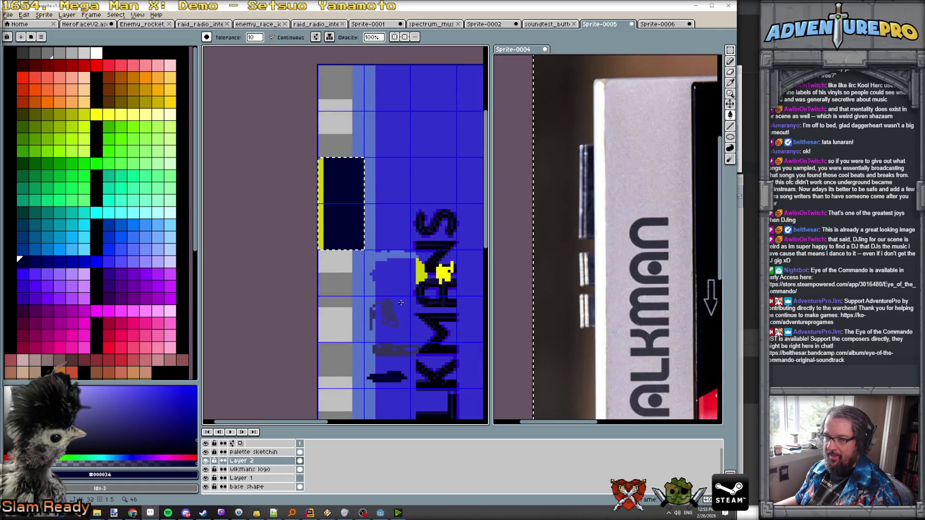
left_click(405, 299, "alt")
left_click(660, 26)
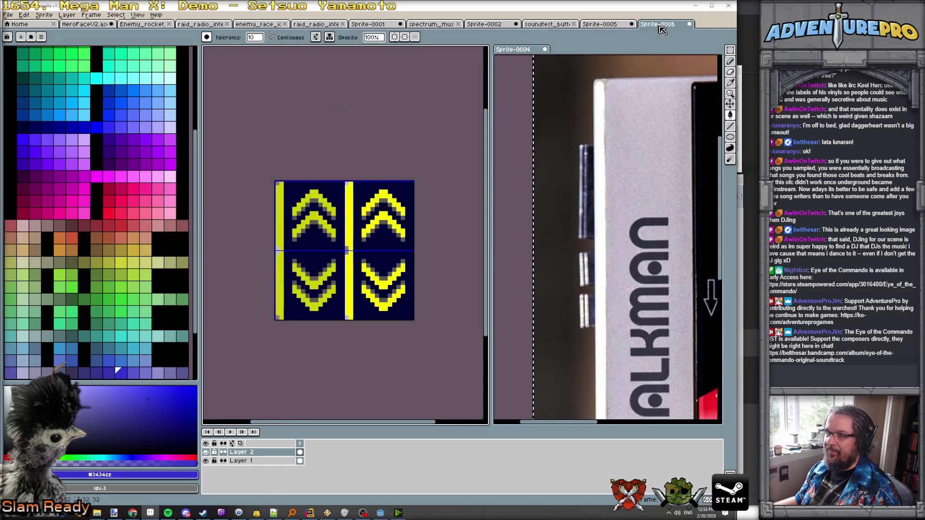
left_click(381, 239)
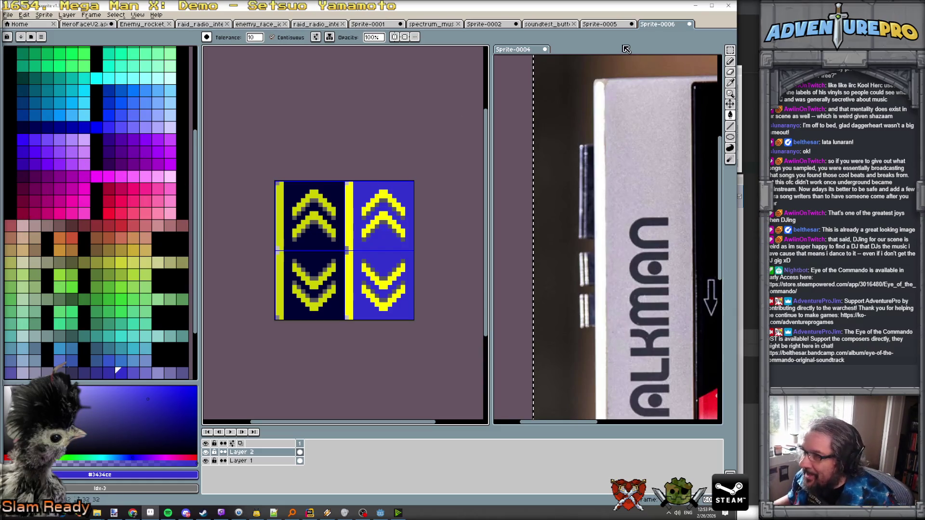
- Refill the right tile's background with dark olive instead of blue
left_click(609, 29)
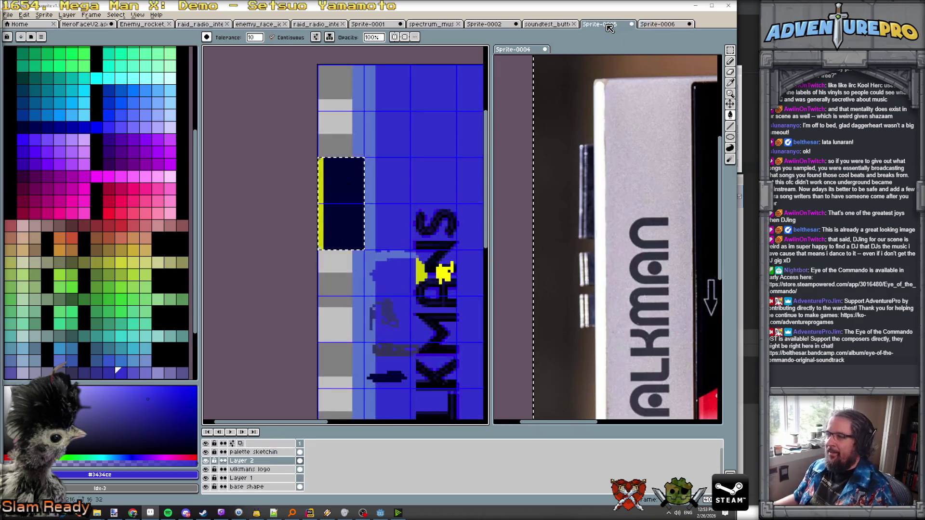
scroll(378, 196, "down", 1)
scroll(378, 197, "up", 1)
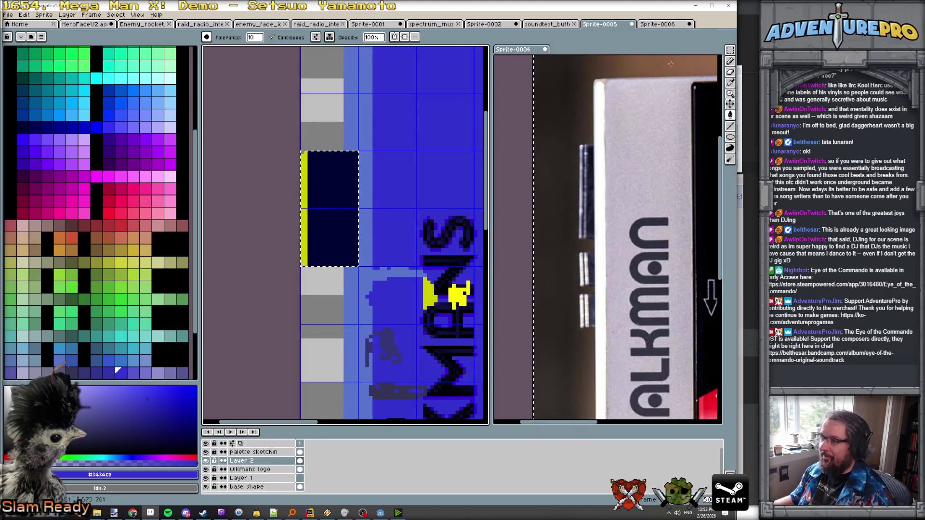
key("ctrl+Tab")
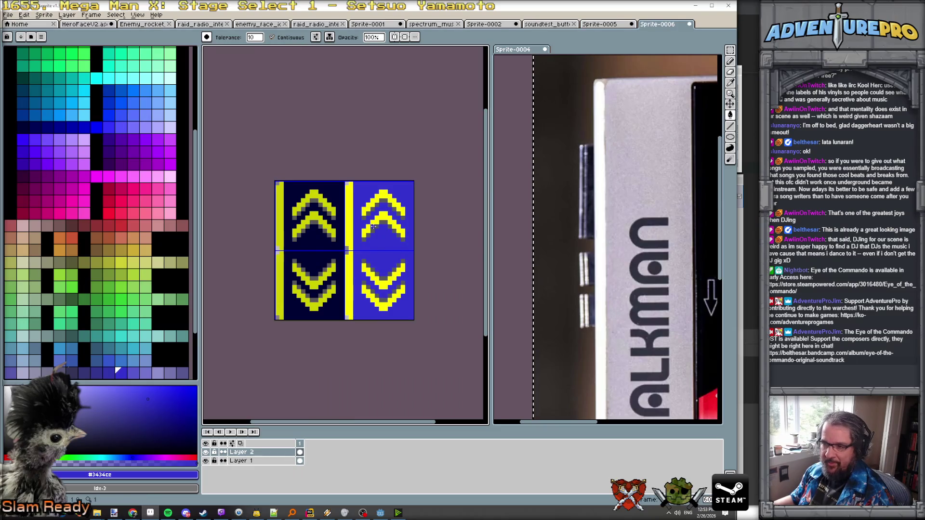
left_click(373, 227, "alt")
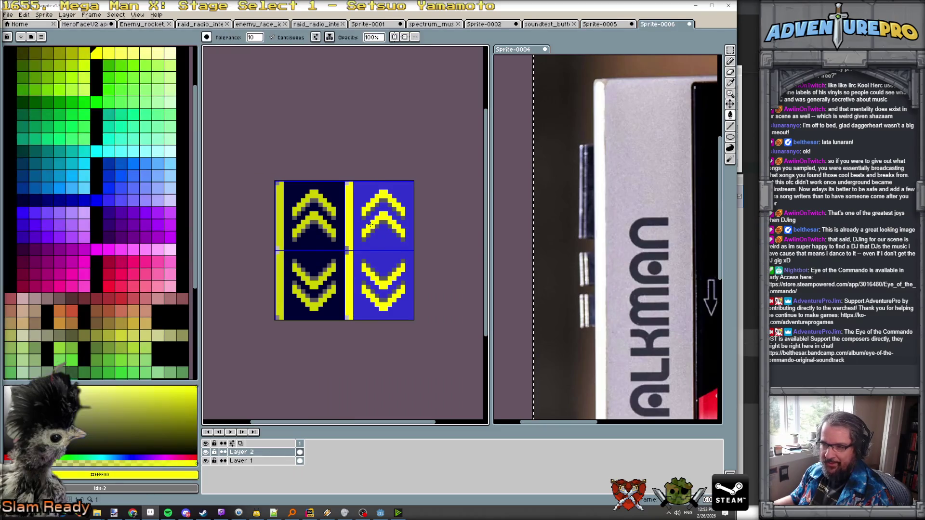
left_click(28, 57)
left_click(378, 242)
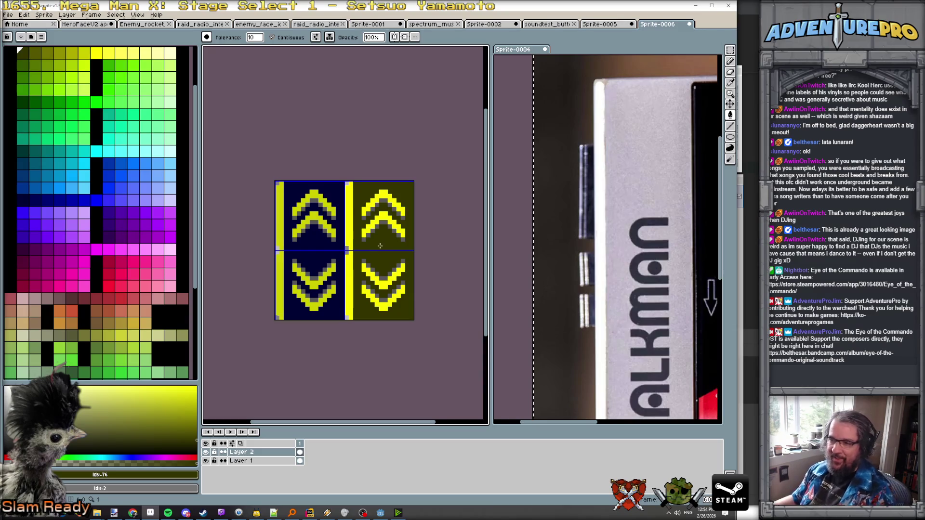
scroll(380, 246, "down", 1)
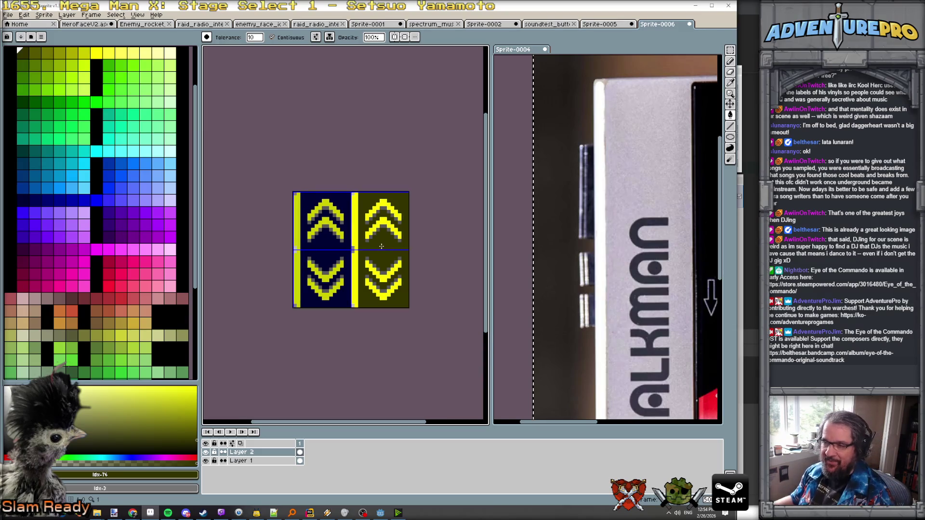
- Resize the sprite canvas to 32x64 through Sprite > Canvas Size
left_click(43, 14)
mouse_move(72, 33)
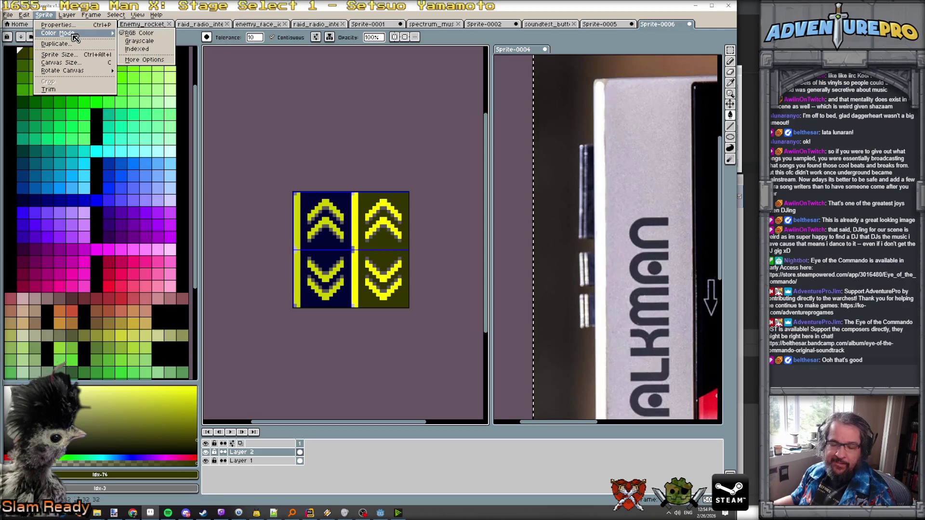
left_click(87, 63)
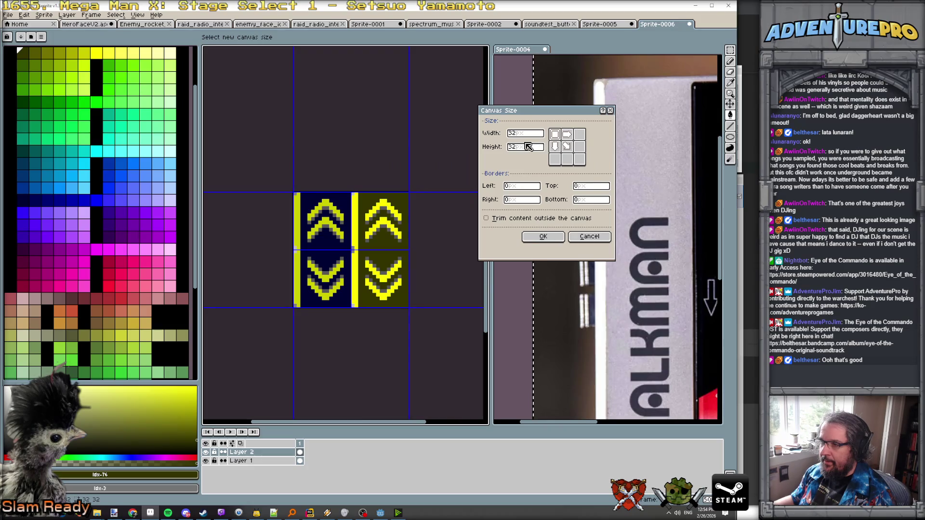
type("64")
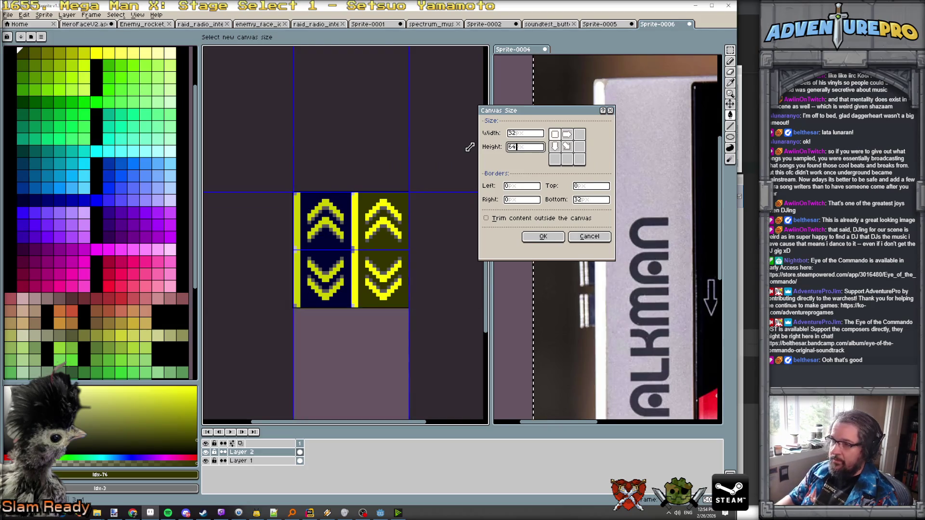
key("Return")
- Copy the top-left navy tile onto a new layer below it and name that layer 'player'
key("m")
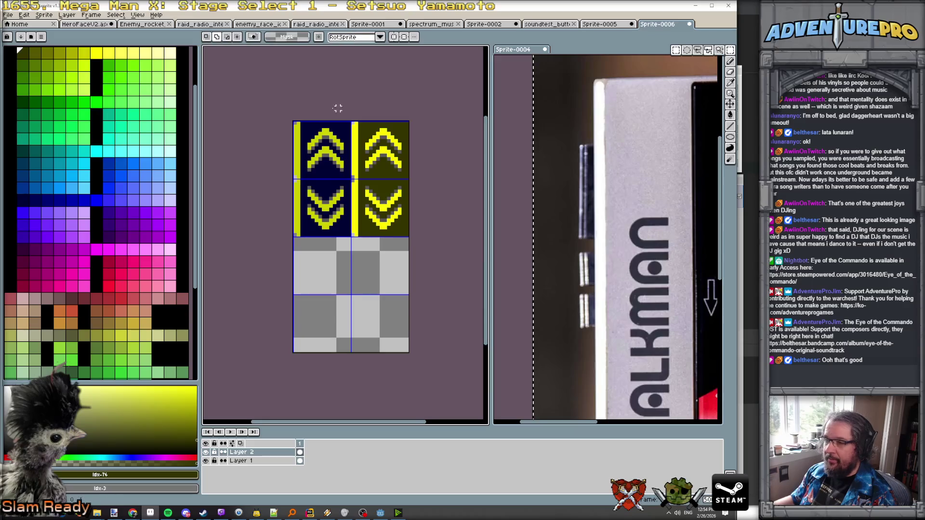
mouse_move(293, 122)
left_mouse_down()
mouse_move(330, 217)
mouse_move(352, 237)
left_mouse_up()
left_click(267, 463)
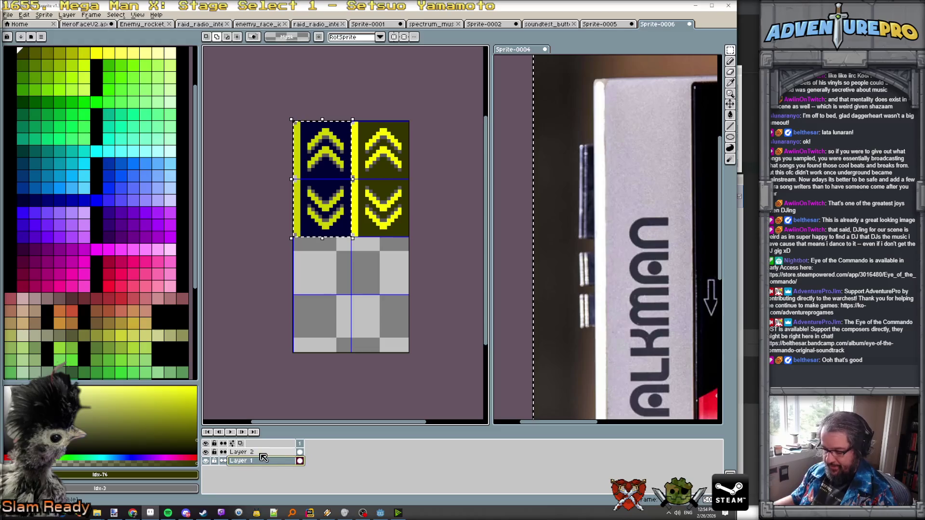
key("ctrl+j")
left_click_drag(330, 236, 329, 347)
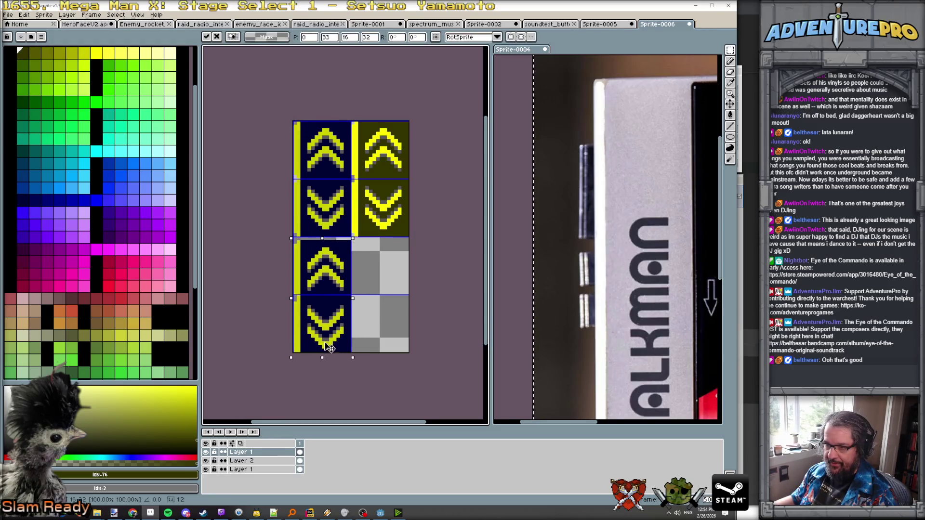
double_click(260, 452)
type("player")
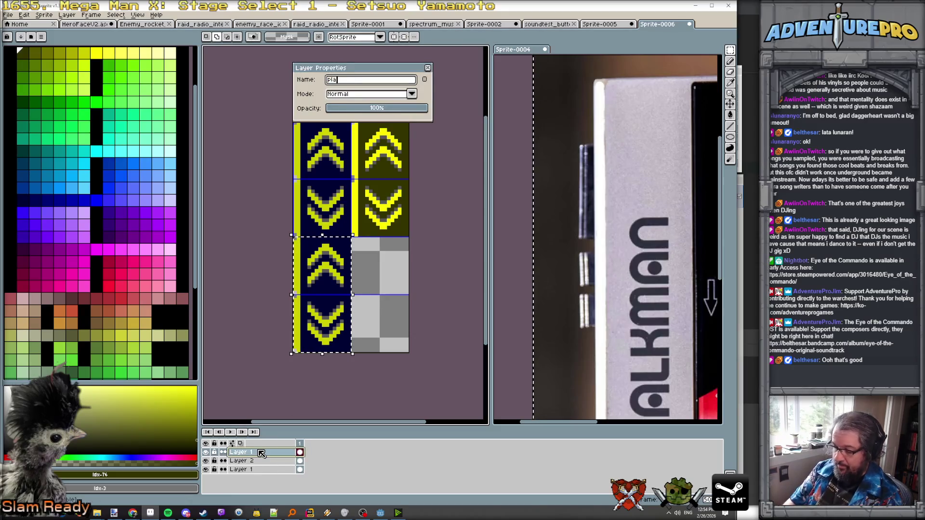
key("Return")
scroll(330, 321, "up", 2)
key("ctrl+d")
scroll(311, 234, "up", 1)
scroll(310, 234, "down", 1)
- Paint over the lower chevron's left arms in navy with the pencil
key("b")
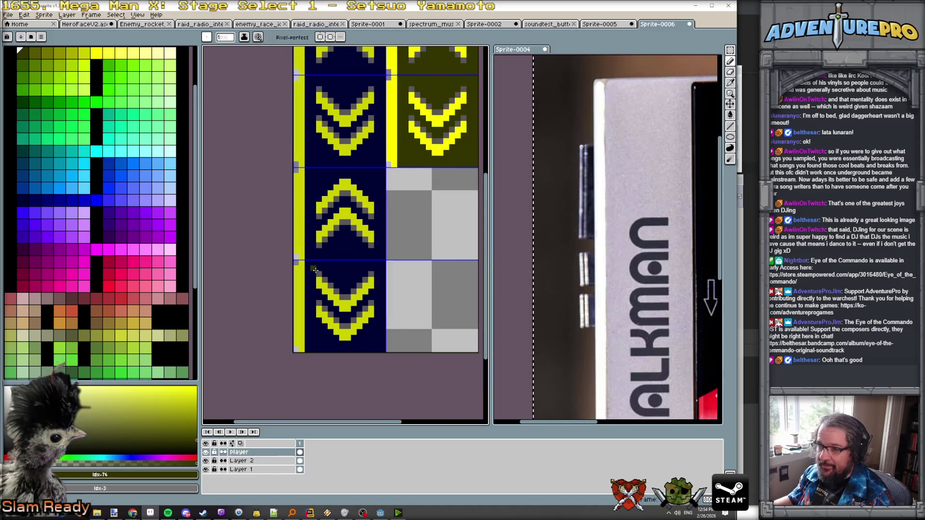
left_click(296, 262, "alt")
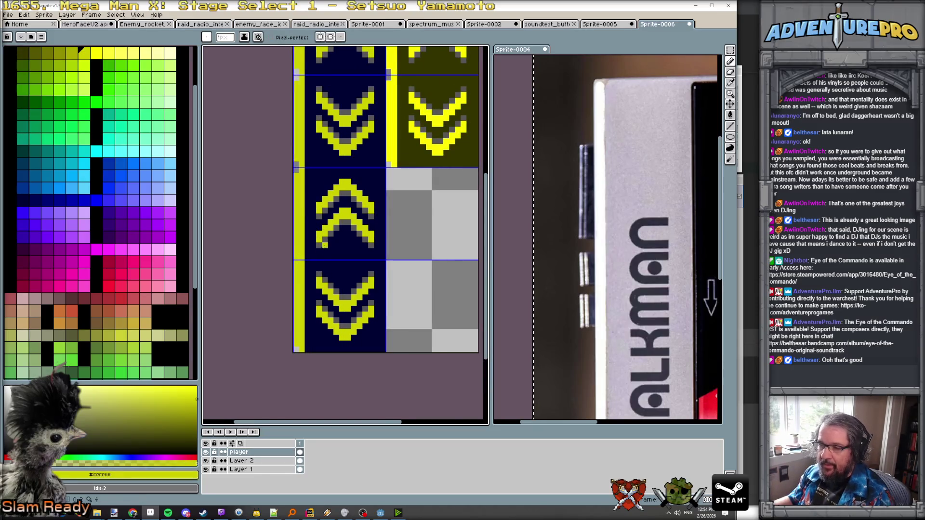
left_click(327, 252, "alt")
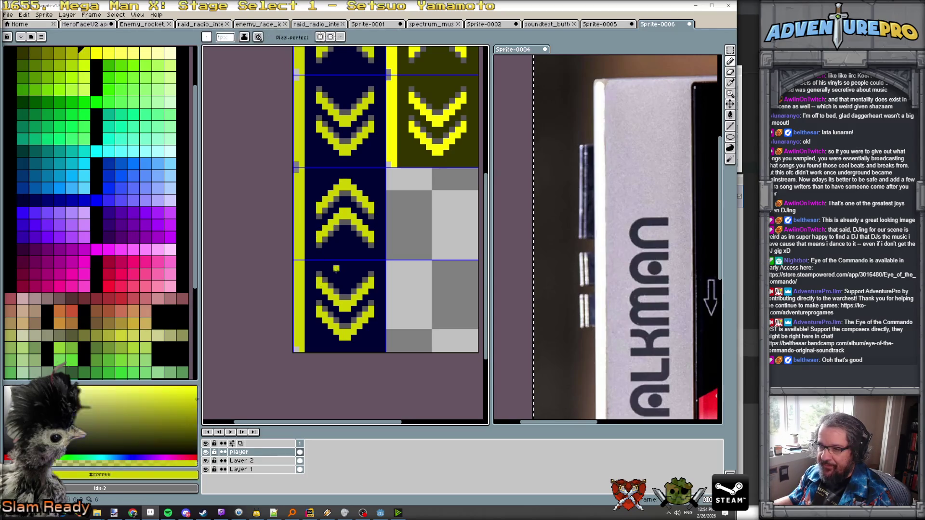
mouse_move(318, 273)
left_mouse_down()
mouse_move(322, 316)
mouse_move(346, 332)
left_mouse_up()
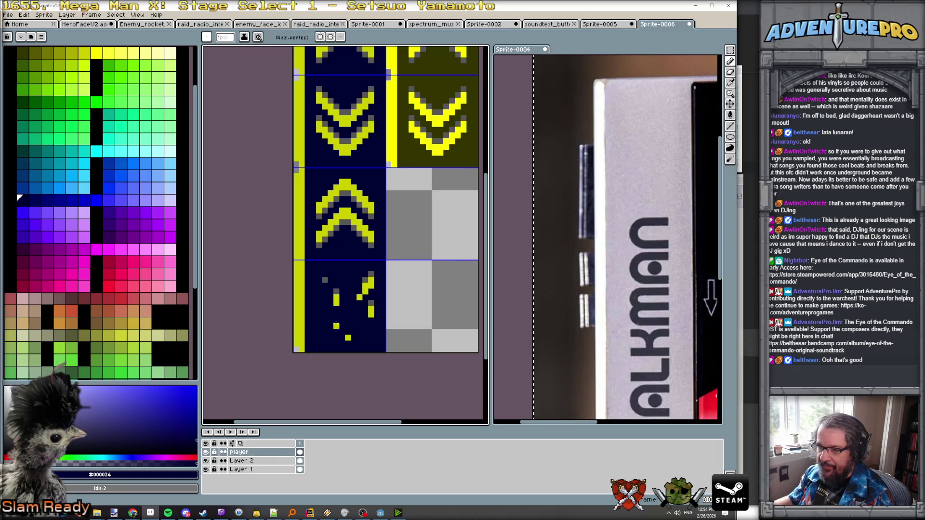
- Cover the leftover yellow with navy and move the double up-chevron lower in the tile
left_click_drag(348, 297, 370, 291)
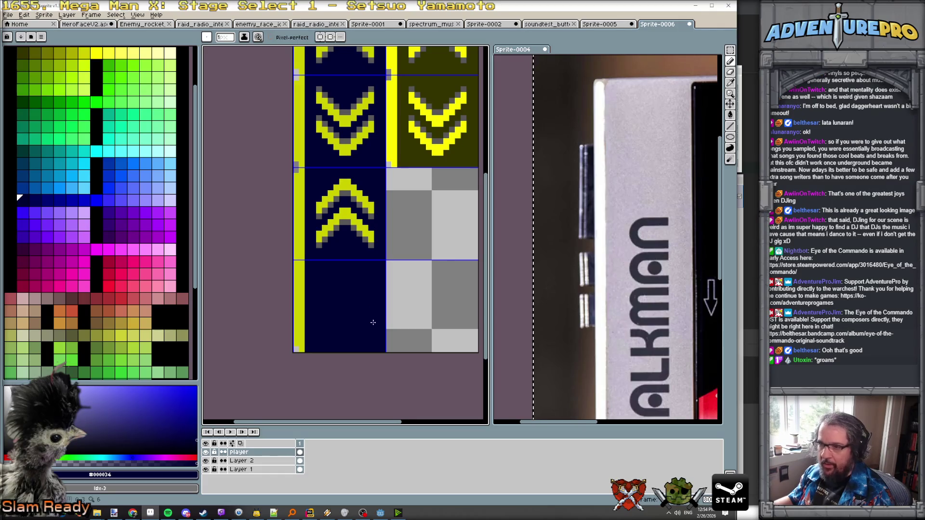
left_click(730, 50)
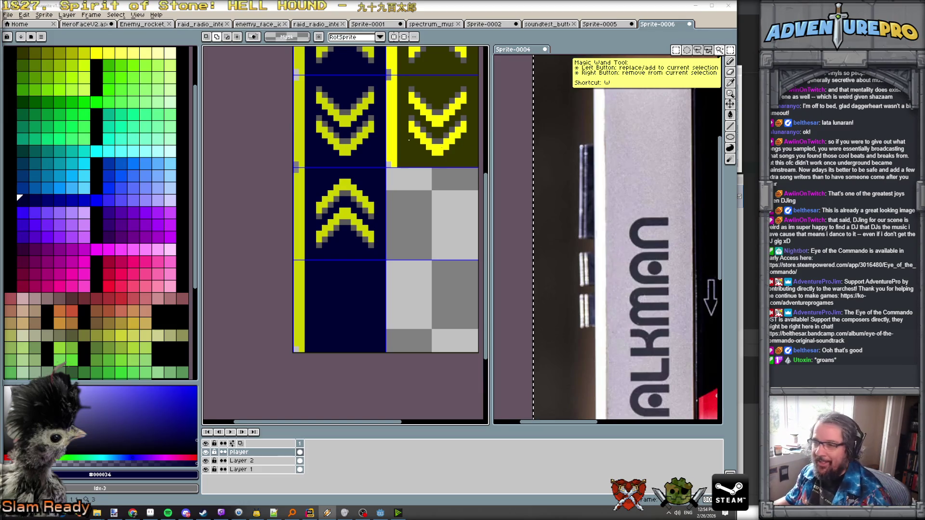
scroll(346, 181, "up", 1)
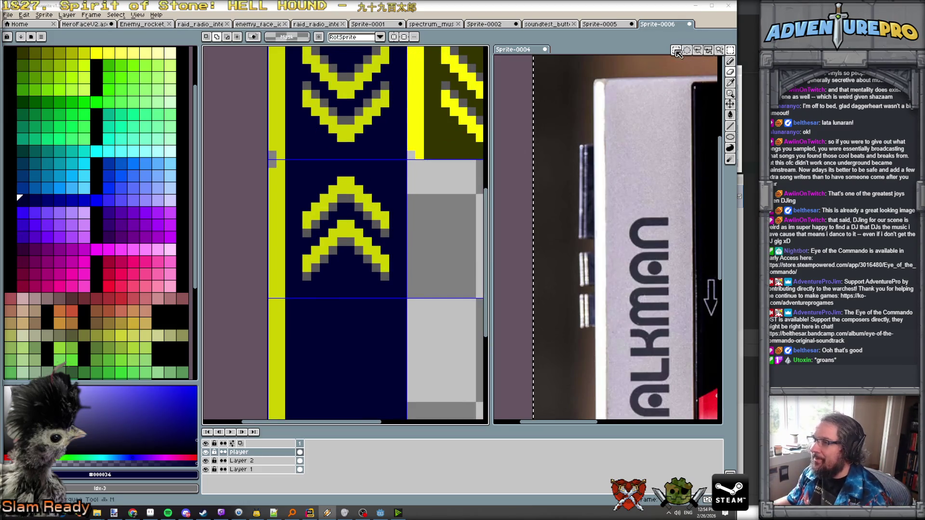
mouse_move(306, 181)
left_mouse_down()
mouse_move(391, 283)
mouse_move(379, 328)
left_mouse_up()
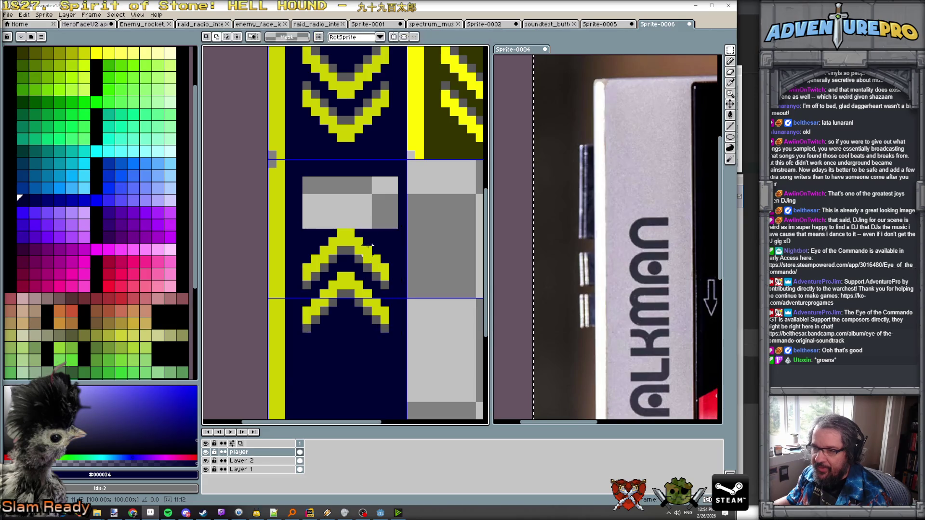
key("ctrl+d")
- Bucket-fill the leftover grey block navy and paint a yellow row across the chevron bottom
key("g")
left_click(376, 216)
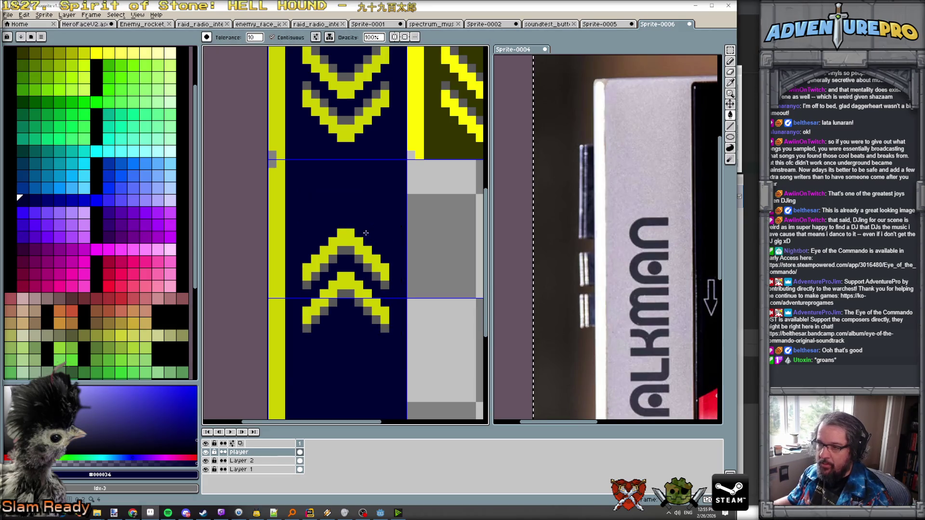
left_click(308, 276, "alt")
left_click(306, 285)
left_click(308, 292)
key("ctrl+z")
key("b")
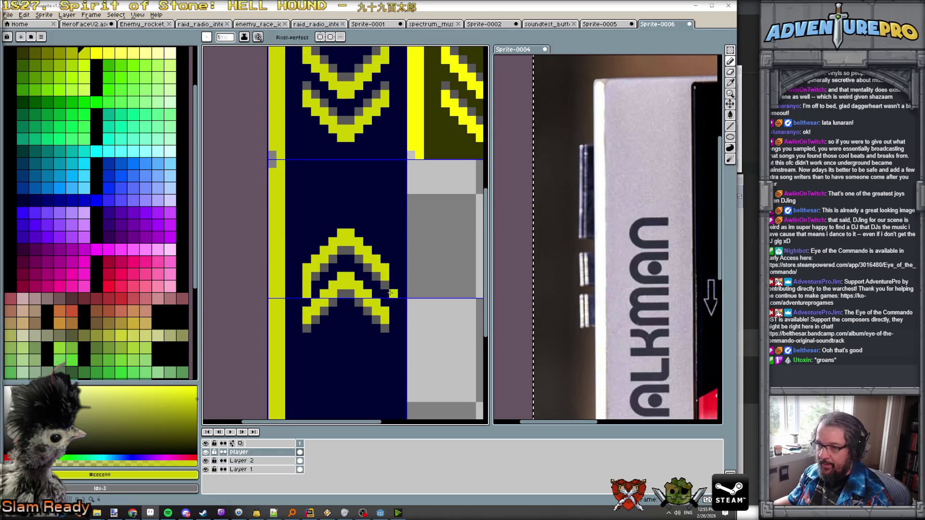
mouse_move(310, 290)
left_mouse_down()
mouse_move(375, 291)
mouse_move(324, 274)
mouse_move(333, 260)
mouse_move(337, 272)
mouse_move(360, 273)
left_mouse_up()
- Make the chevron a solid yellow arrowhead with a grey top row and tidy navy edges
left_click(360, 309, "alt")
left_click_drag(314, 303, 385, 303)
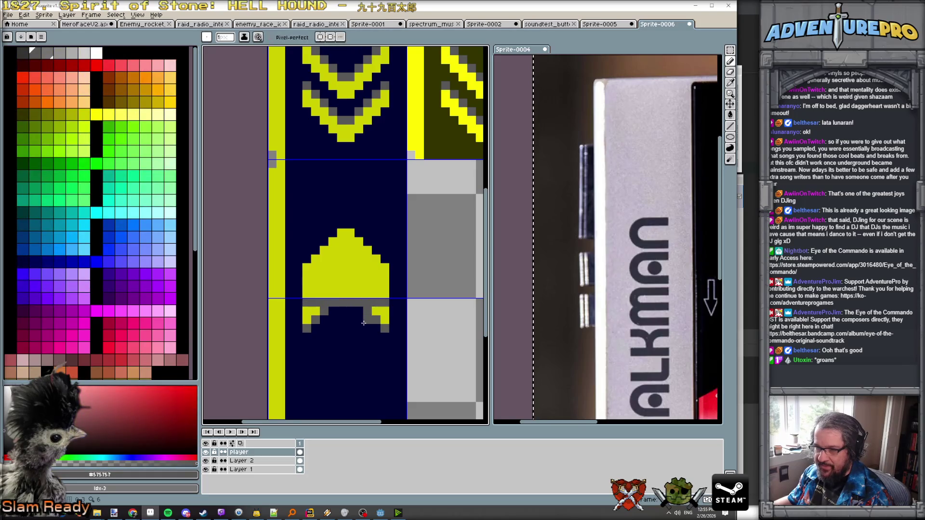
left_click(309, 327, "alt")
mouse_move(308, 328)
left_mouse_down()
mouse_move(386, 328)
mouse_move(313, 320)
mouse_move(309, 311)
mouse_move(386, 316)
left_mouse_up()
left_click(337, 311, "alt")
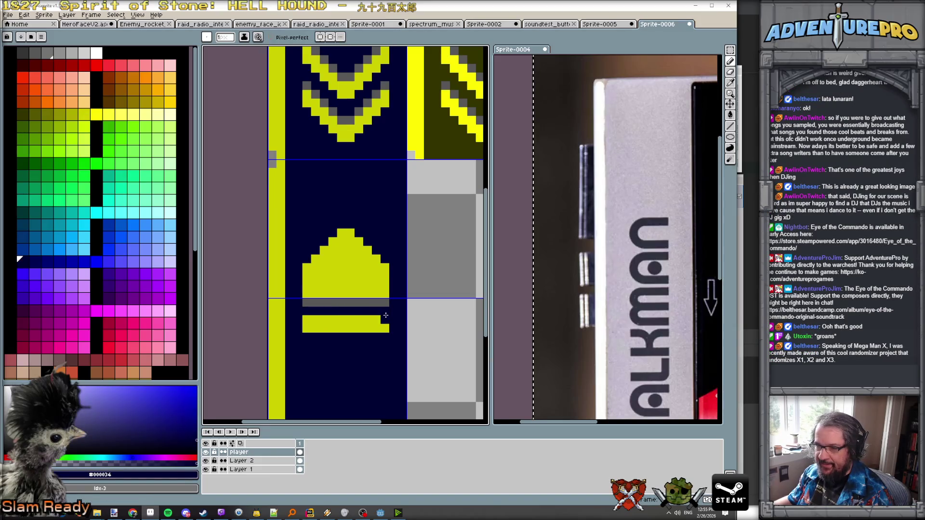
left_click(381, 321, "alt")
left_click(381, 311)
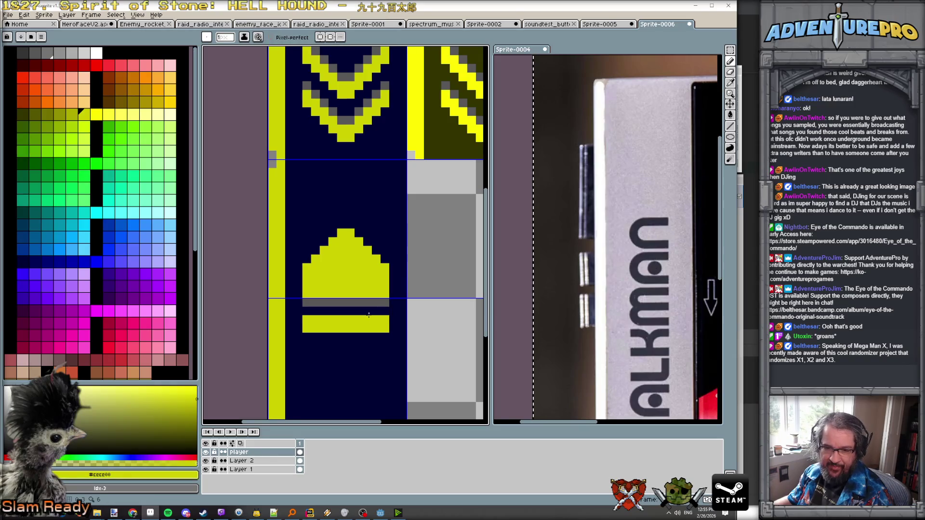
key("ctrl+z")
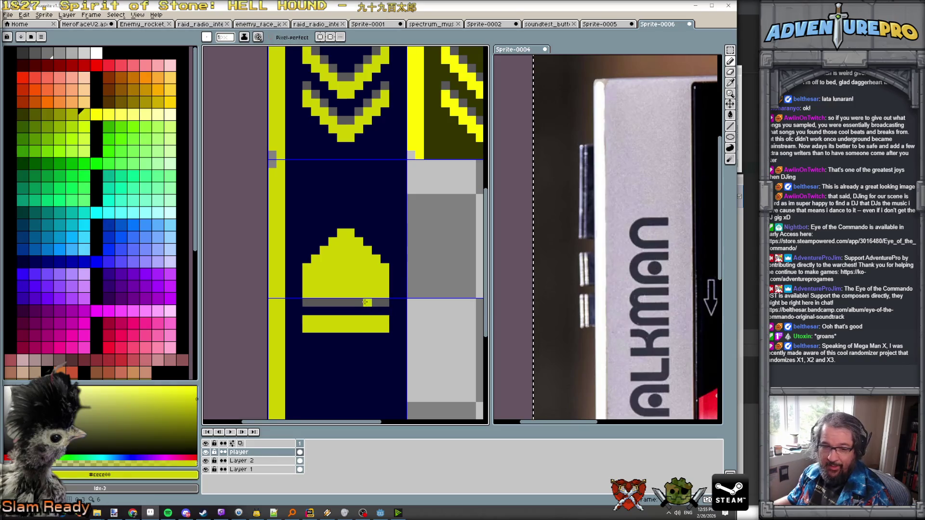
- Paint a #575757 grey shadow row under the first yellow bar
left_click(367, 303, "alt")
left_click(306, 336)
left_click_drag(303, 332, 388, 336)
scroll(396, 344, "down", 2)
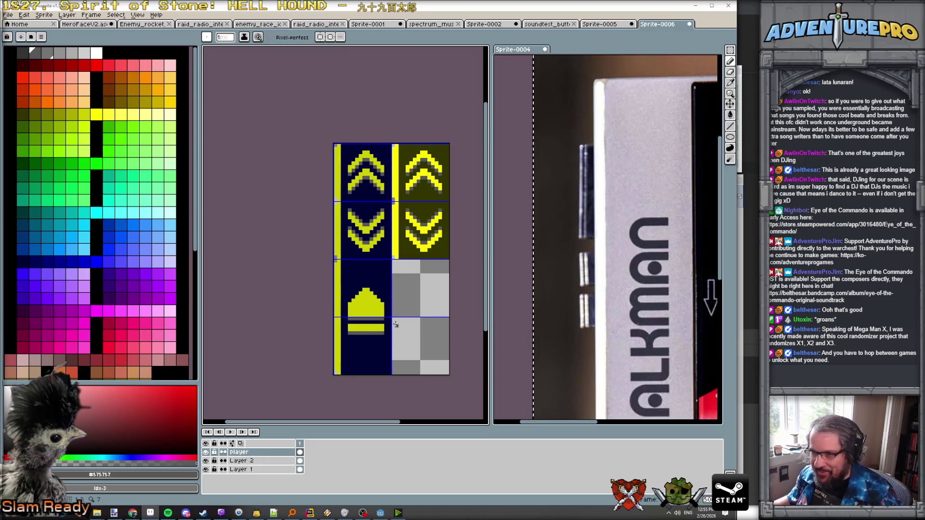
scroll(395, 325, "down", 2)
scroll(393, 326, "up", 2)
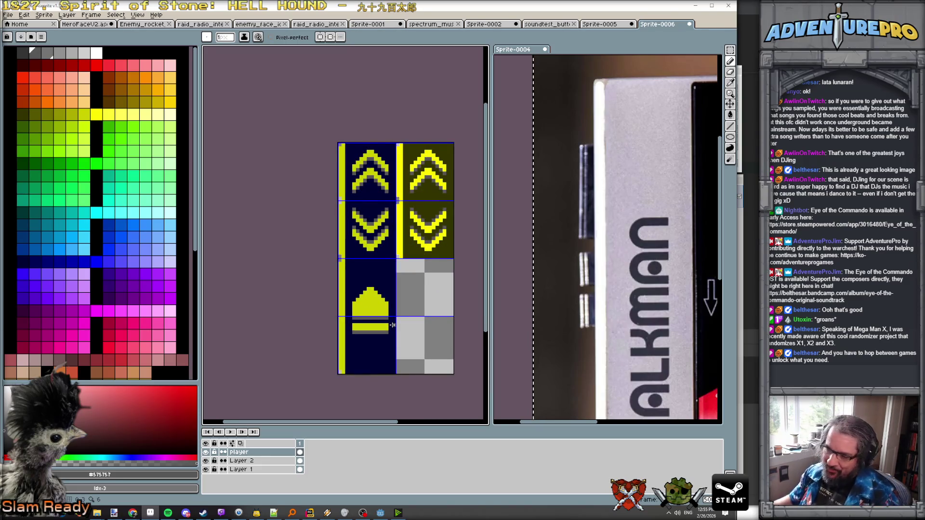
scroll(393, 326, "up", 1)
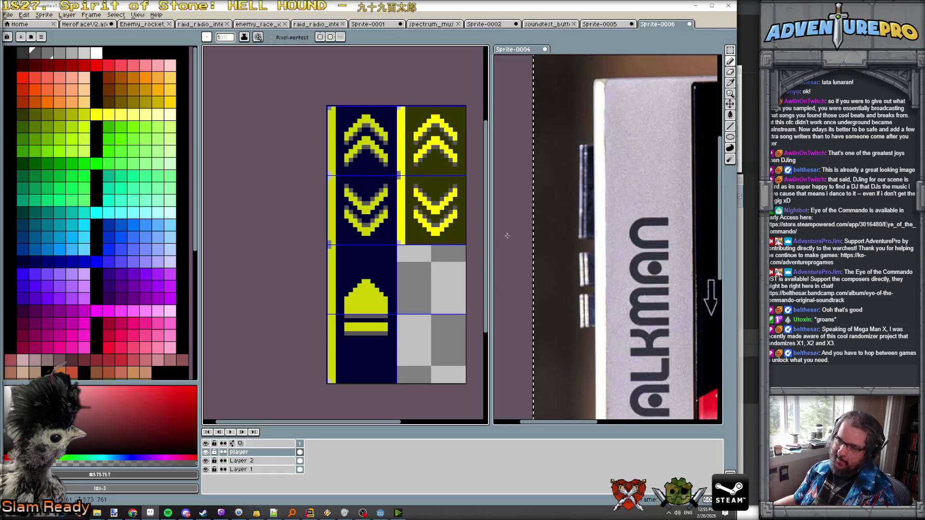
scroll(507, 236, "down", 1)
scroll(399, 290, "up", 2)
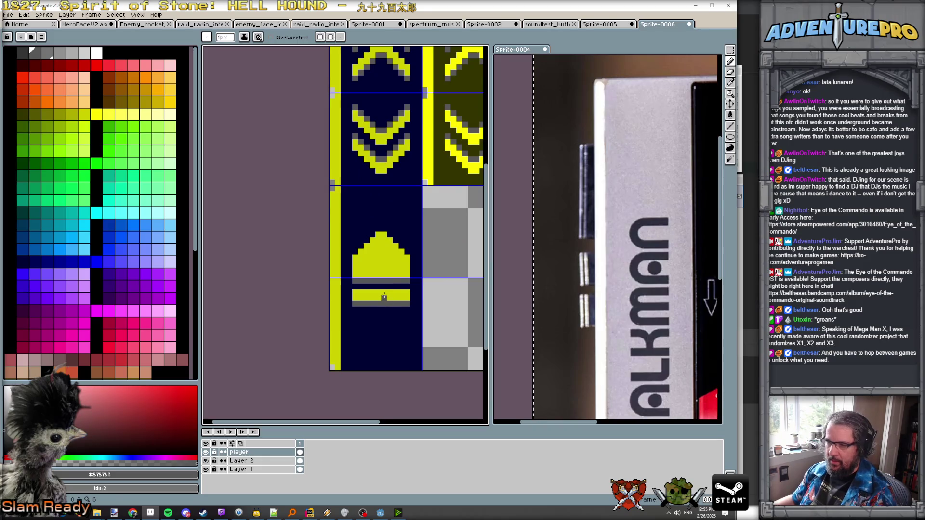
- Draw a second yellow bar below the first, with a grey shadow beneath
left_click(384, 297, "alt")
mouse_move(355, 316)
left_mouse_down()
mouse_move(395, 315)
mouse_move(393, 326)
left_mouse_up()
left_click(370, 304, "alt")
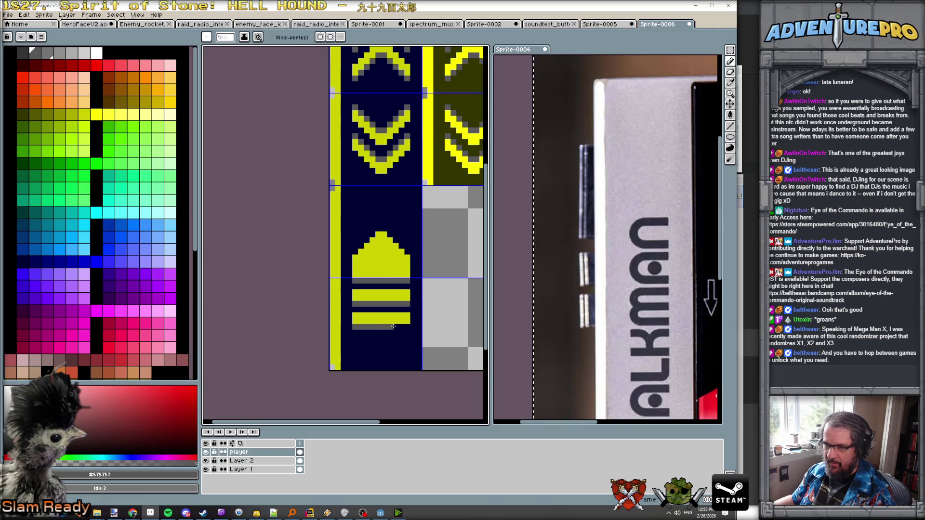
scroll(408, 327, "down", 2)
scroll(424, 323, "up", 1)
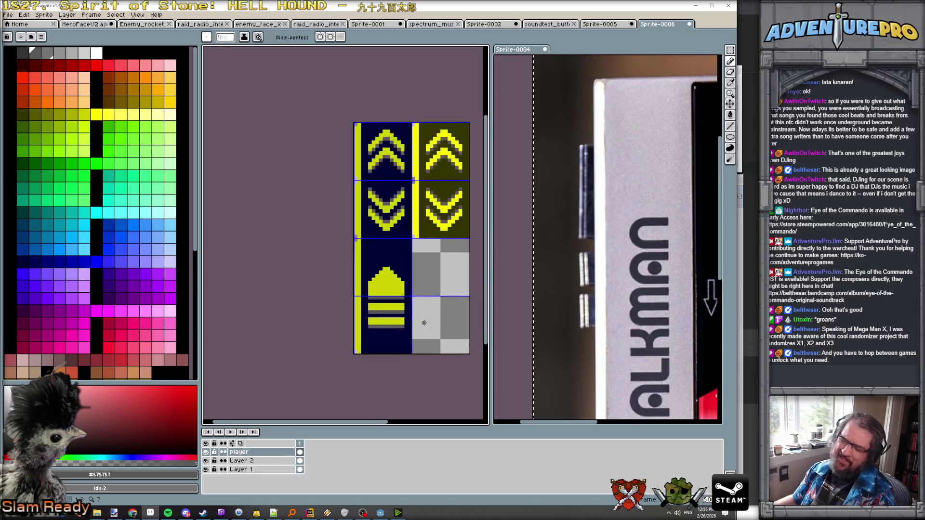
scroll(419, 312, "up", 1)
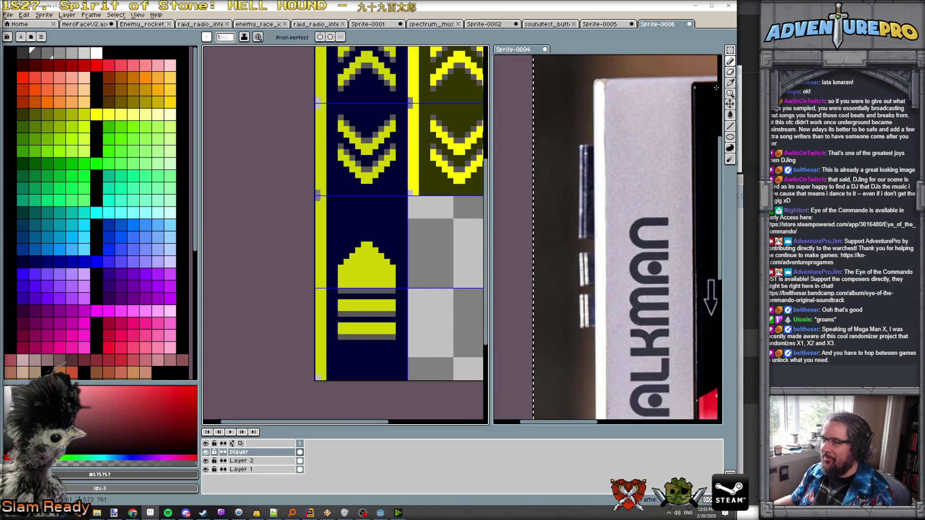
- Copy the lower-left arrow tile onto a new layer and place it in the lower-right slot
left_click(731, 51)
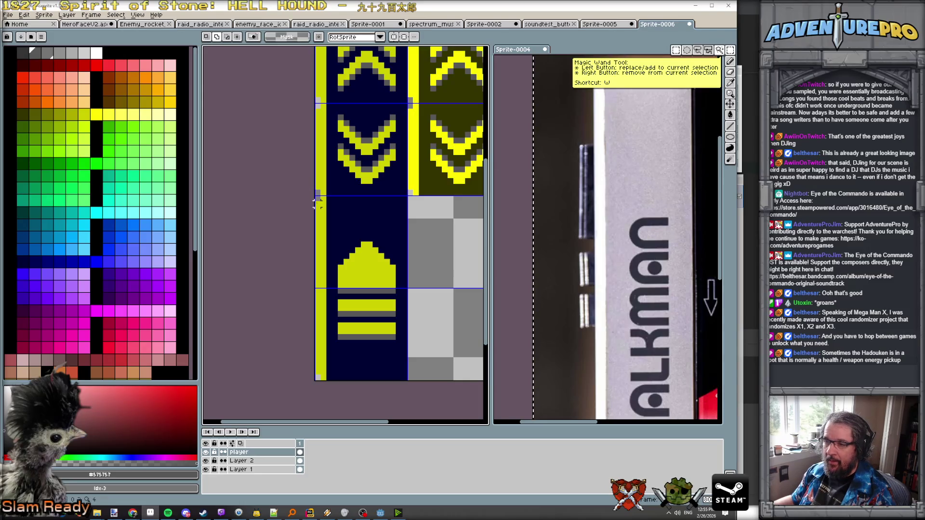
left_click_drag(314, 195, 408, 381)
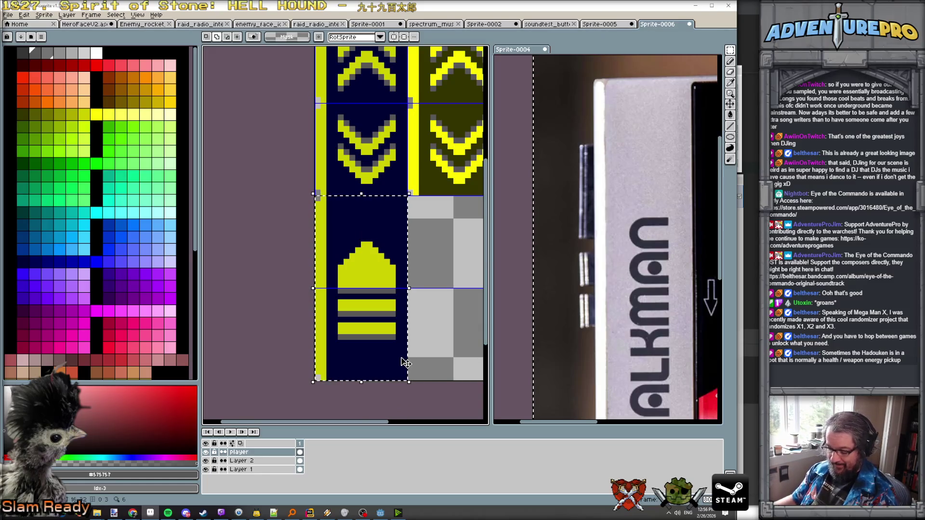
key("ctrl+j")
mouse_move(393, 366)
left_mouse_down()
mouse_move(481, 372)
mouse_move(481, 364)
left_mouse_up()
left_click(448, 233)
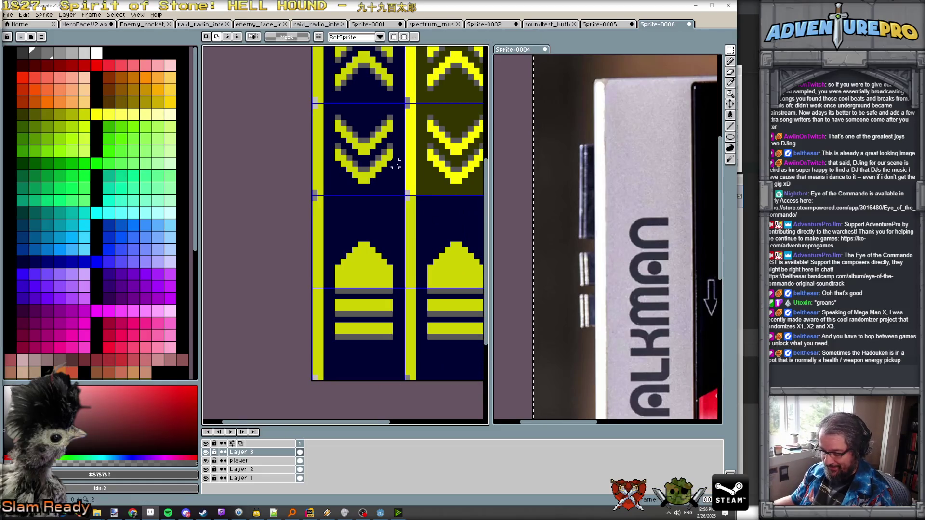
- Fill the copy's stripe, arrowhead and two bars #FFFF00, and its background #343400
key("g")
left_click(410, 145, "alt")
left_click(411, 289)
left_click(442, 256)
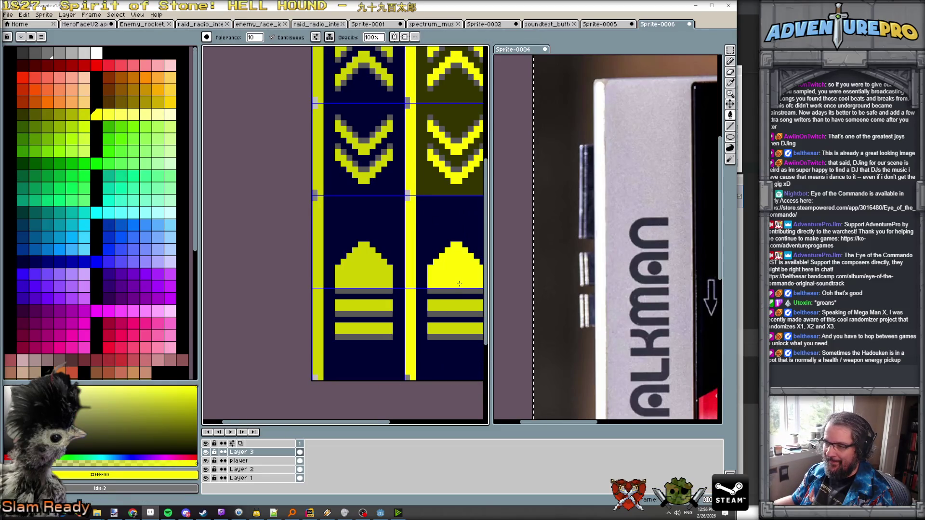
left_click(459, 307)
left_click(459, 330)
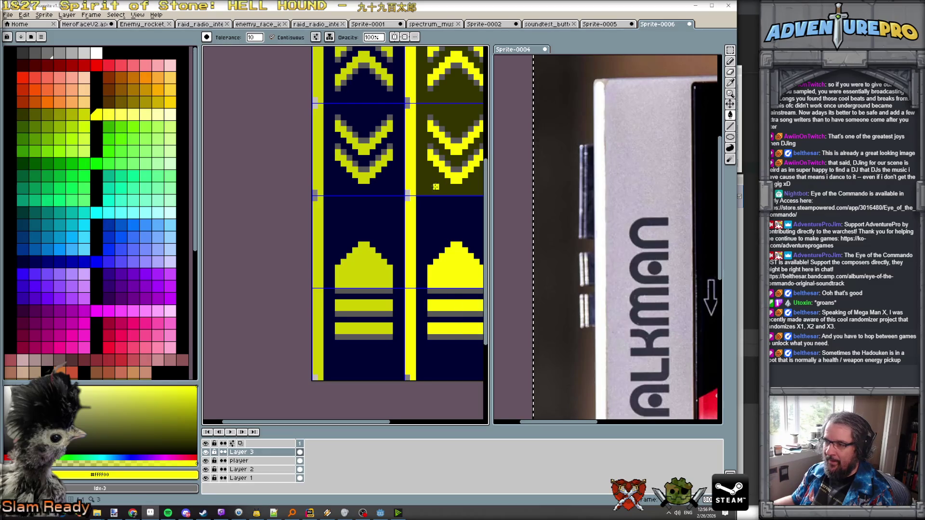
left_click(436, 187, "alt")
left_click(437, 212)
scroll(445, 233, "down", 3)
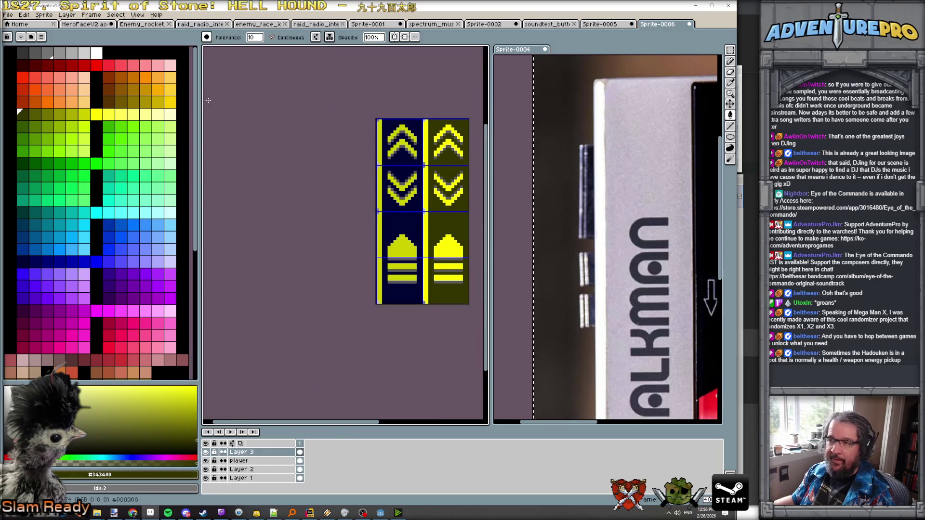
- Overwrite soundtest_buttons.png with the button sheet, then show the Sprite-0005 Walkman image
left_click(14, 16)
left_click(24, 68)
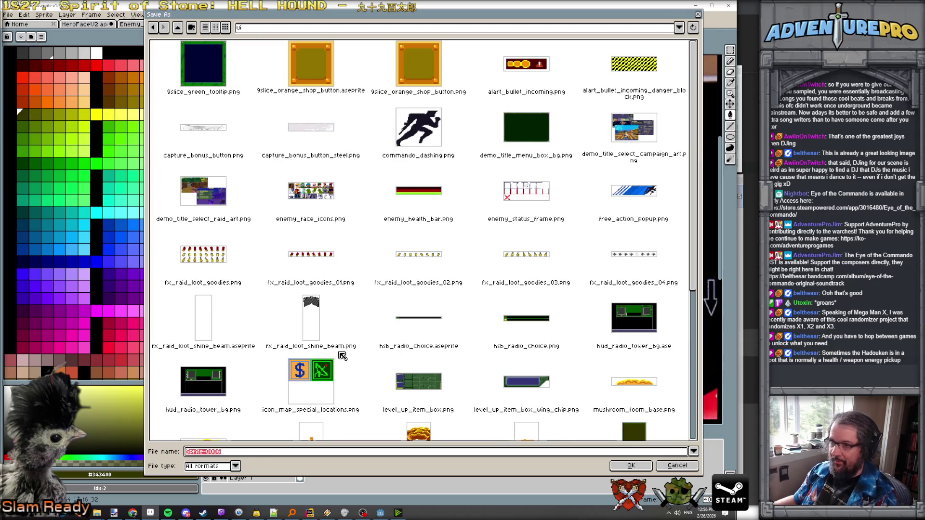
scroll(343, 355, "down", 5)
left_click(501, 355)
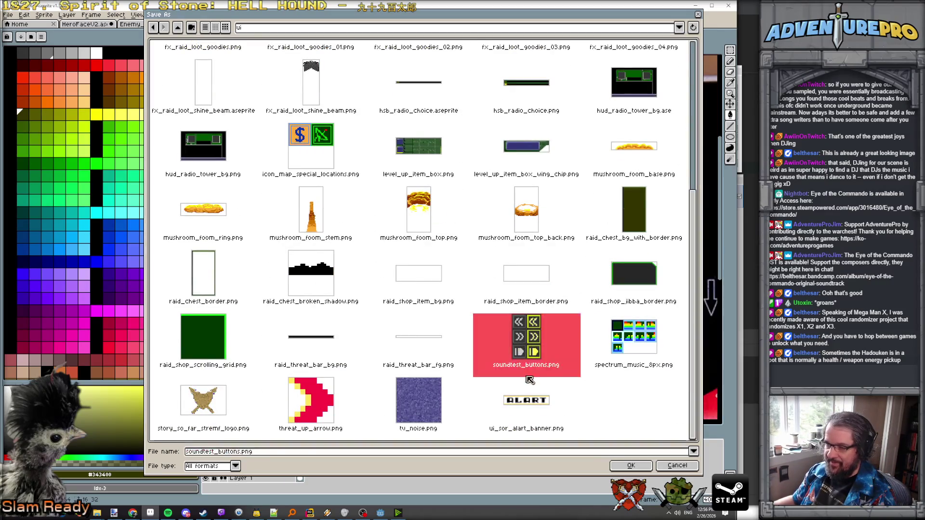
left_click(630, 465)
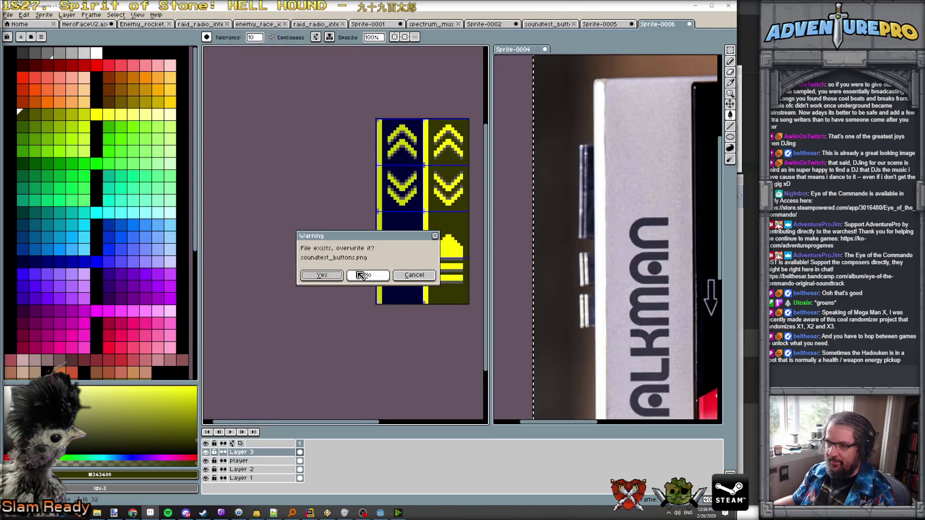
left_click(330, 277)
left_click(345, 304)
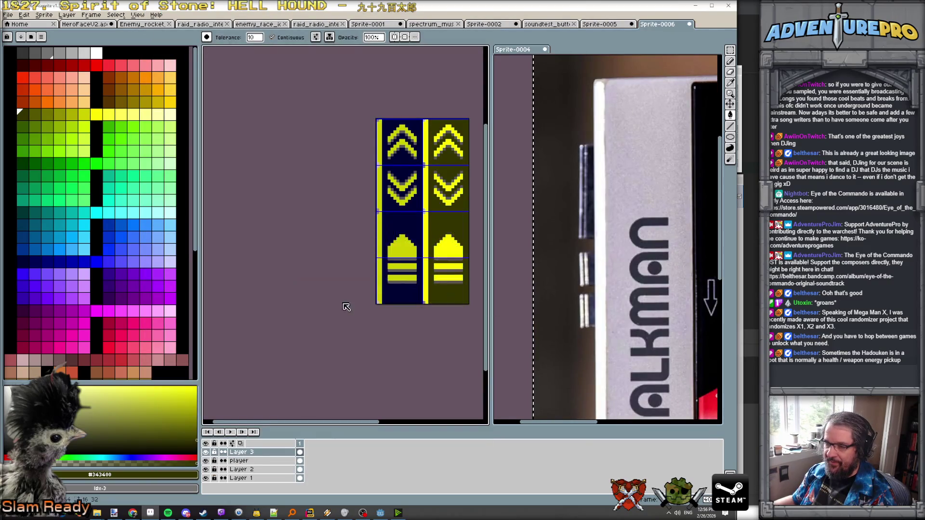
left_click(602, 25)
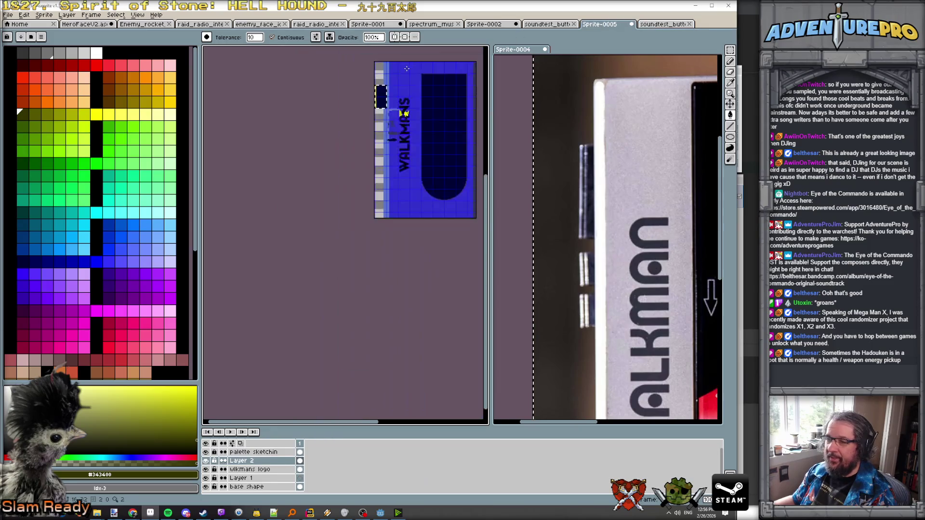
- Hide Layer 2 and save the Walkman image as soundtest_walkmans.png
scroll(395, 154, "down", 3)
scroll(337, 144, "up", 2)
left_click(206, 461)
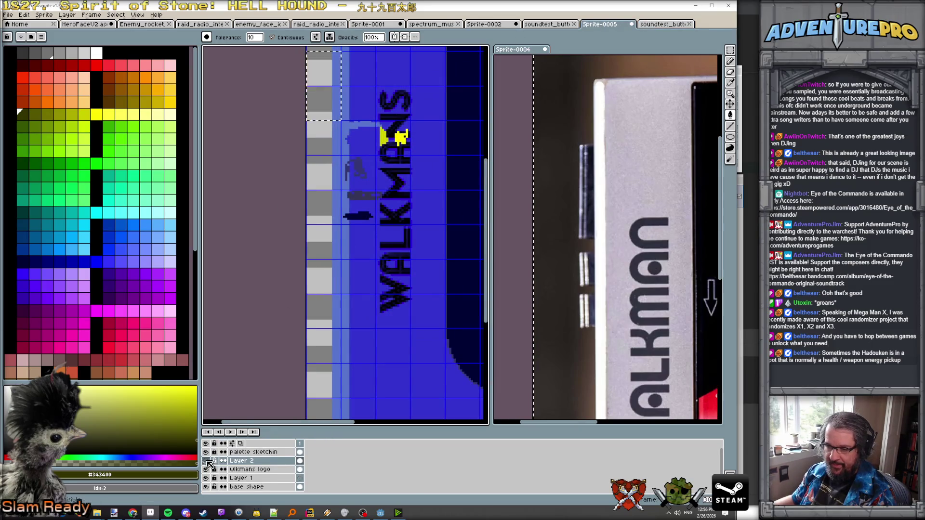
scroll(341, 276, "down", 3)
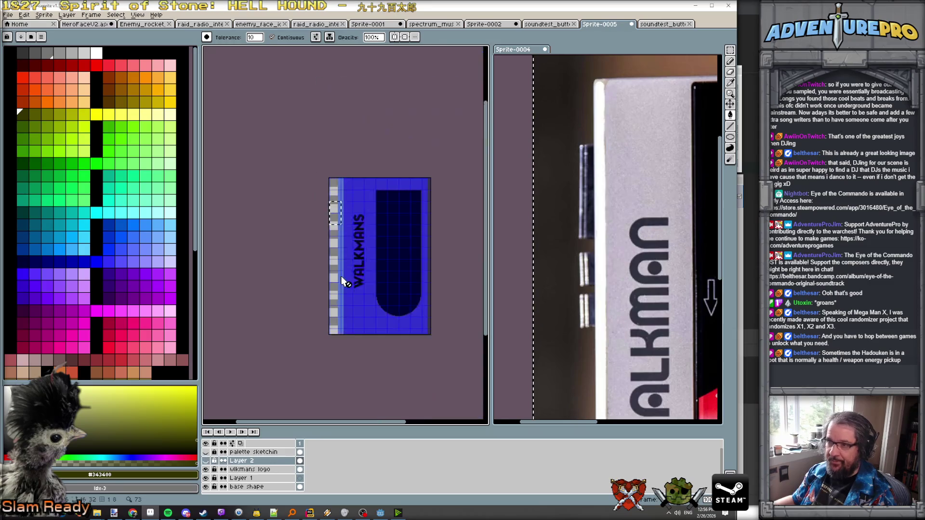
left_click(13, 16)
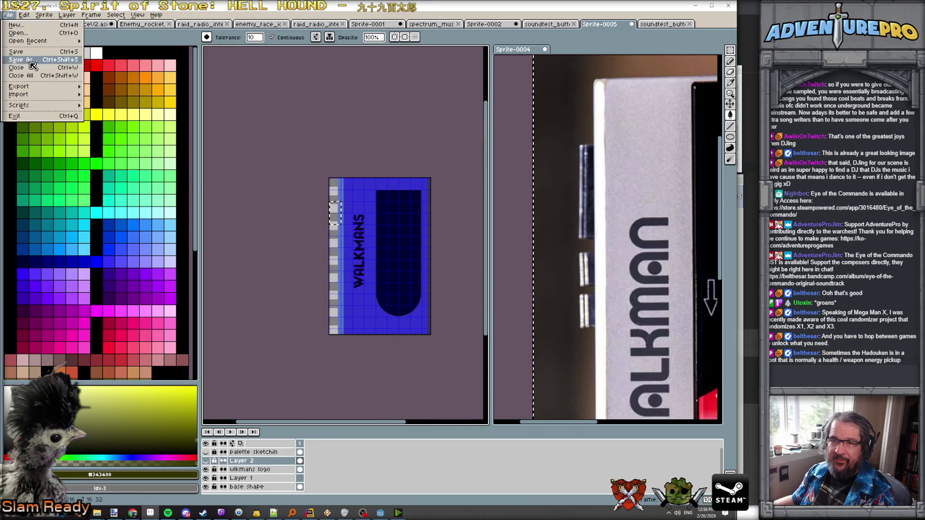
left_click(21, 60)
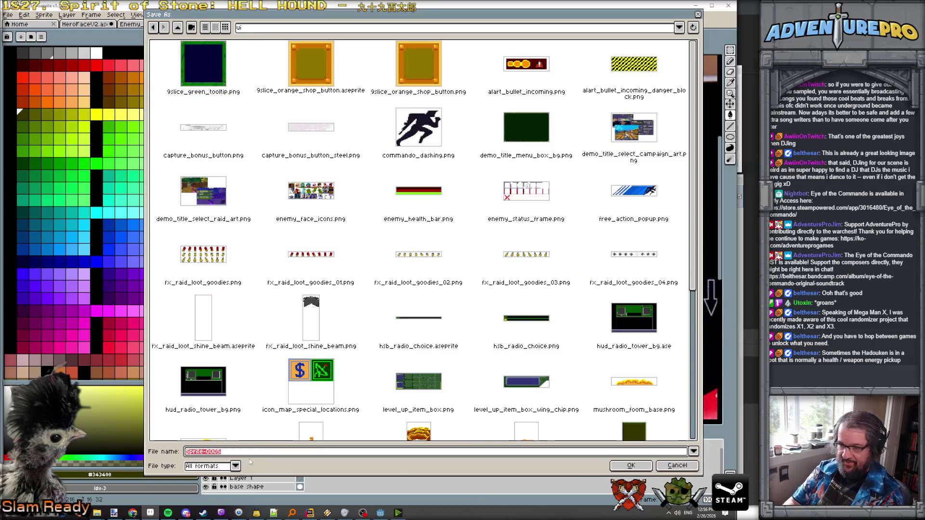
type("soundtest_walk")
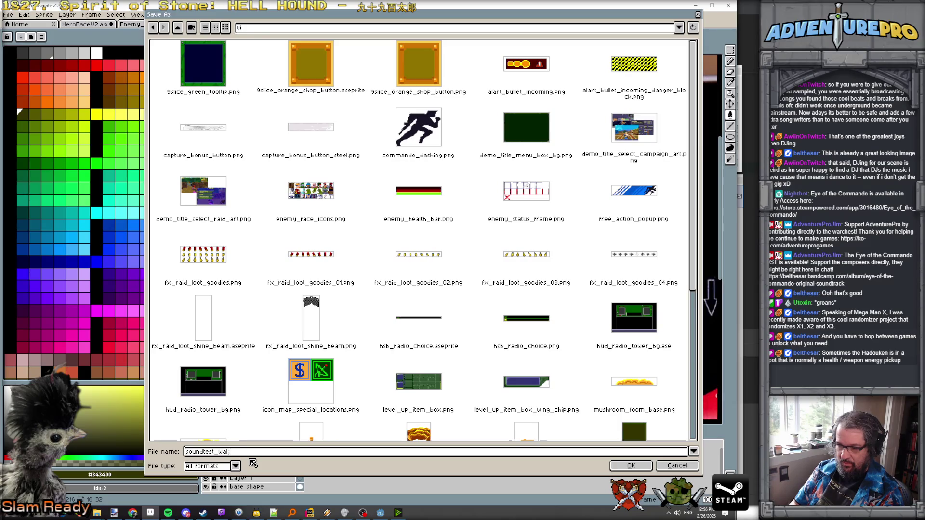
type("png")
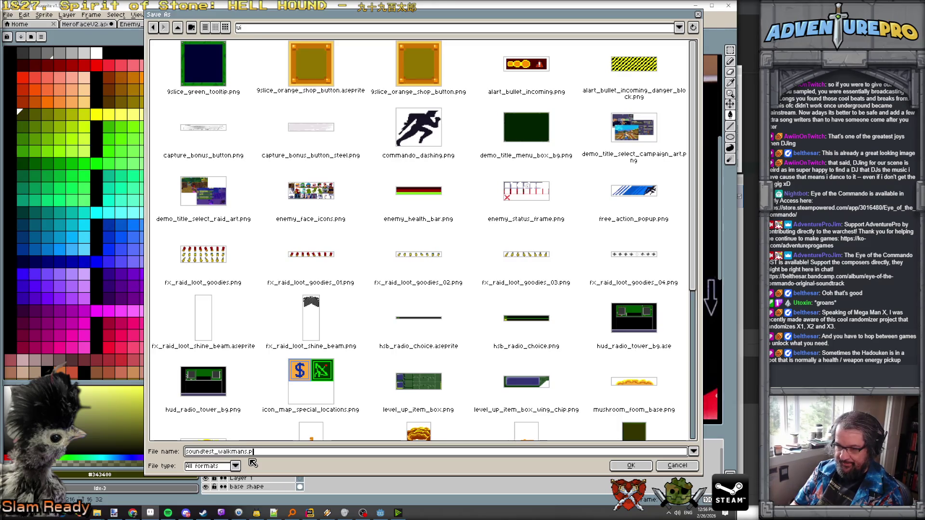
key("Return")
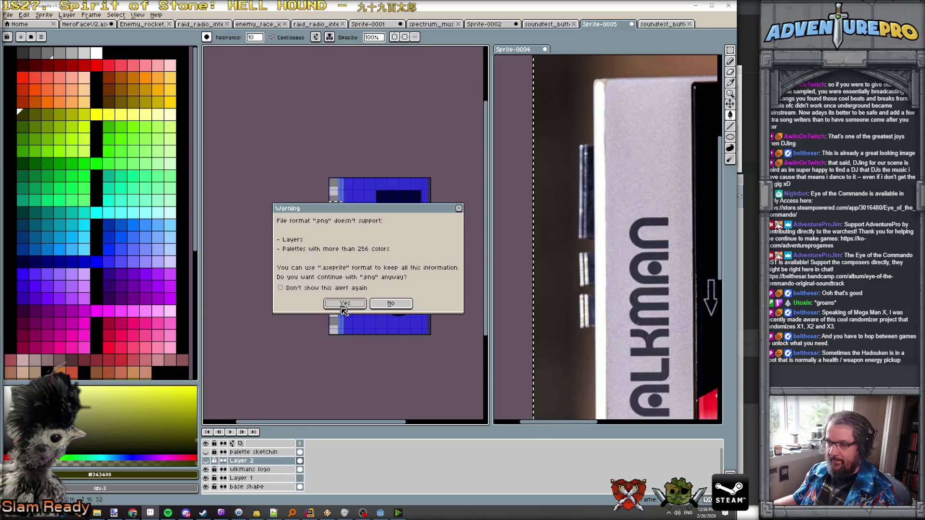
left_click(343, 303)
- Save a second png copy into the eotc scratch folder and return to Godot
left_click(8, 16)
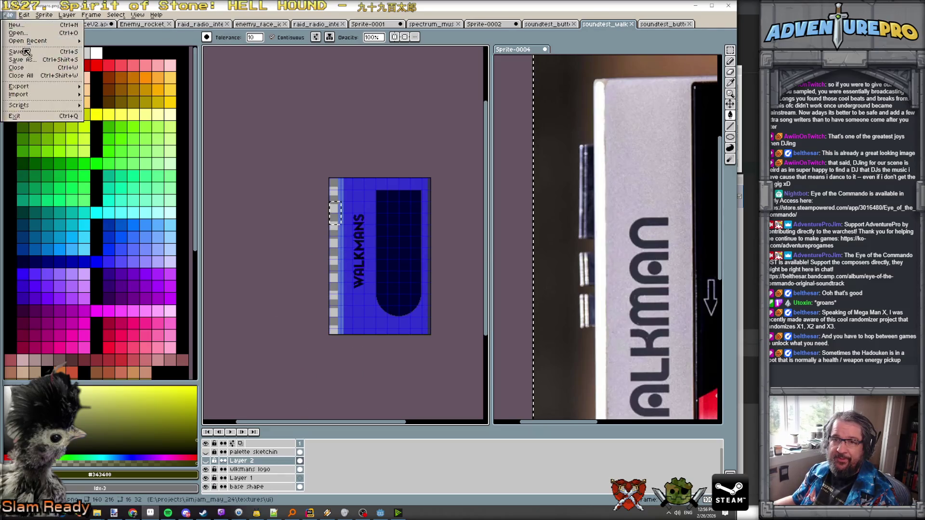
left_click(22, 63)
left_click(283, 35)
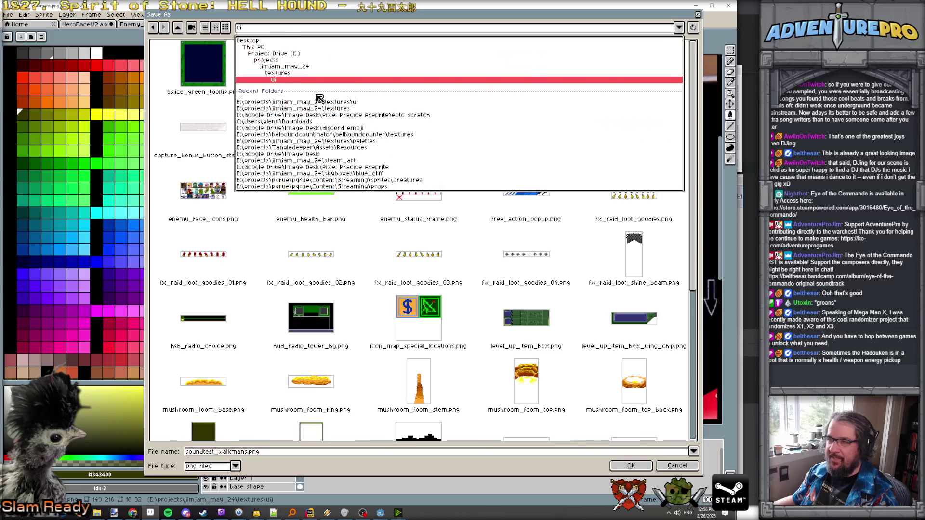
left_click(331, 116)
left_click(299, 453)
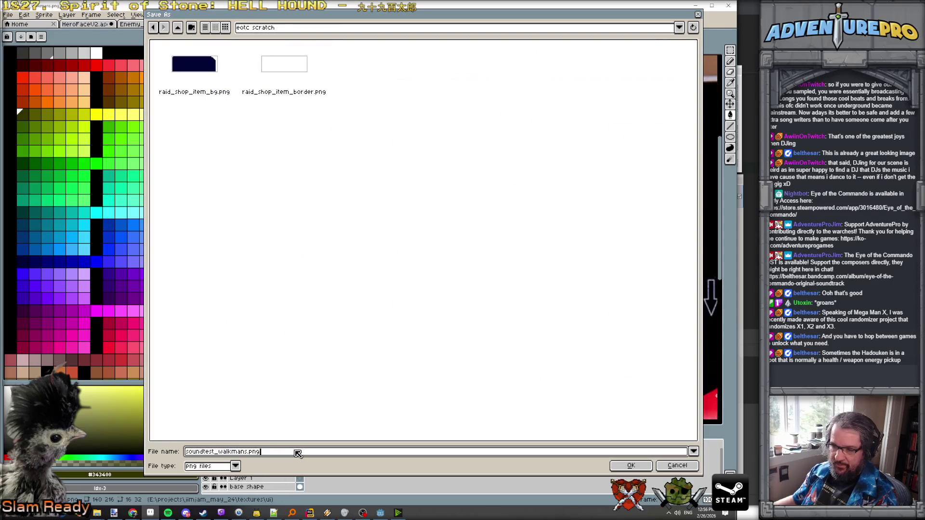
type("ase")
key("Return")
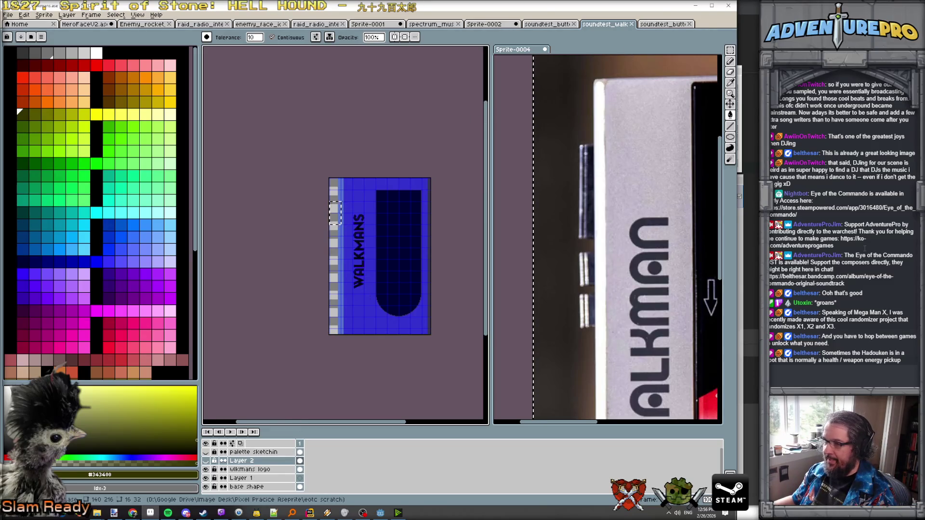
key("alt+Tab")
left_click(380, 513)
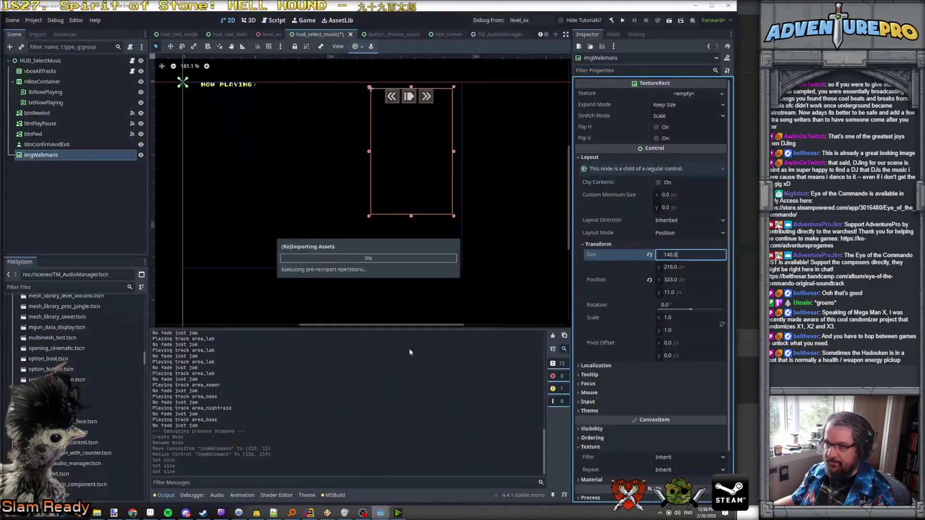
- Quick-load soundtest_walkmans.png as imgWalkmans' Texture in the Inspector
left_click(719, 94)
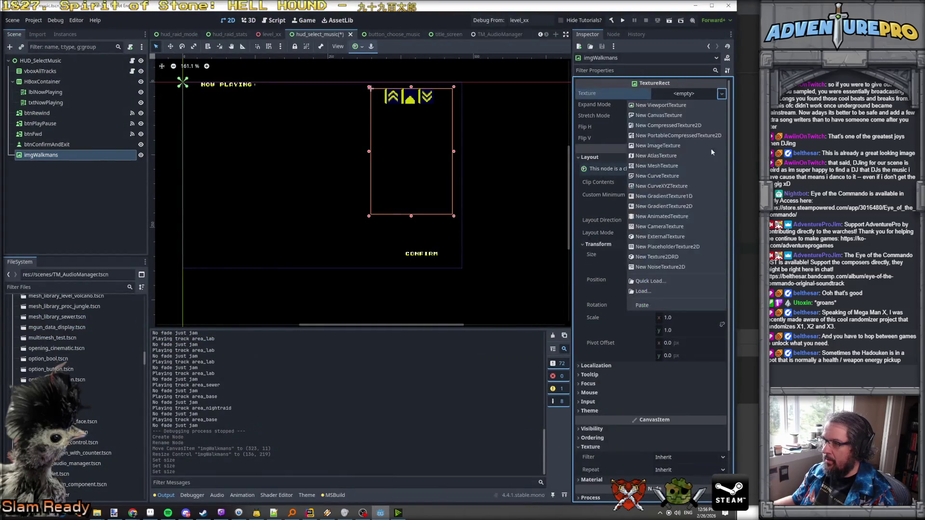
left_click(675, 282)
type("walkman")
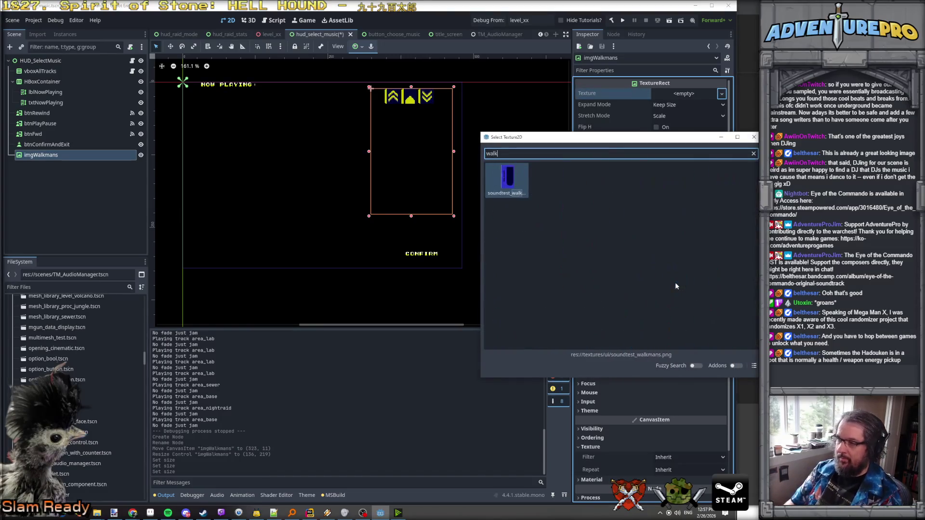
key("Return")
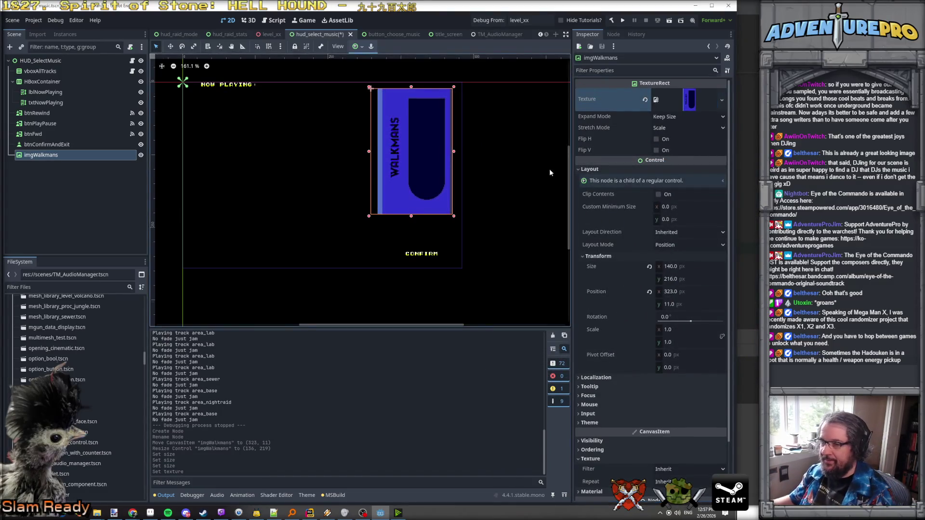
right_click(42, 156)
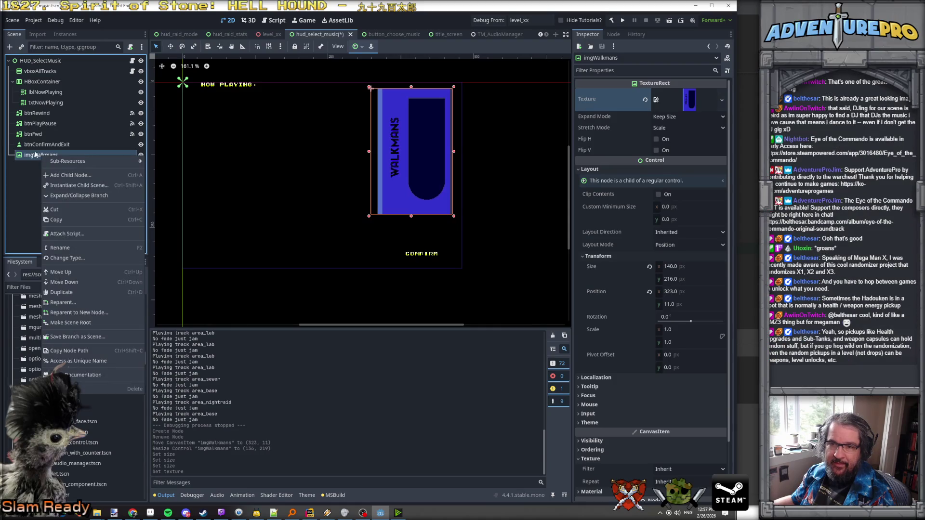
- Move imgWalkmans beneath txtNowPlaying in the Scene tree and resize btnRewind to 16×16
left_click(35, 155)
left_click_drag(36, 159, 54, 120)
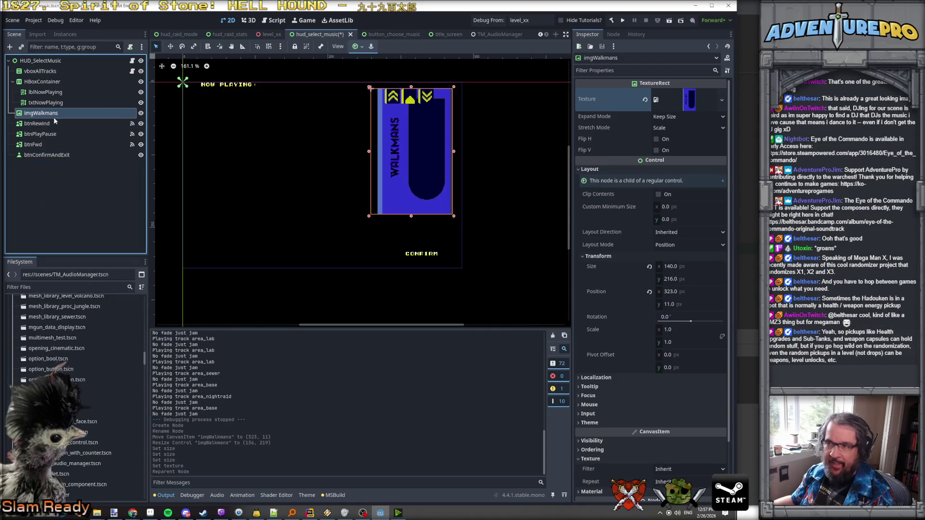
left_click(36, 123)
scroll(527, 109, "up", 1)
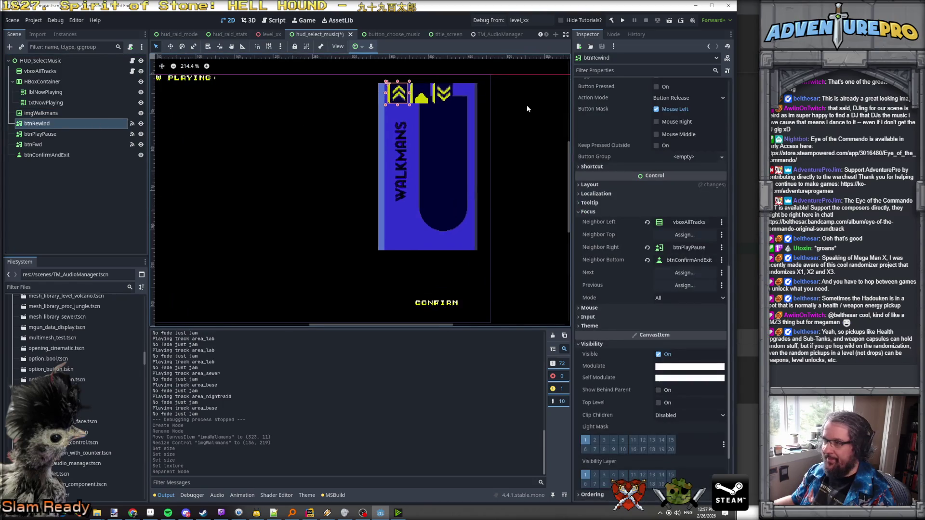
left_click(603, 184)
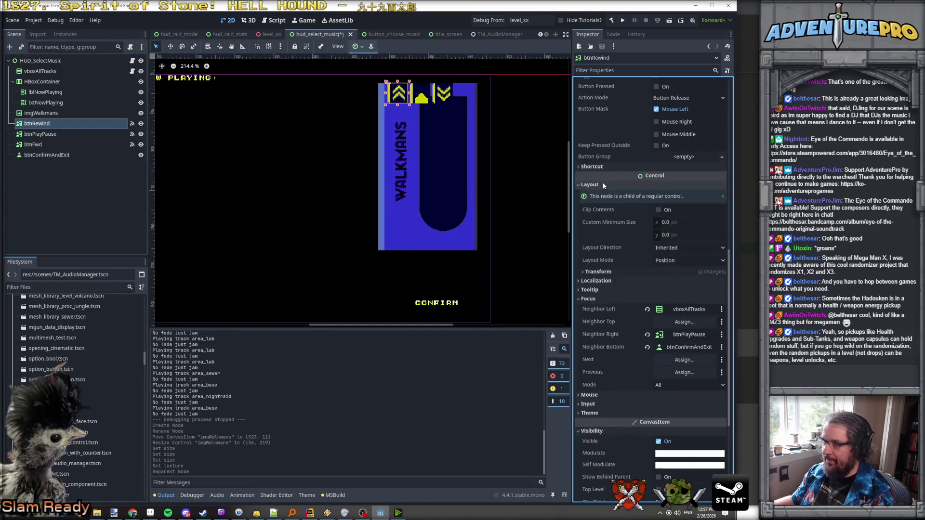
left_click(602, 272)
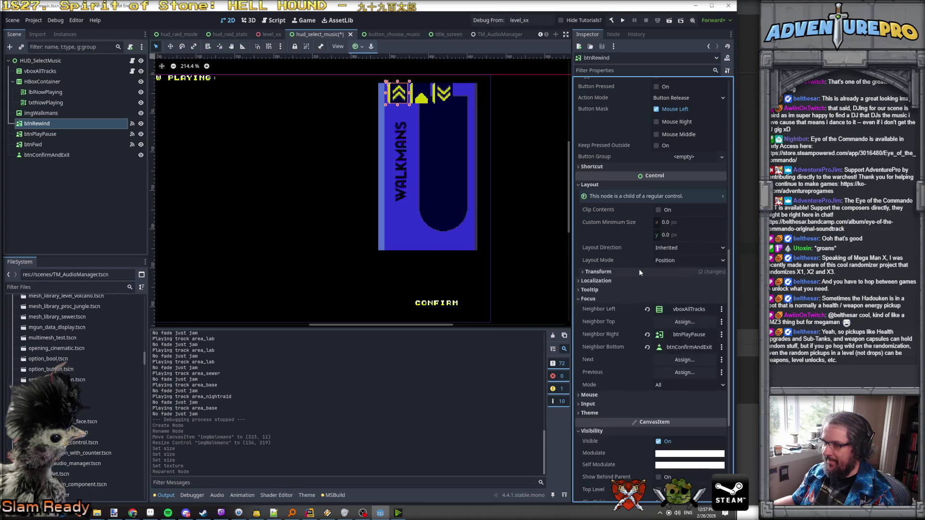
left_click(697, 282)
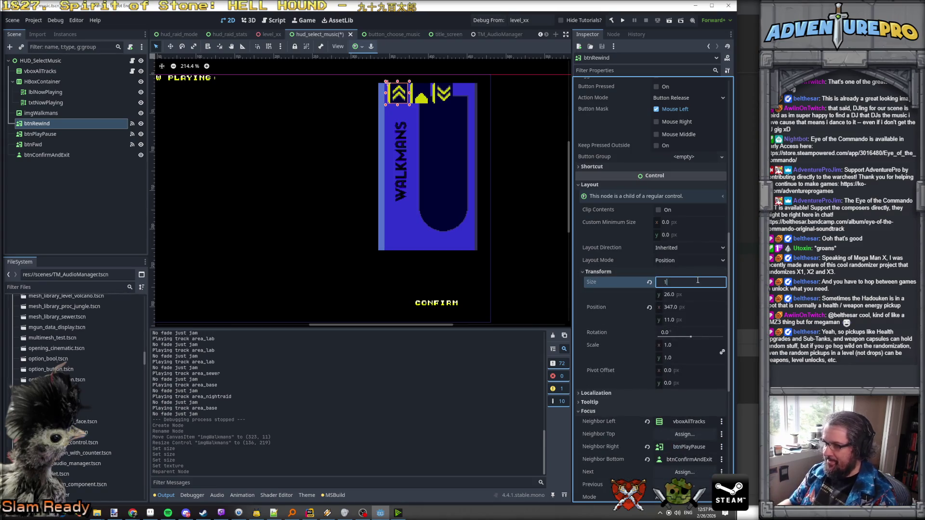
type("6")
key("Tab")
type("16")
key("Return")
- Place btnRewind against the Walkman's left edge at position 323, 111
scroll(402, 107, "up", 2)
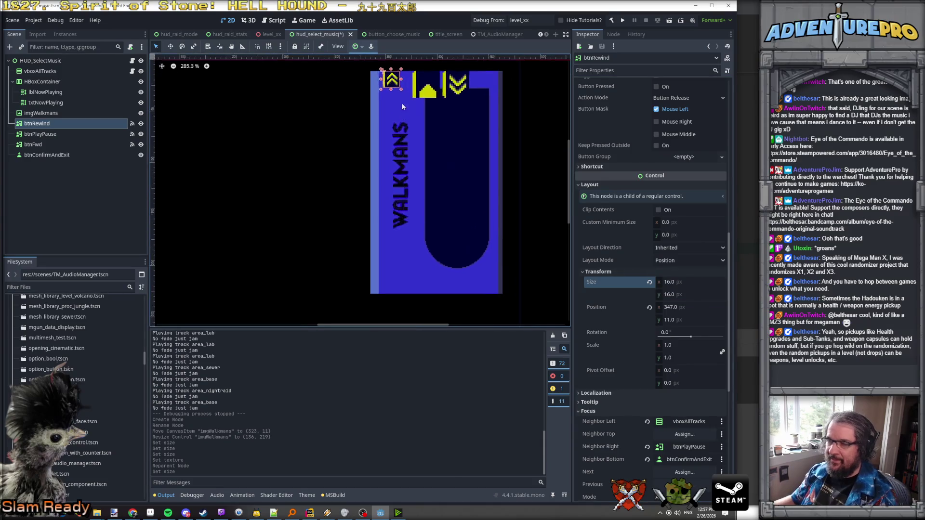
scroll(402, 107, "up", 2)
mouse_move(393, 82)
left_mouse_down()
mouse_move(368, 99)
mouse_move(358, 140)
mouse_move(366, 142)
left_mouse_up()
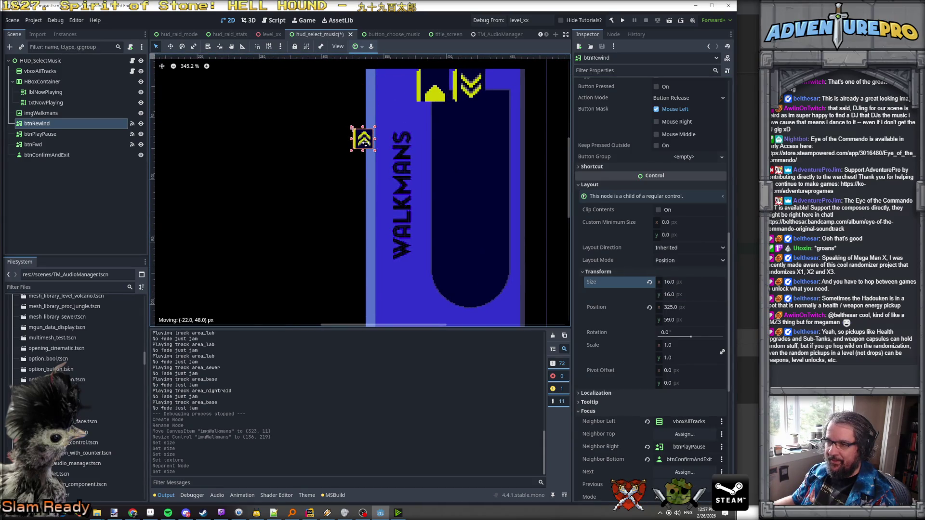
scroll(366, 142, "up", 6)
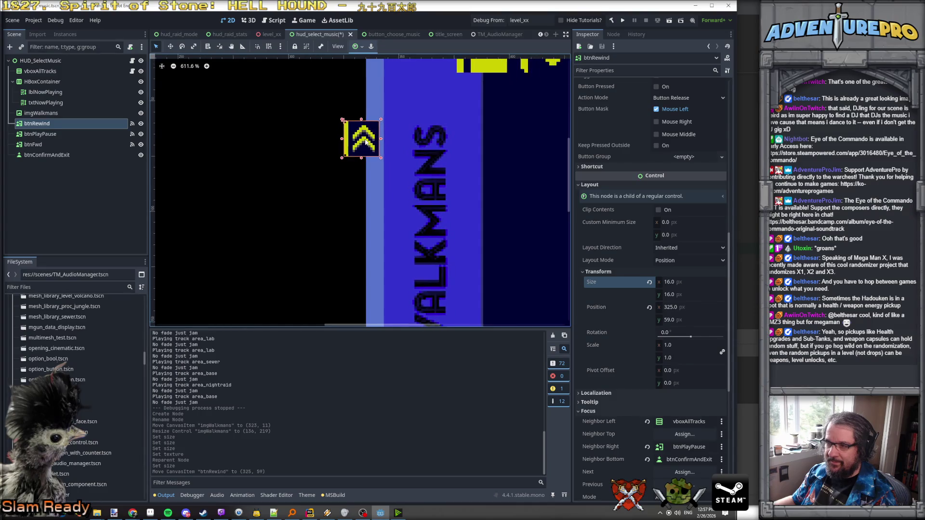
key("Left")
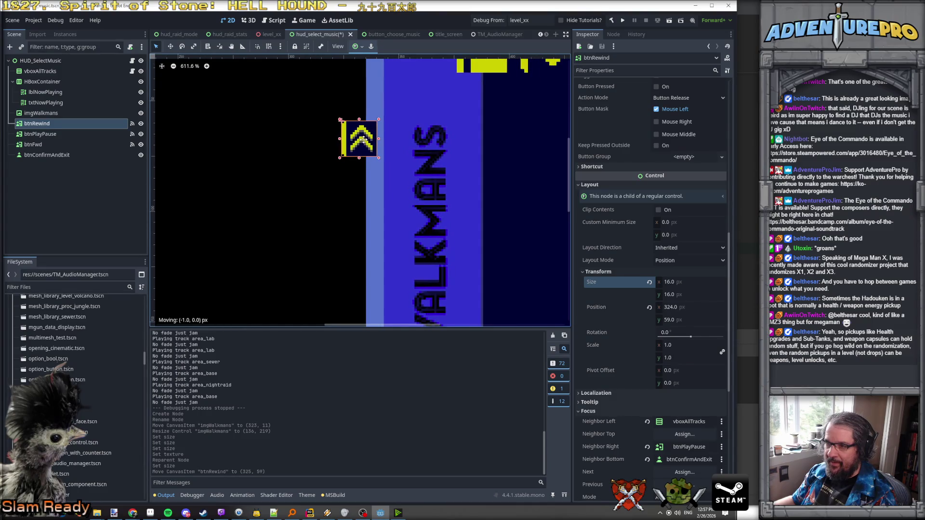
scroll(365, 143, "down", 5)
scroll(410, 154, "down", 4)
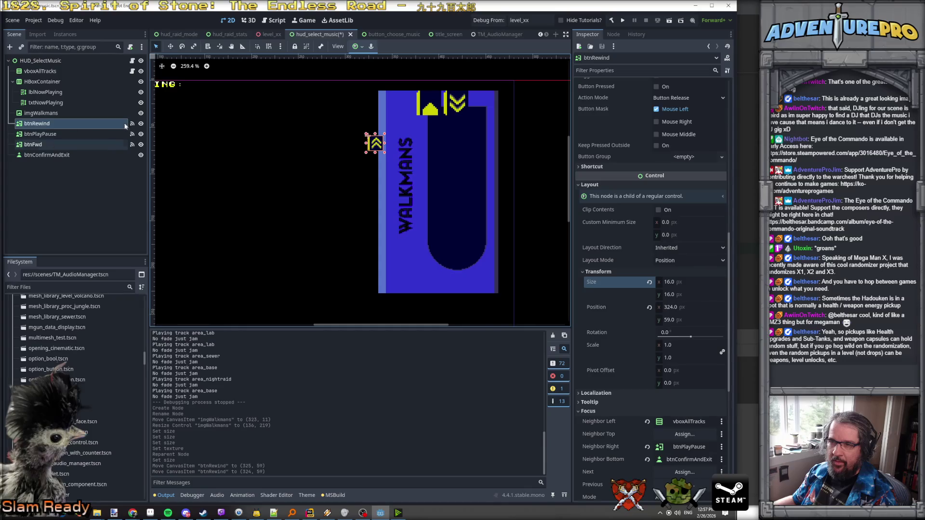
left_click_drag(375, 143, 375, 192)
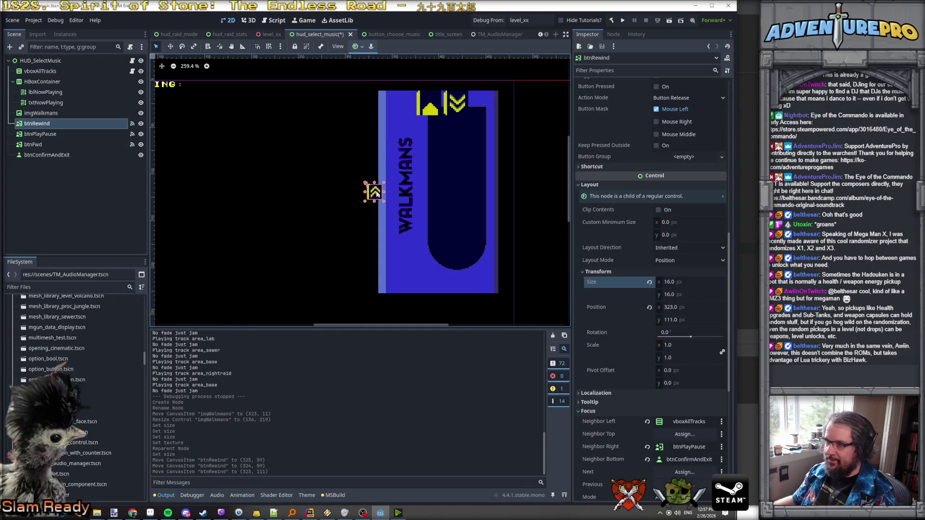
left_click(33, 144)
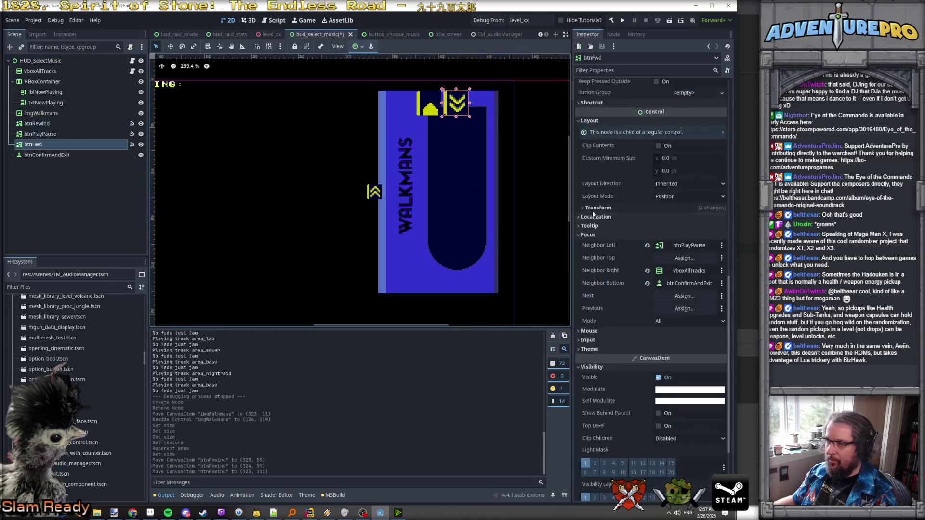
- Resize btnFwd to 16×16 and place it next to the rewind button
left_click(598, 207)
left_click(693, 219)
type("6")
key("Tab")
type("16")
key("Return")
scroll(436, 100, "up", 2)
mouse_move(435, 99)
left_mouse_down()
mouse_move(348, 179)
mouse_move(356, 161)
left_mouse_up()
scroll(353, 169, "up", 3)
scroll(356, 182, "up", 3)
scroll(352, 176, "down", 2)
- Set btnPlayPause to 16×32 and move it between the two arrow buttons at 323, 77
left_click(469, 71)
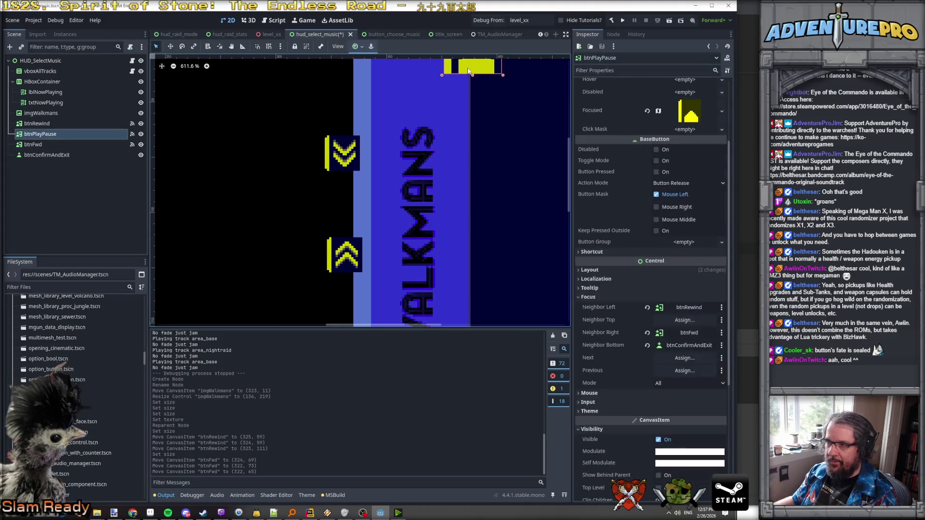
left_click(610, 272)
left_click(606, 357)
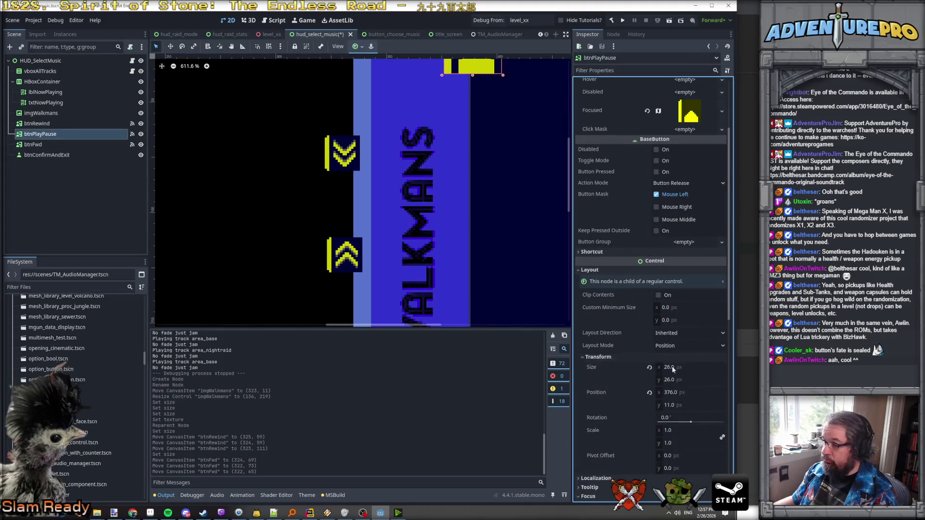
left_click(674, 367)
type("16")
key("Tab")
key("Return")
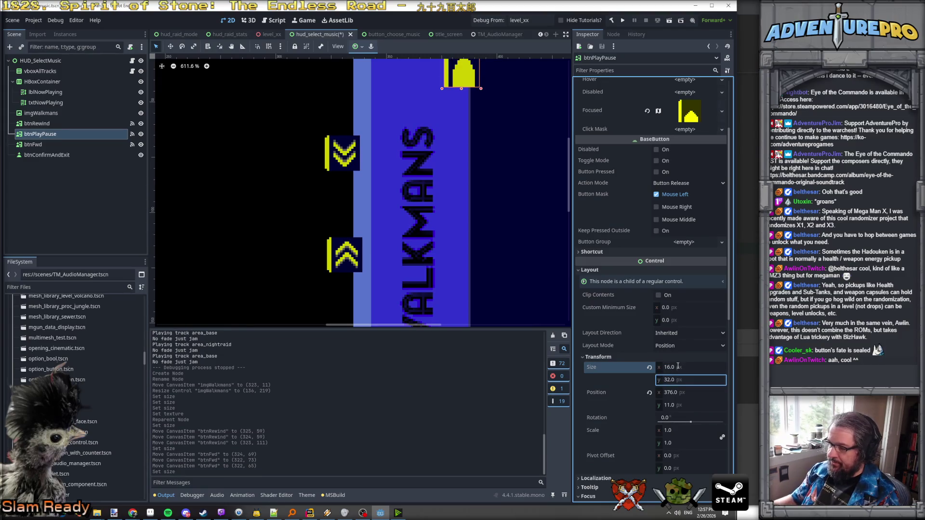
mouse_move(461, 70)
left_mouse_down()
mouse_move(372, 200)
mouse_move(342, 219)
left_mouse_up()
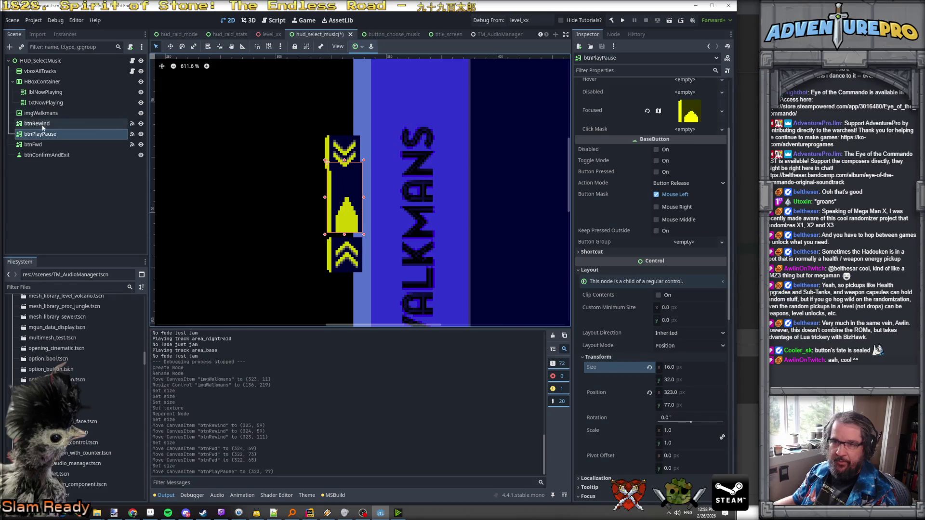
scroll(277, 144, "up", 2)
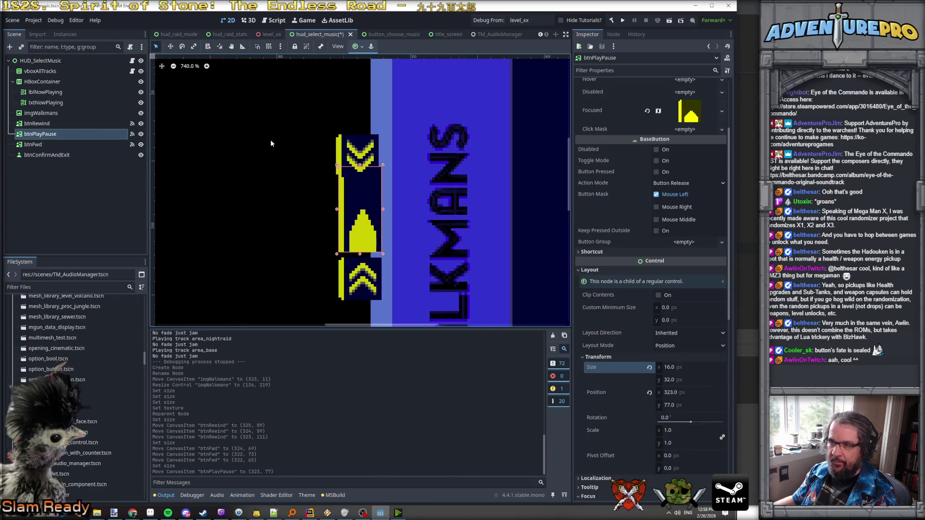
- Raise btnFwd to 323, 59, just above the play button
left_click(39, 124)
left_click(33, 144)
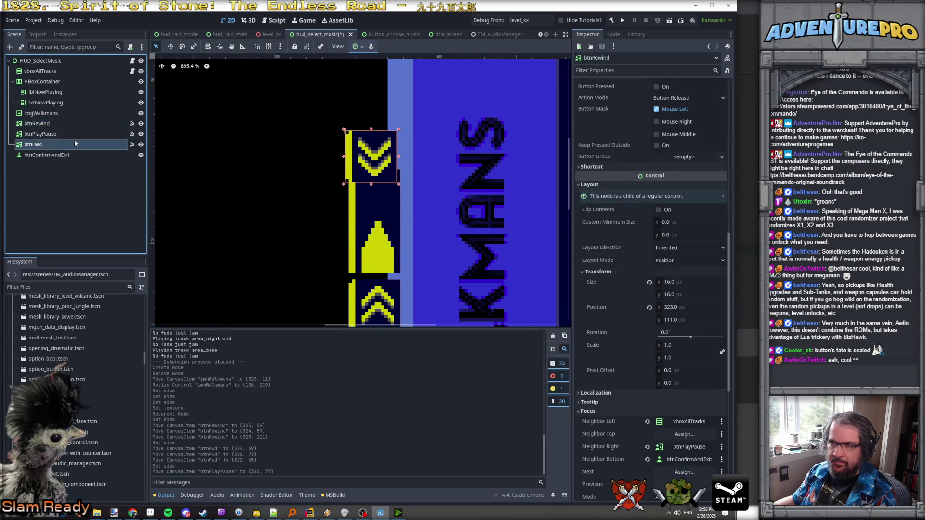
left_click_drag(367, 148, 370, 127)
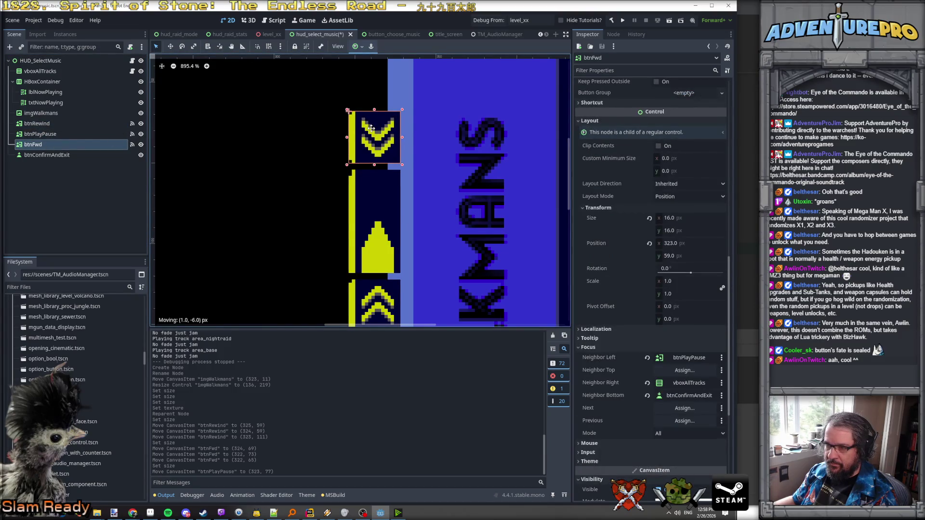
scroll(392, 157, "down", 5)
left_click(391, 157)
scroll(416, 163, "down", 2)
scroll(417, 163, "up", 2)
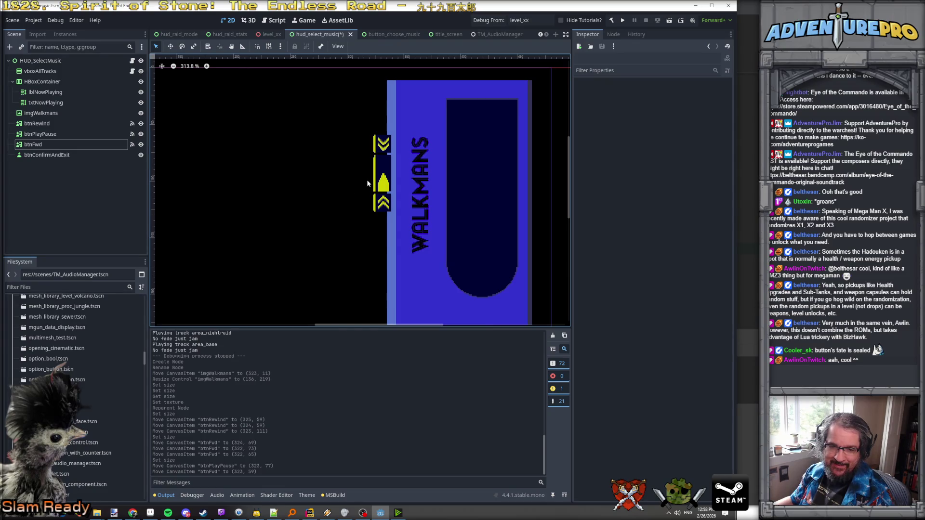
left_click(382, 176)
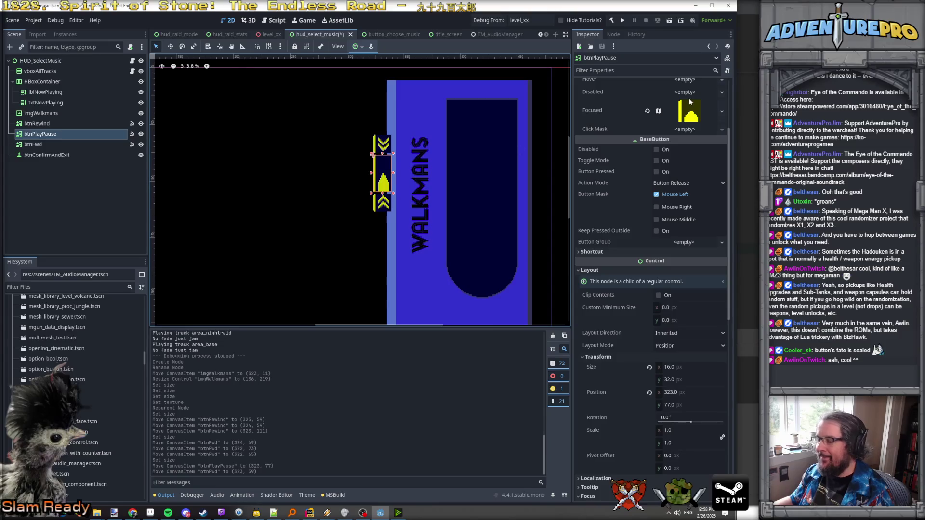
- Set region height 32 on btnPlayPause's Normal and Focused atlas textures
scroll(694, 111, "up", 4)
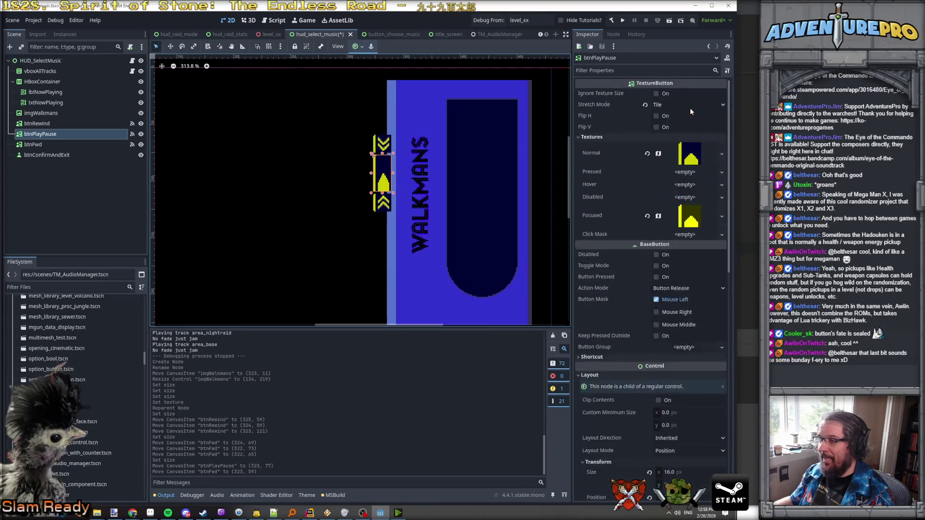
left_click(692, 160)
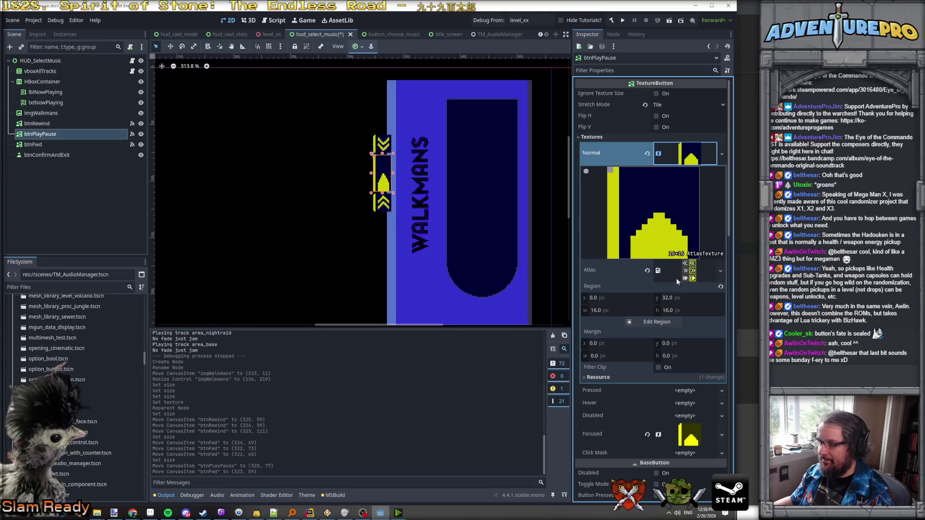
left_click(684, 311)
type("32")
key("Return")
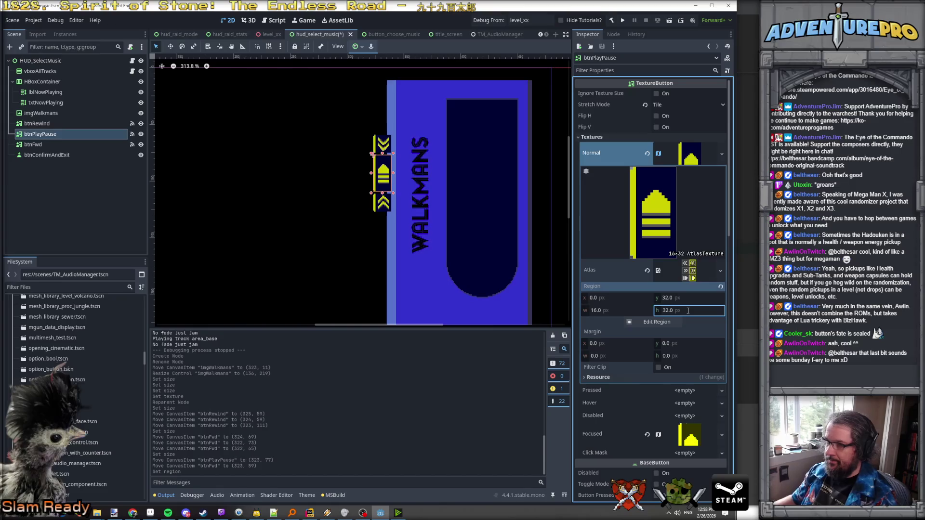
left_click(692, 156)
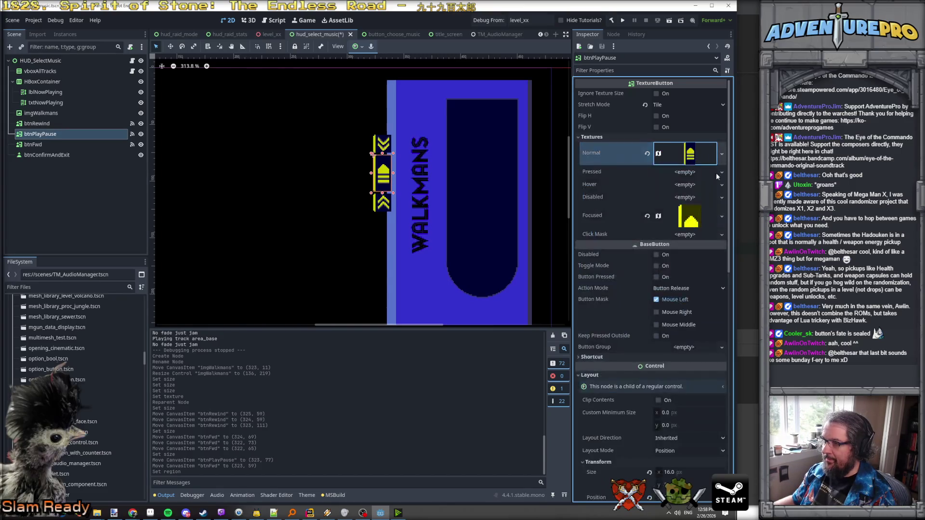
left_click(694, 220)
left_click(691, 374)
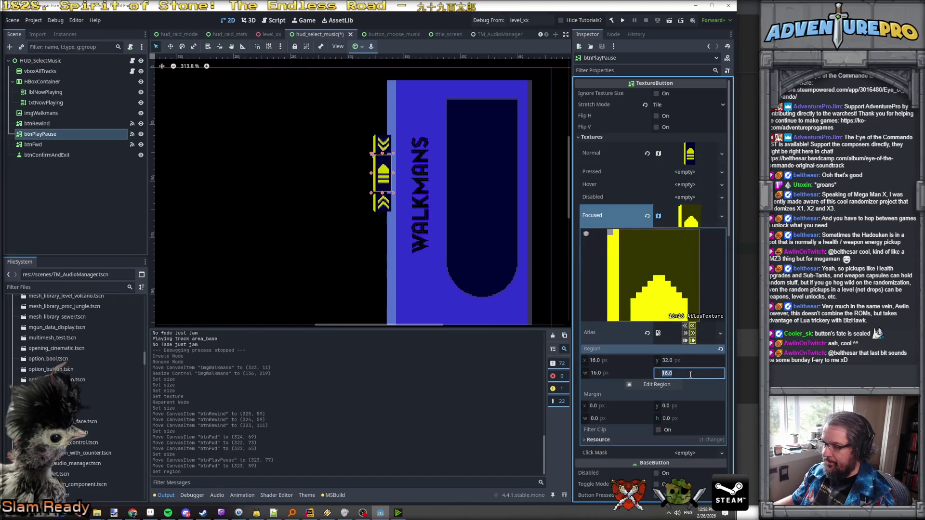
type("32")
key("Return")
- Set btnFwd's Focused and Normal texture region y to 0 to show up-arrows
left_click(381, 145)
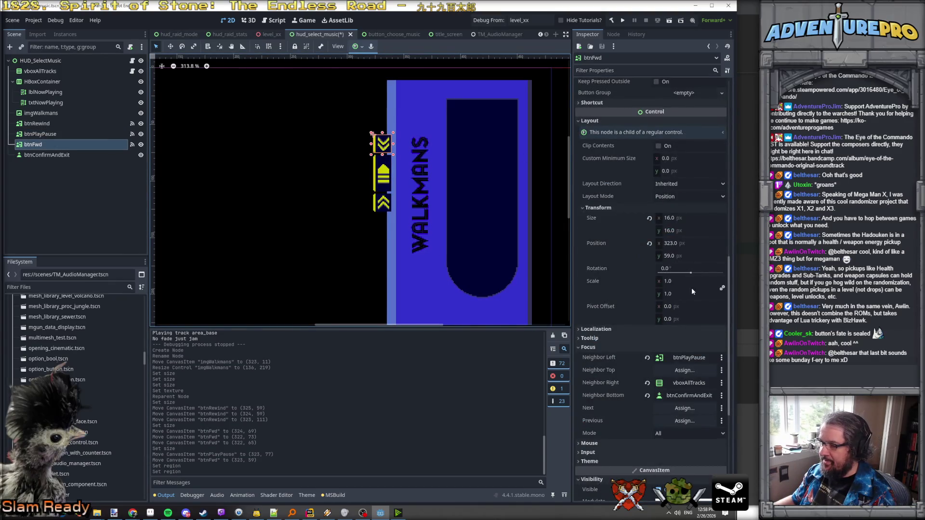
scroll(675, 180, "up", 10)
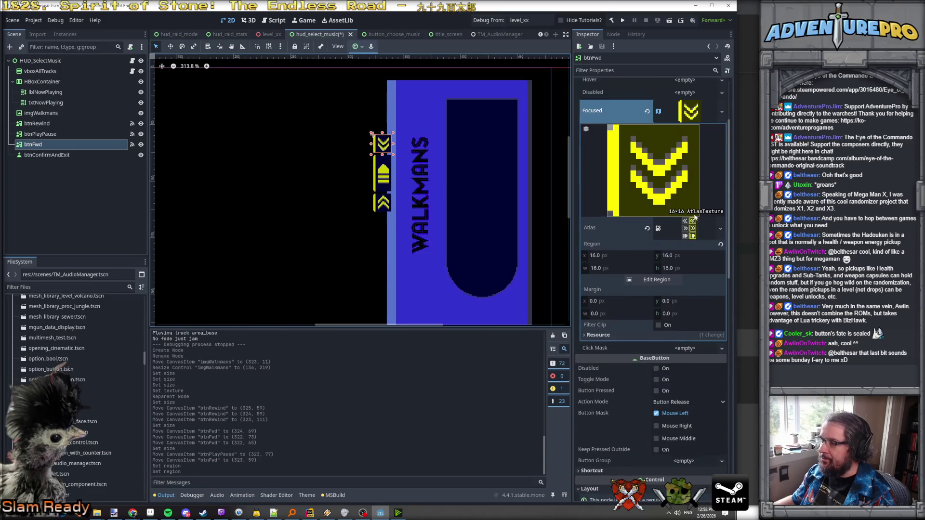
left_click(688, 268)
left_click(692, 252)
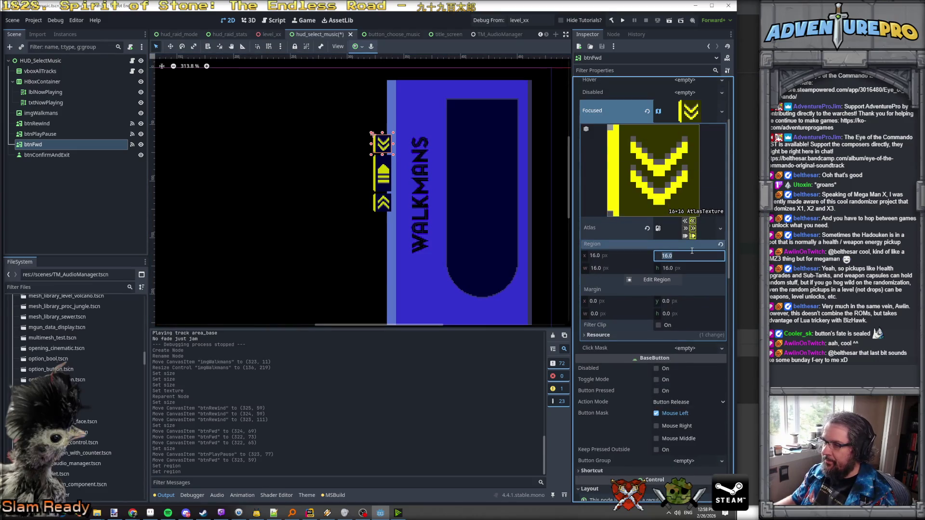
type("0")
key("Return")
scroll(707, 260, "up", 3)
scroll(708, 149, "up", 6)
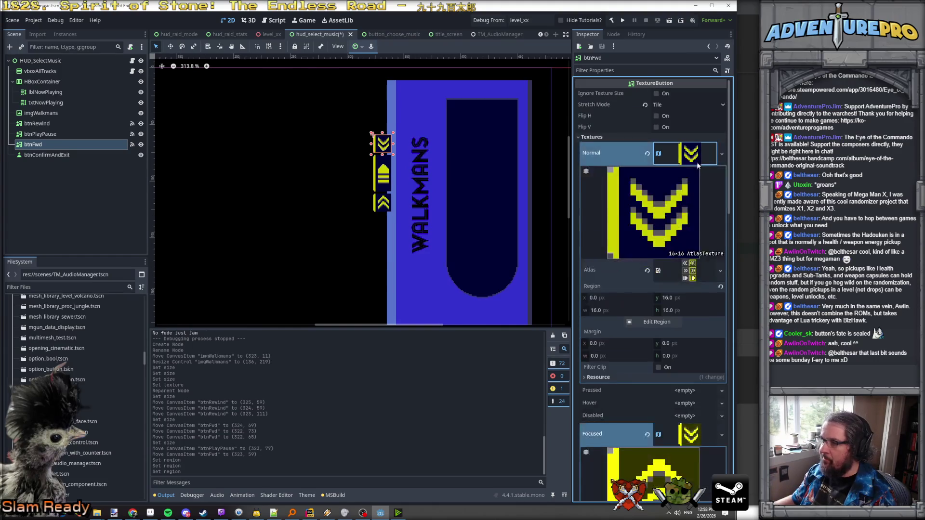
left_click(686, 299)
type("0")
key("Return")
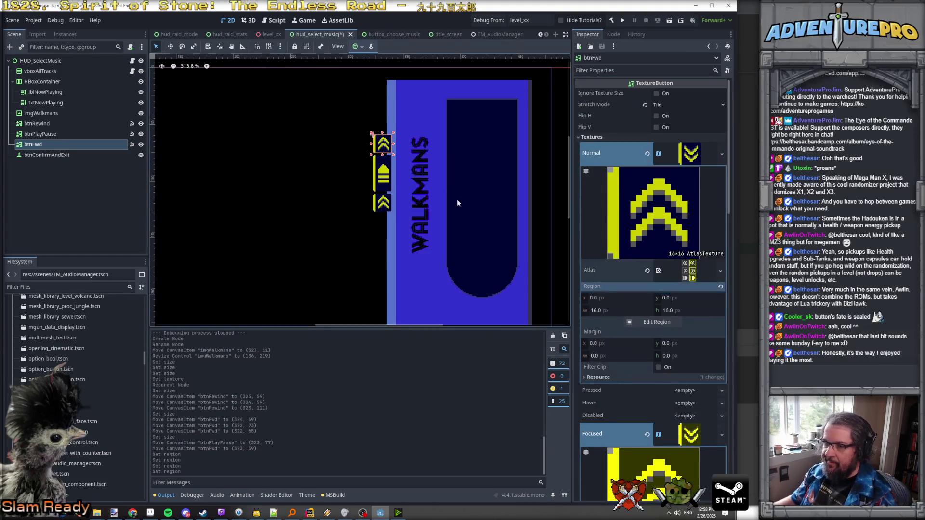
- Set btnRewind's Focused and Normal texture region y to 16 to show down-arrows
left_click(387, 204)
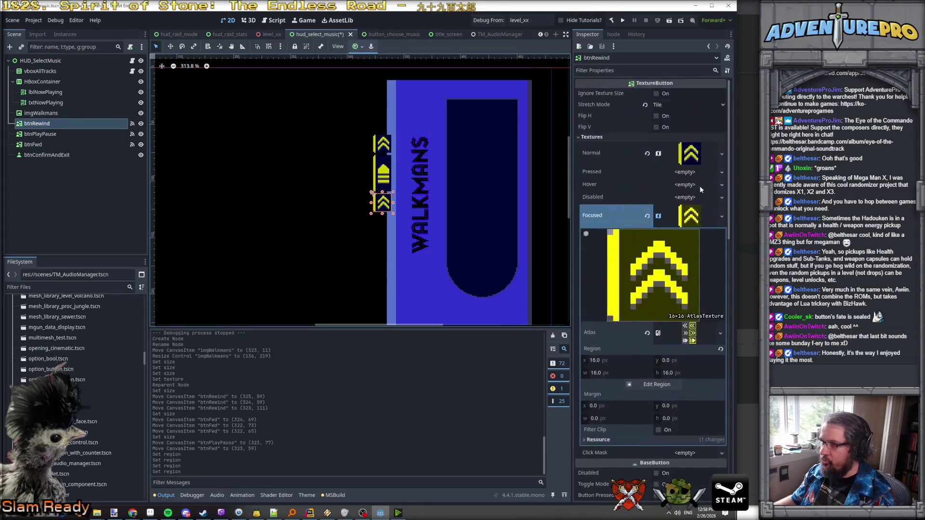
left_click(688, 360)
type("16")
key("Return")
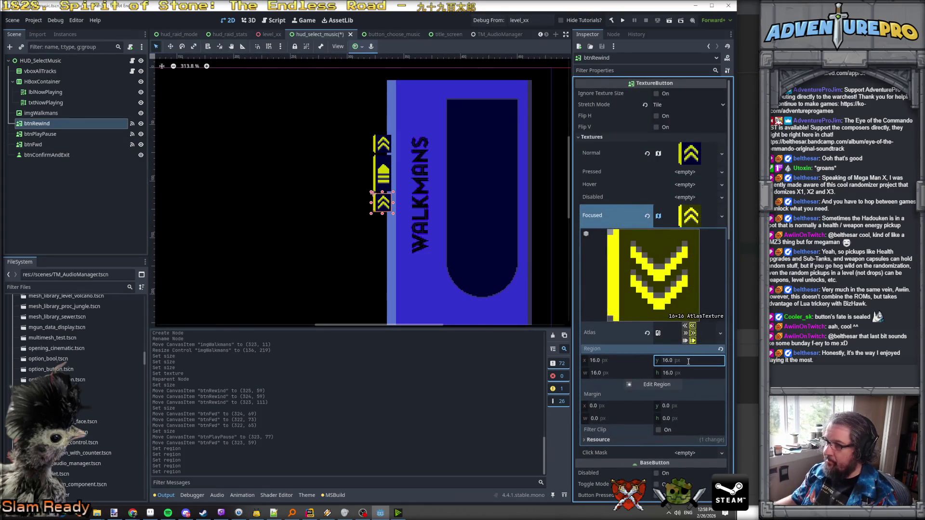
left_click(690, 153)
left_click(692, 300)
type("1")
key("Return")
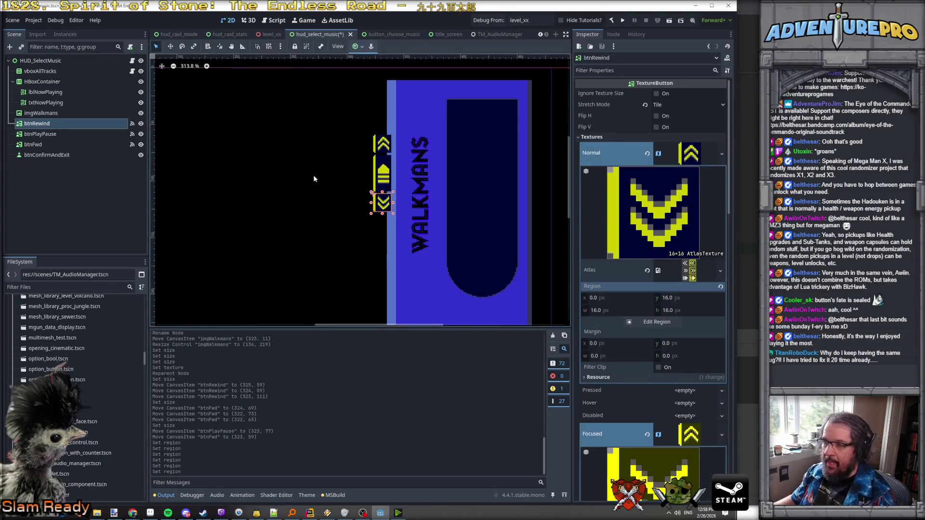
- Select the root HUD_SelectMusic node and run the scene with F6
left_click(313, 175)
scroll(313, 175, "down", 2)
key("F6")
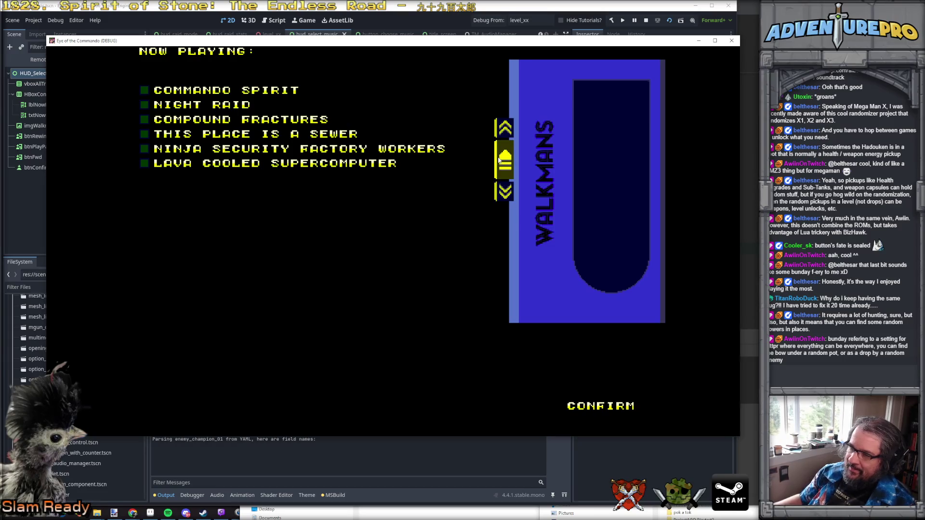
- Step up and down through the tracks until LAVA COOLED SUPERCOMPUTER plays, then stop the game
left_click(498, 161)
left_click(505, 152)
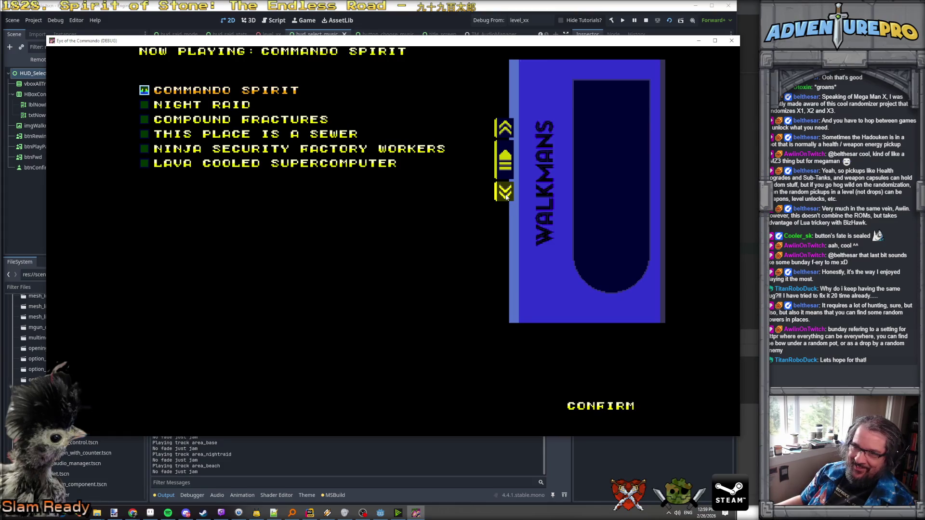
left_click(506, 196)
left_click(506, 196)
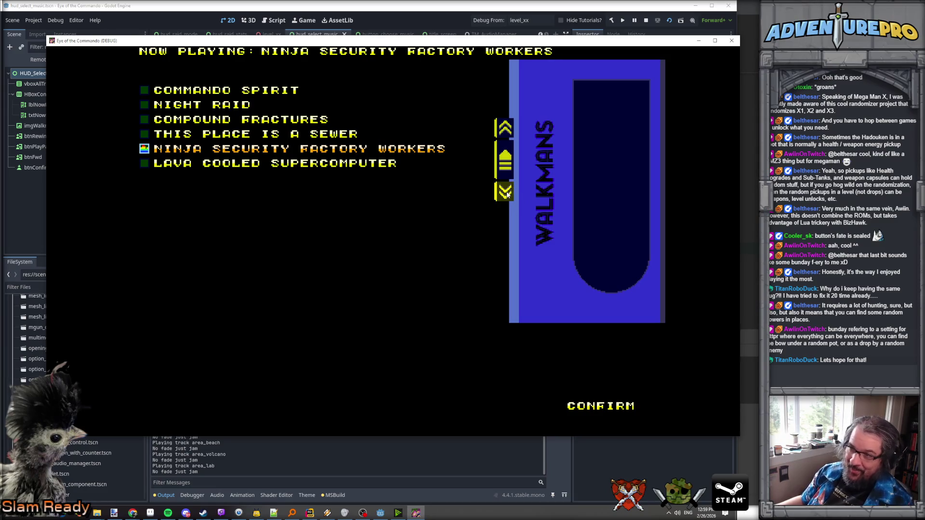
left_click(507, 194)
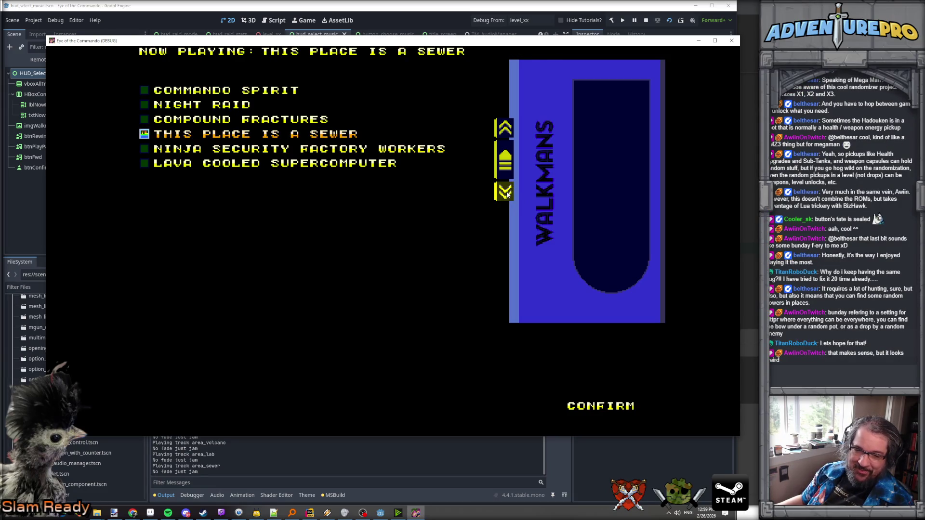
left_click(507, 194)
left_click(507, 195)
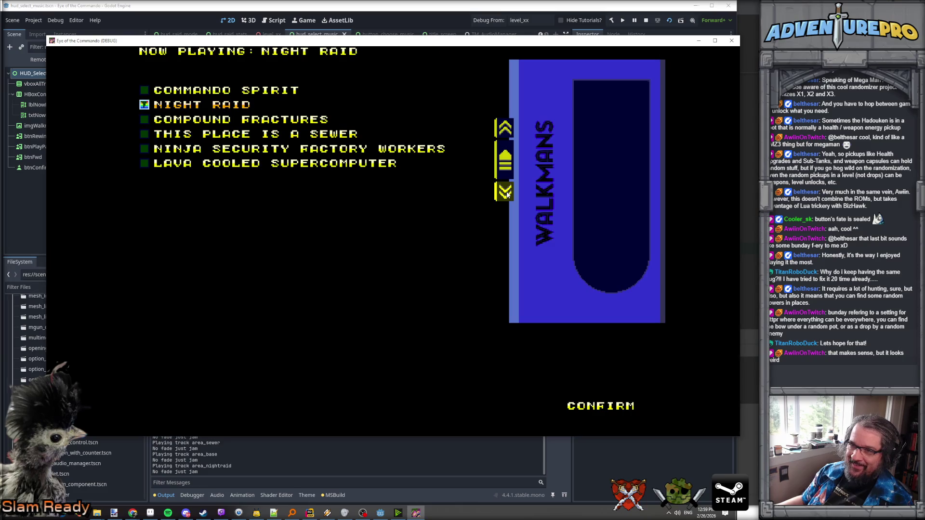
left_click(506, 194)
left_click(508, 131)
left_click(508, 131)
left_click(508, 131)
left_click(508, 132)
left_click(508, 131)
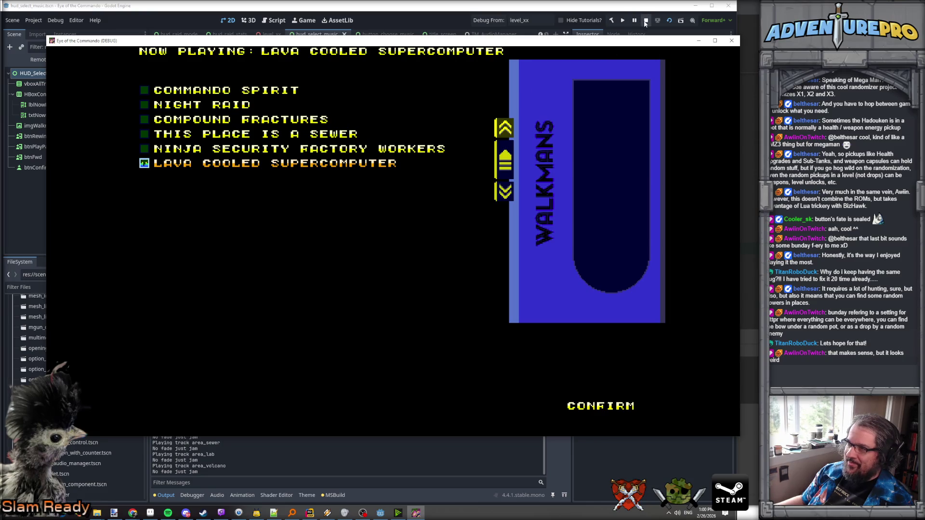
left_click(645, 21)
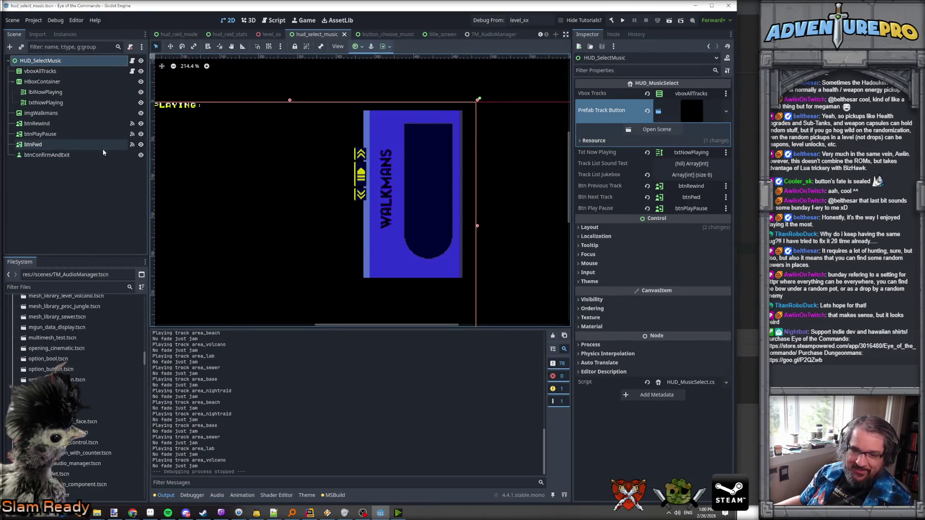
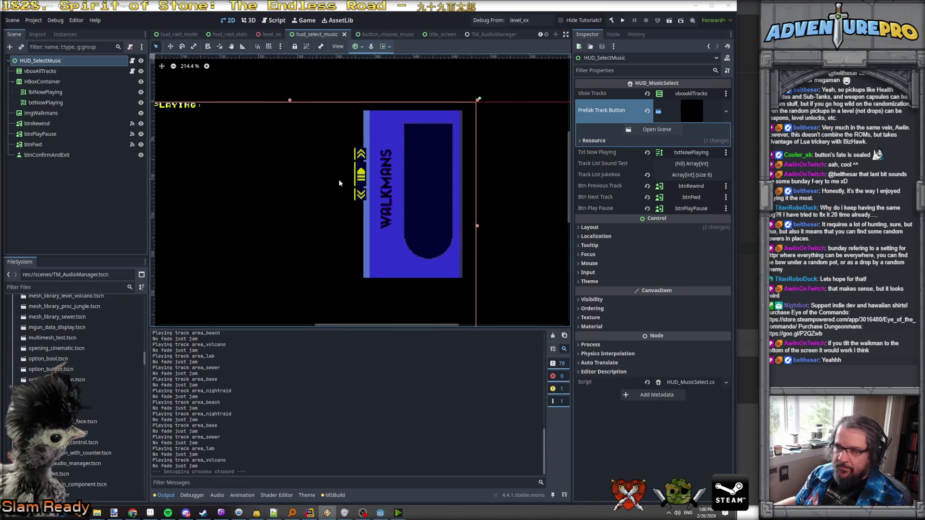
- Drag btnRewind and btnFwd into place beside the walkman, with forward just below play
scroll(339, 182, "down", 3)
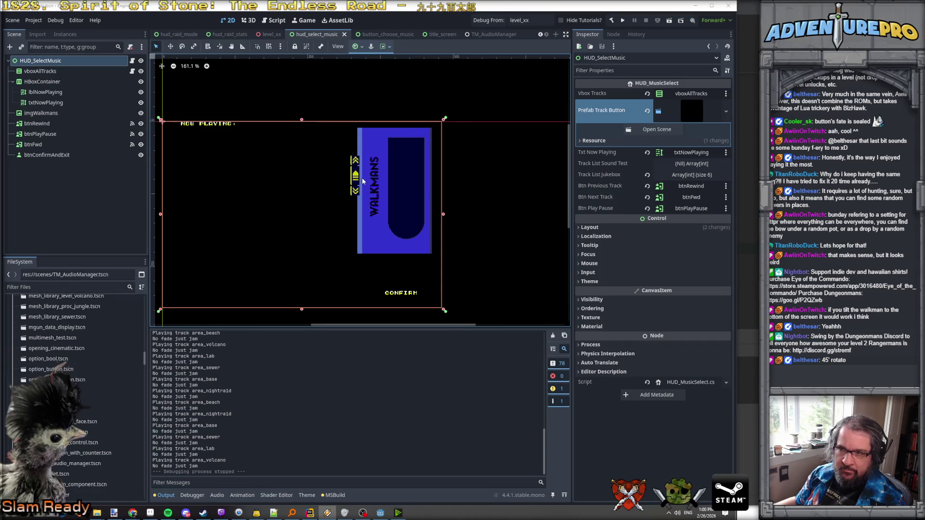
scroll(362, 179, "up", 2)
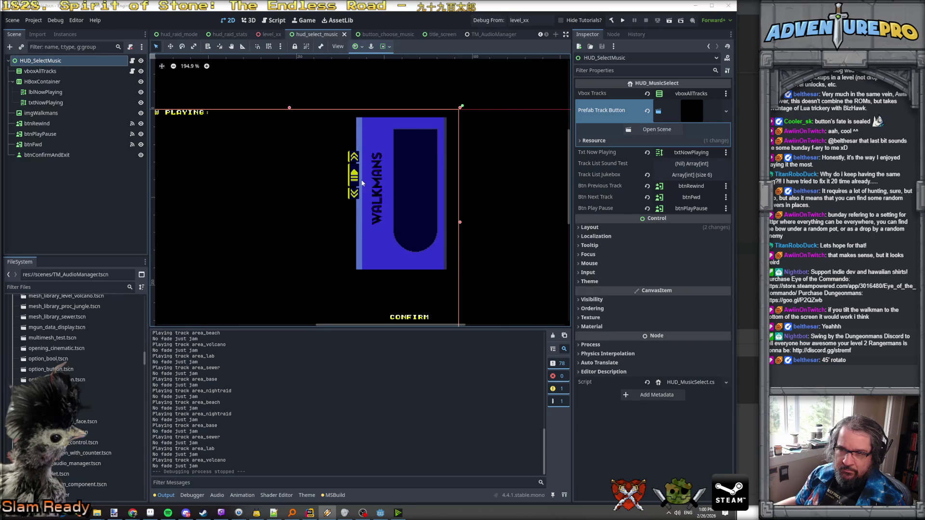
scroll(361, 182, "down", 3)
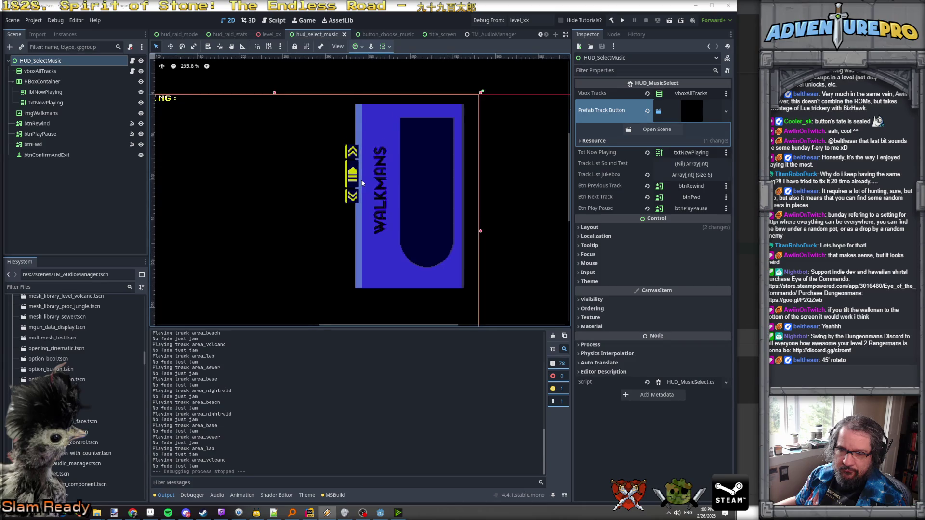
scroll(361, 180, "up", 3)
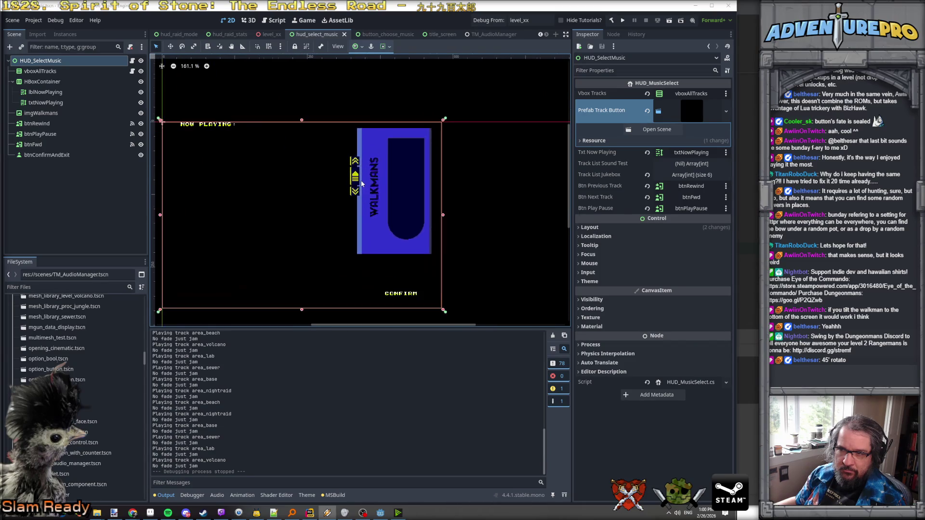
scroll(361, 180, "down", 4)
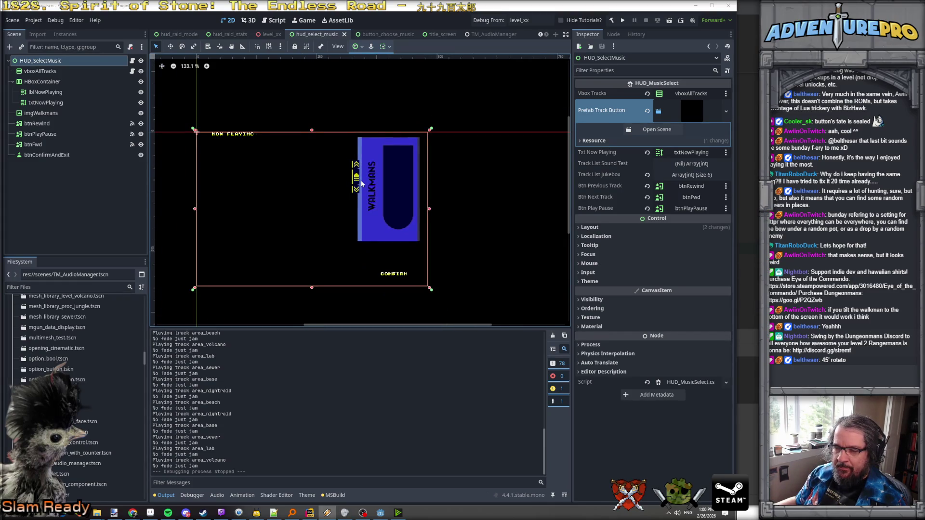
scroll(361, 180, "up", 4)
scroll(361, 181, "up", 5)
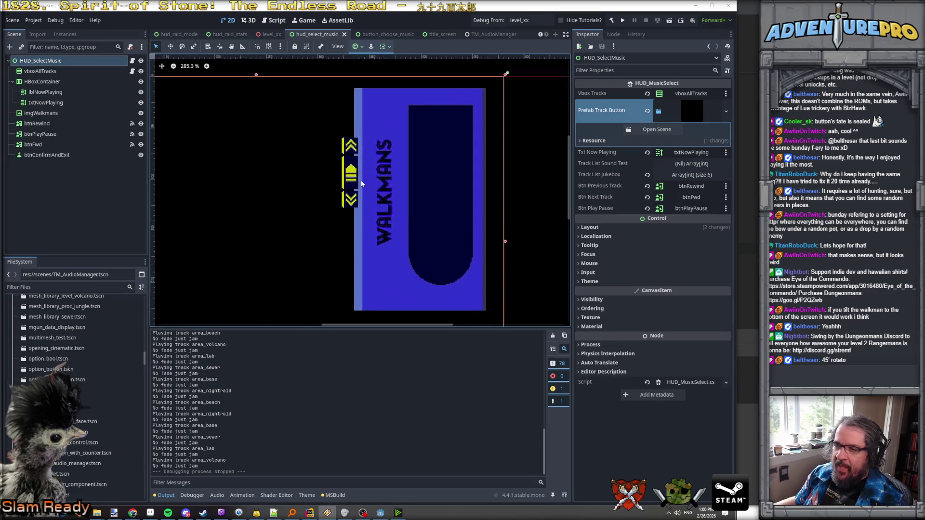
scroll(361, 180, "down", 4)
scroll(360, 180, "up", 1)
scroll(360, 181, "up", 2)
scroll(360, 180, "down", 2)
scroll(360, 180, "up", 1)
scroll(361, 180, "down", 1)
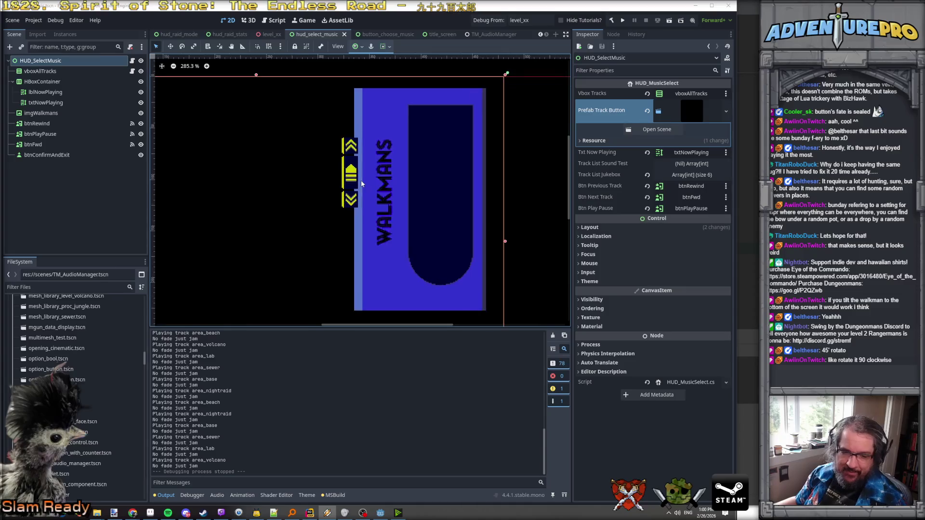
scroll(360, 181, "down", 1)
scroll(360, 180, "up", 1)
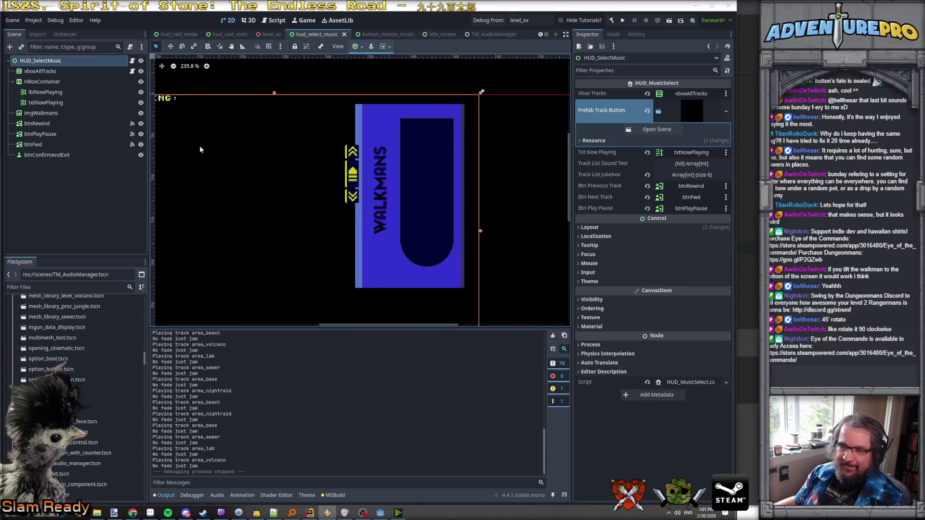
scroll(336, 243, "down", 2)
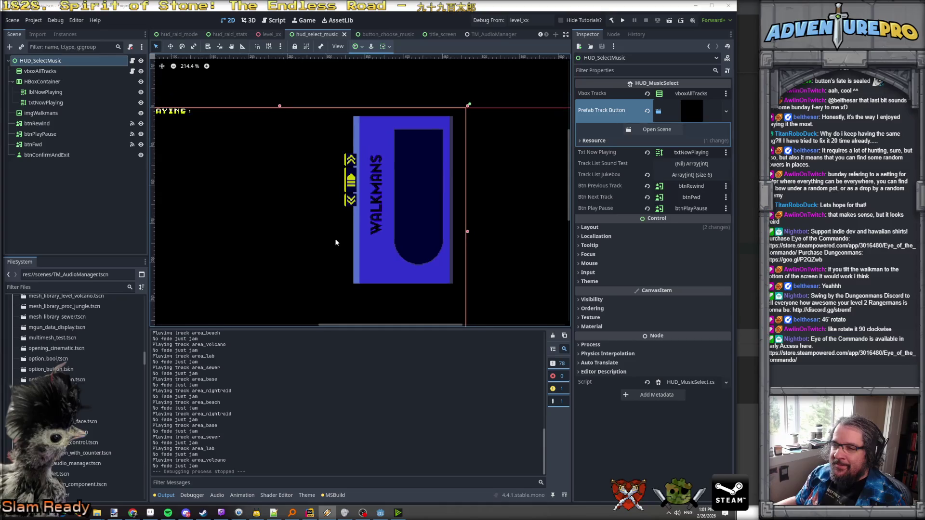
scroll(336, 242, "up", 2)
scroll(335, 243, "down", 2)
scroll(336, 242, "up", 2)
scroll(354, 277, "down", 1)
scroll(354, 277, "down", 4)
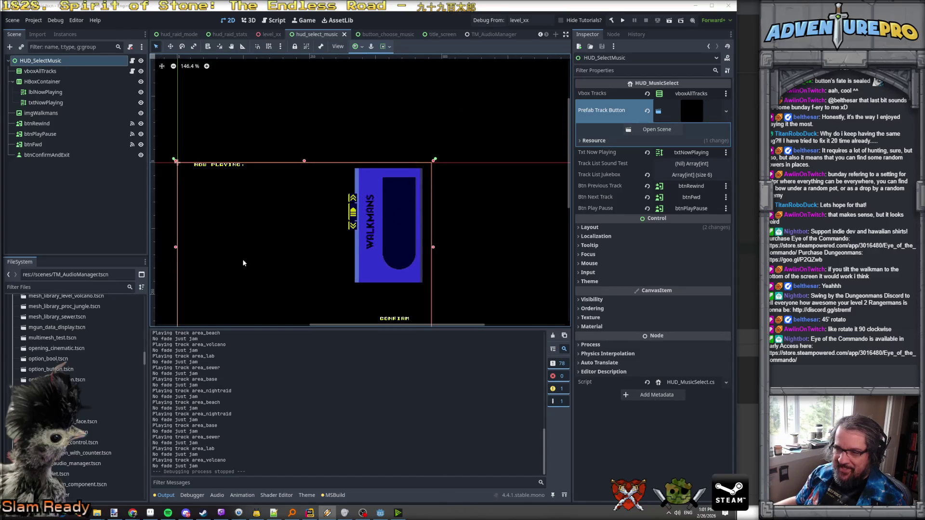
scroll(369, 265, "up", 1)
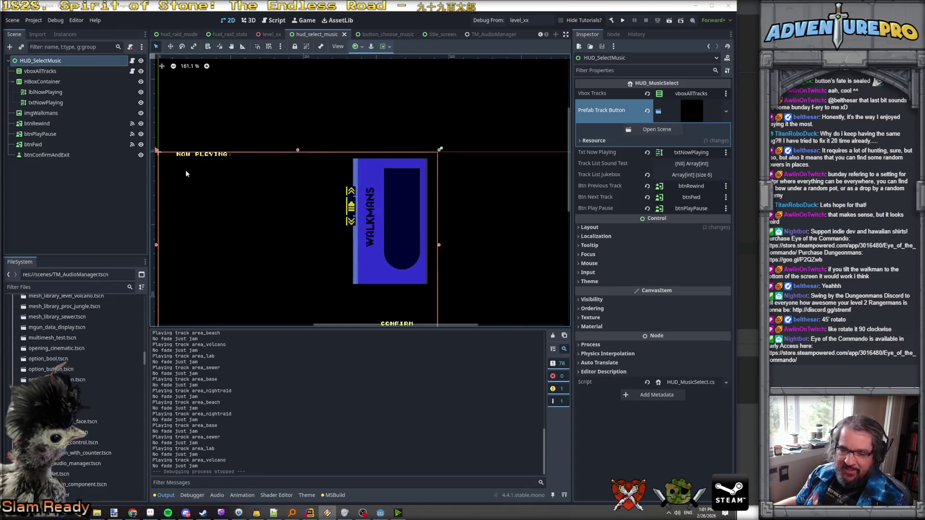
scroll(192, 212, "down", 2)
scroll(341, 198, "up", 4)
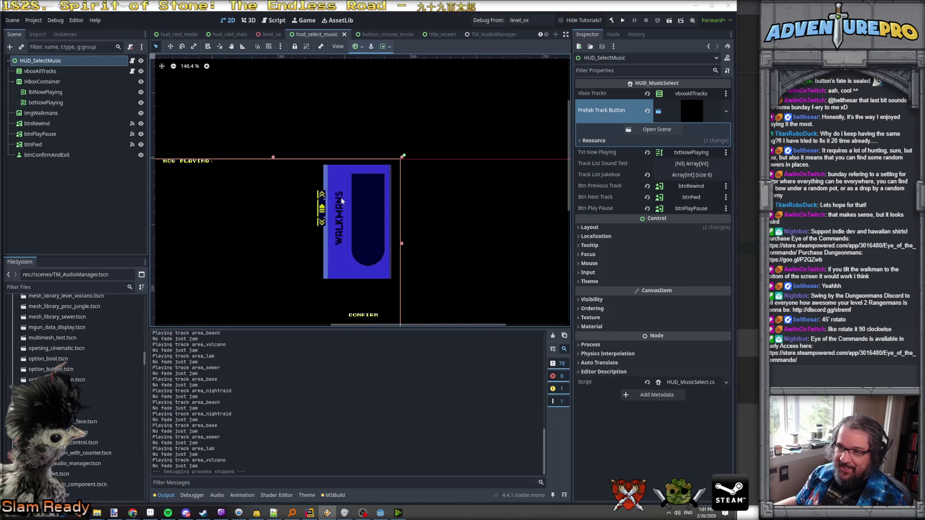
left_click(48, 124)
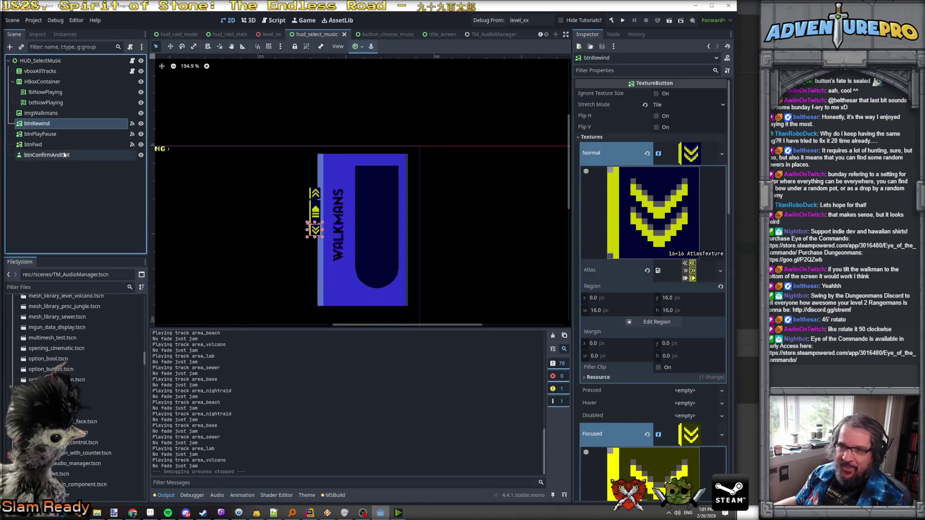
mouse_move(316, 230)
left_mouse_down()
mouse_move(303, 195)
mouse_move(324, 195)
mouse_move(324, 276)
mouse_move(323, 260)
left_mouse_up()
scroll(303, 194, "up", 4)
scroll(302, 195, "up", 3)
scroll(324, 276, "up", 8)
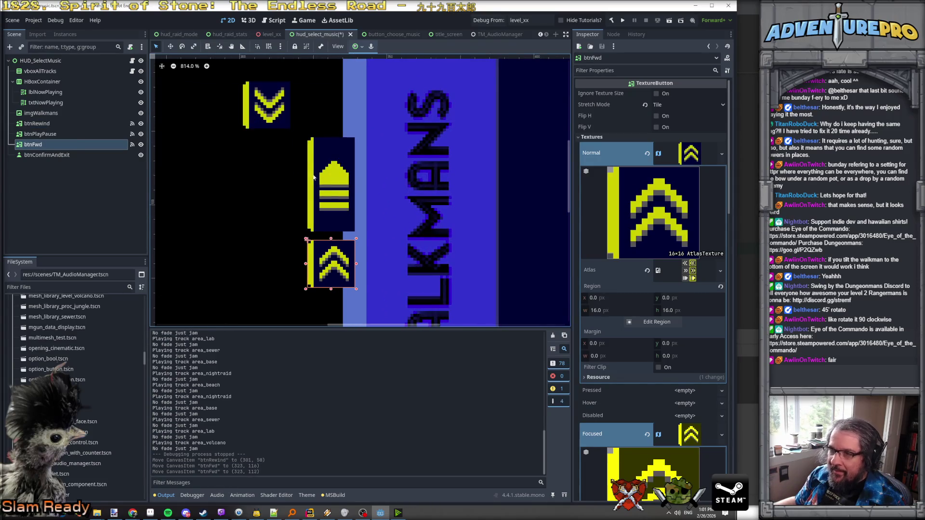
left_click_drag(270, 115, 334, 114)
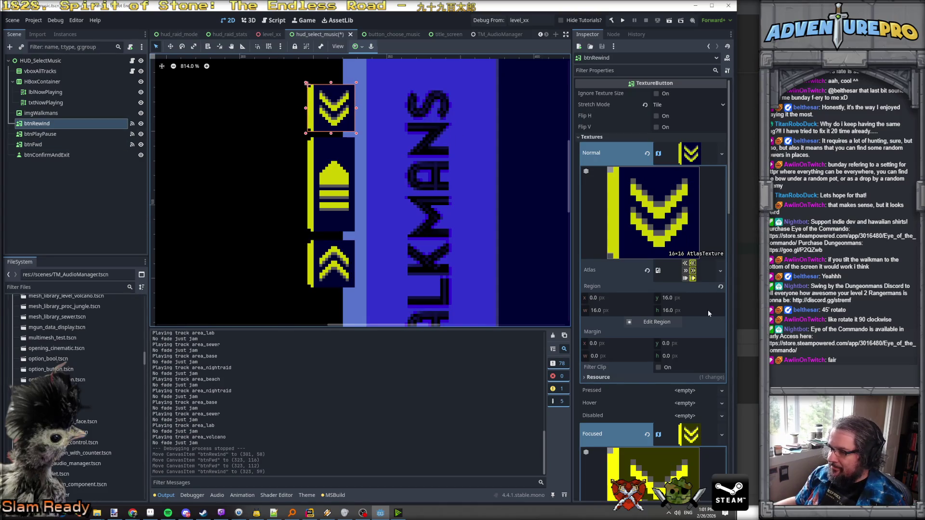
- Set btnRewind's Normal and Focused atlas Region y to 0 for up chevrons
left_click(699, 298)
type("0")
key("Return")
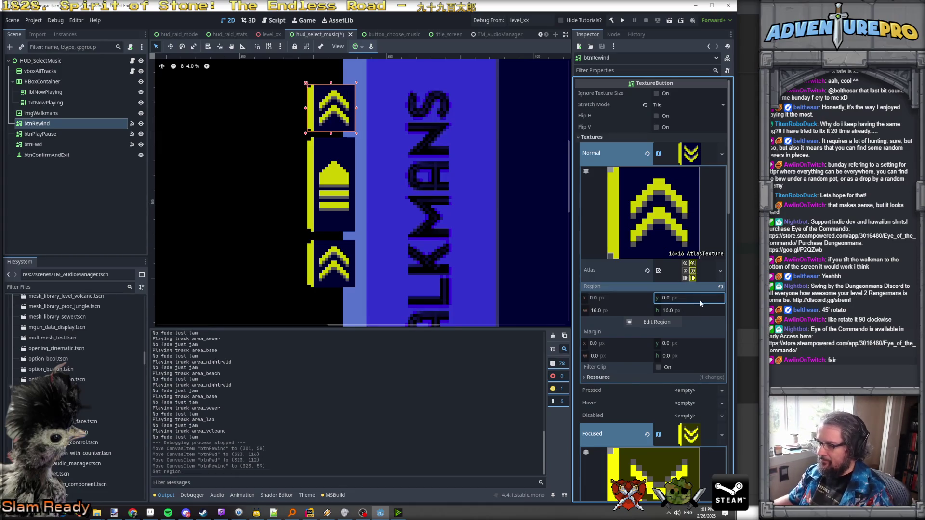
scroll(688, 432, "down", 5)
left_click(679, 369)
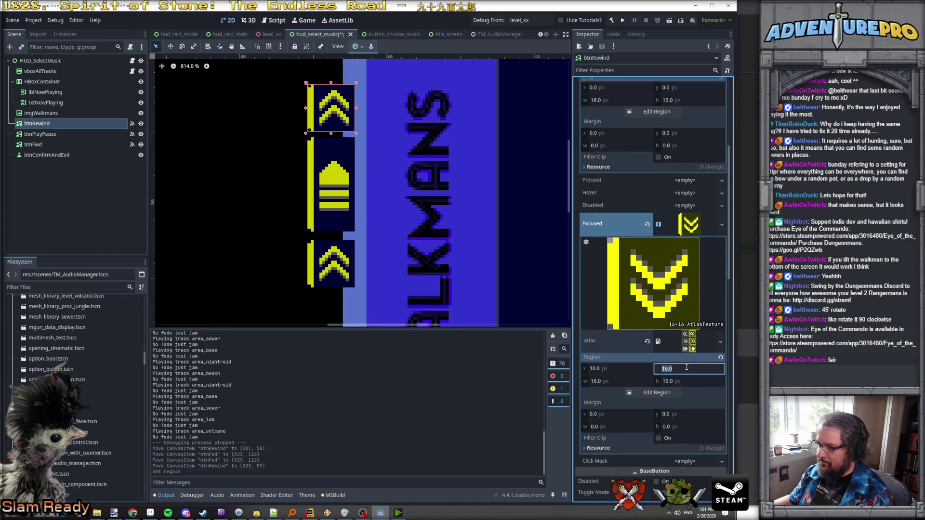
type("0")
key("Return")
- Set btnFwd's Normal and Focused atlas Region y to 16 for down chevrons
left_click(333, 266)
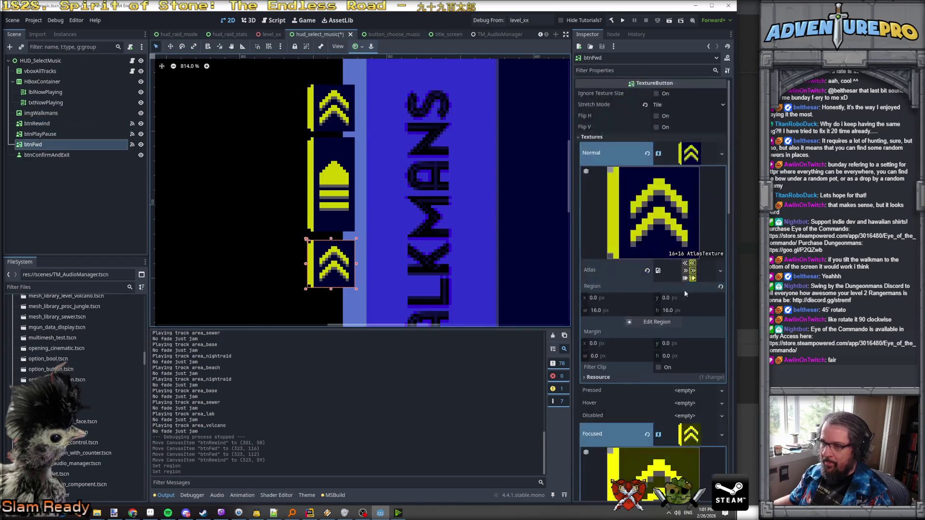
left_click(692, 298)
type("16")
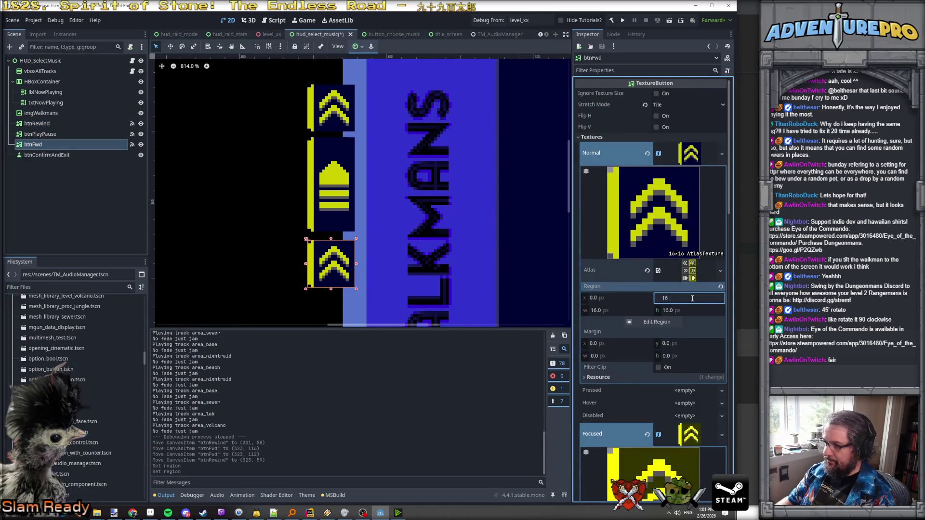
key("Return")
scroll(681, 414, "down", 5)
left_click(689, 368)
type("16")
key("Return")
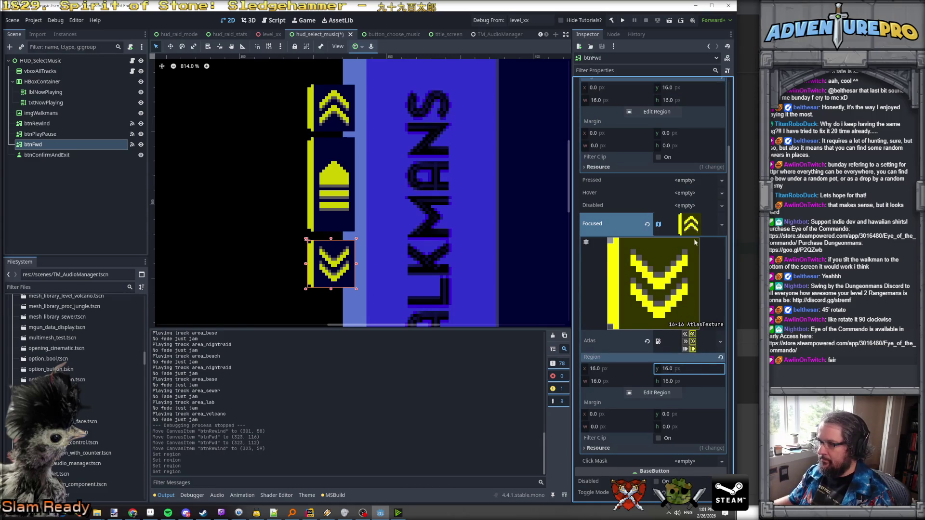
- Copy the forward button's focused down-chevron texture into its Hover slot
left_click(693, 224)
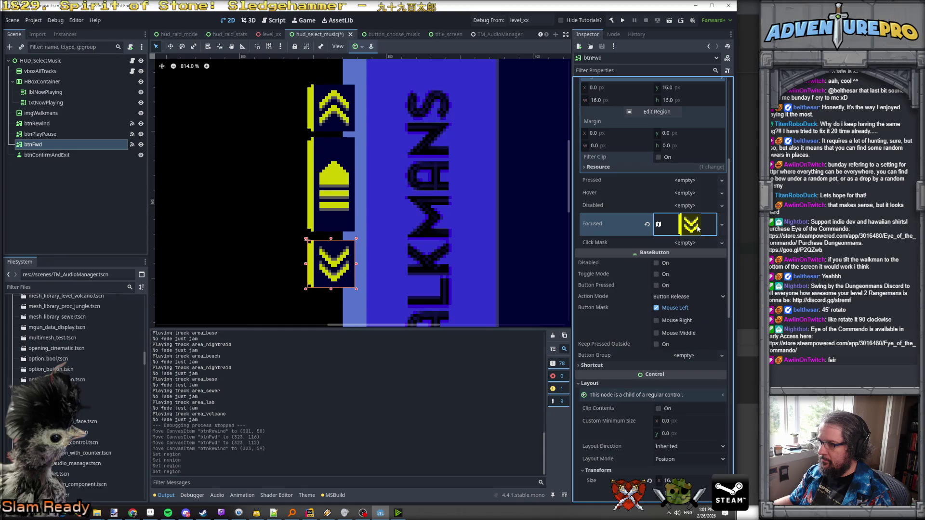
left_click(723, 224)
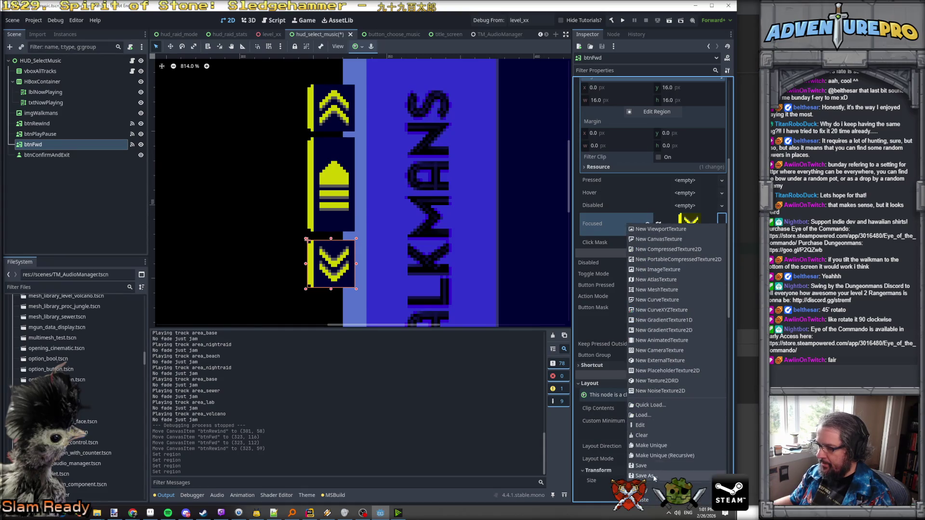
key("Escape")
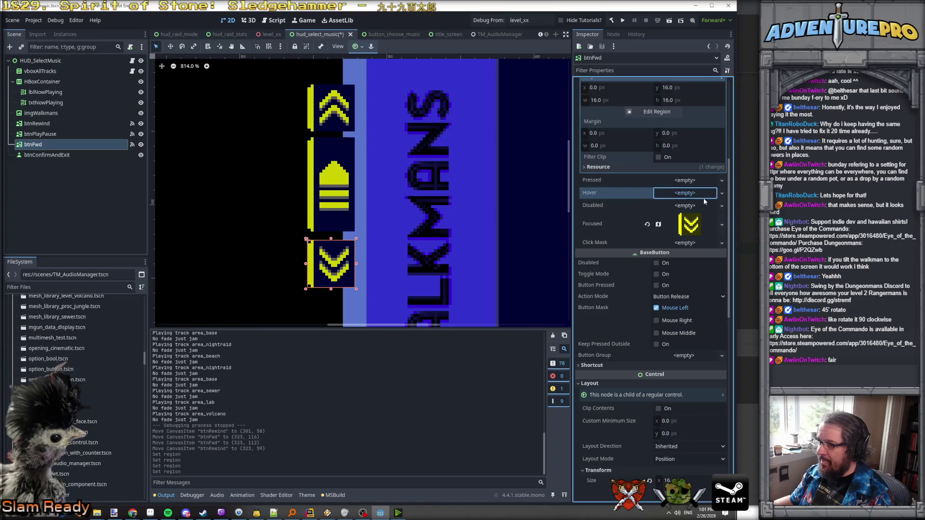
left_click(704, 201)
left_click(649, 404)
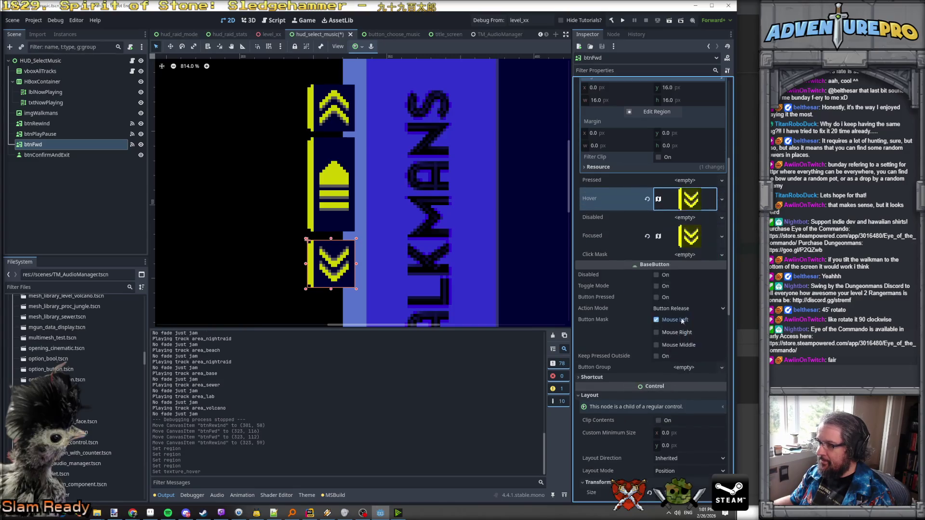
left_click(692, 198)
left_click(694, 155)
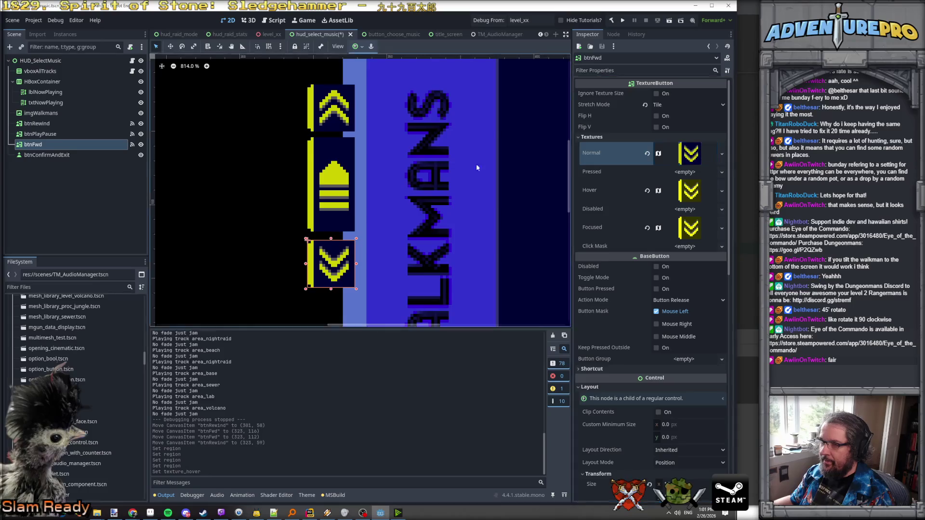
- Reuse btnPlayPause's focused texture as its Hover texture
left_click(41, 134)
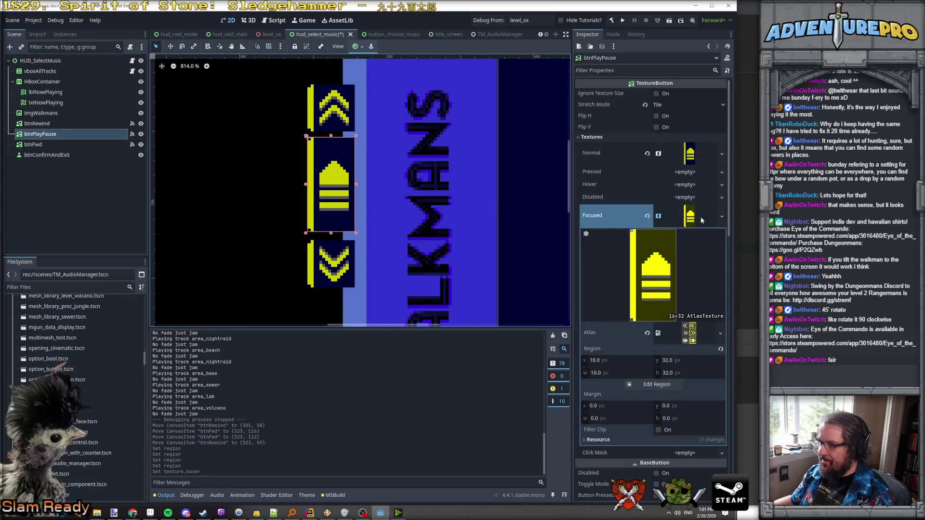
left_click(722, 217)
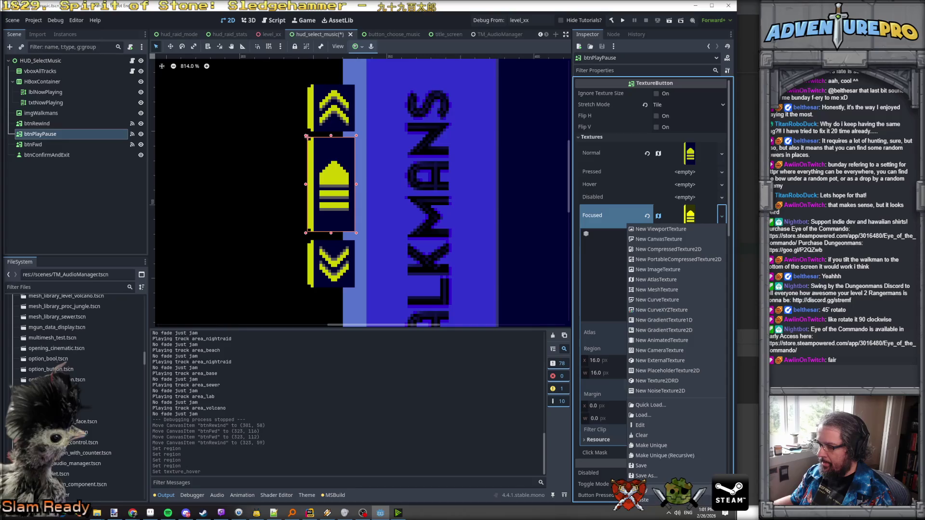
key("Escape")
left_click(722, 185)
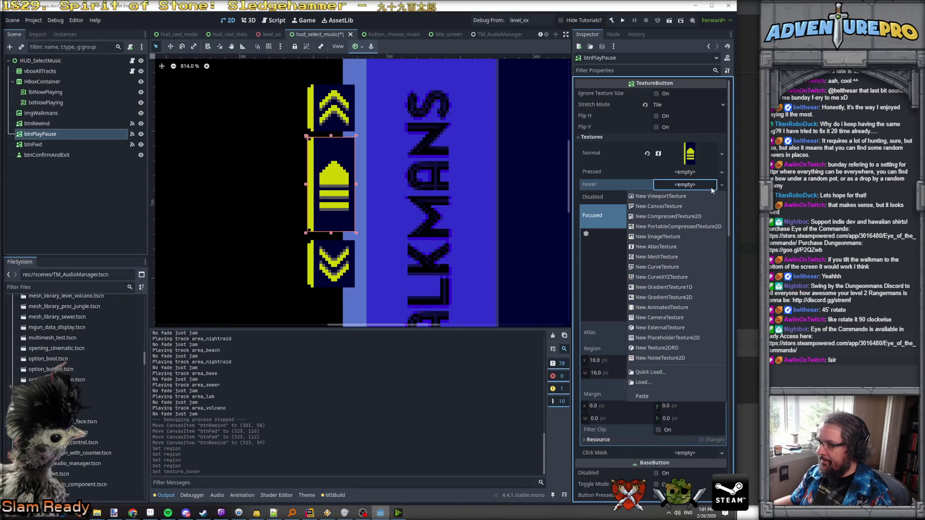
left_click(640, 396)
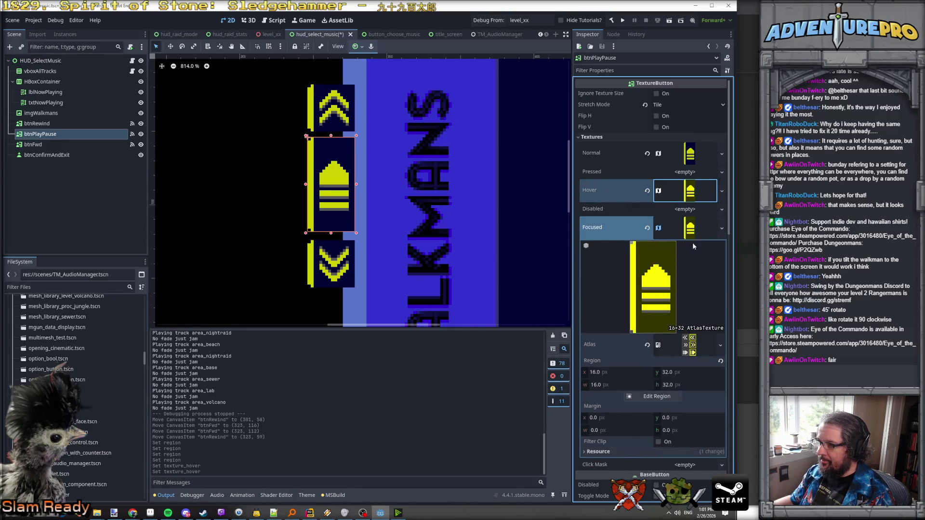
- Copy btnRewind's Focused chevron texture into its Hover slot and save the scene
left_click(59, 124)
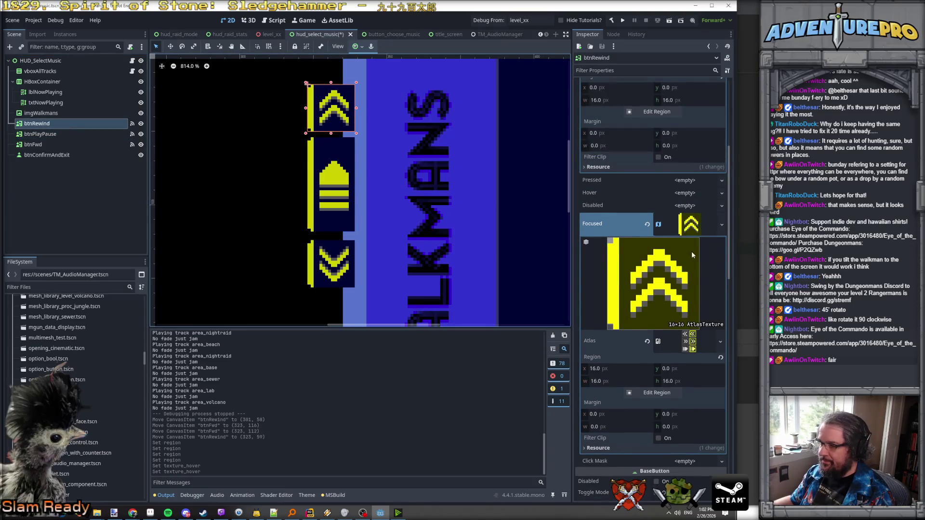
scroll(692, 255, "down", 2)
left_click(721, 172)
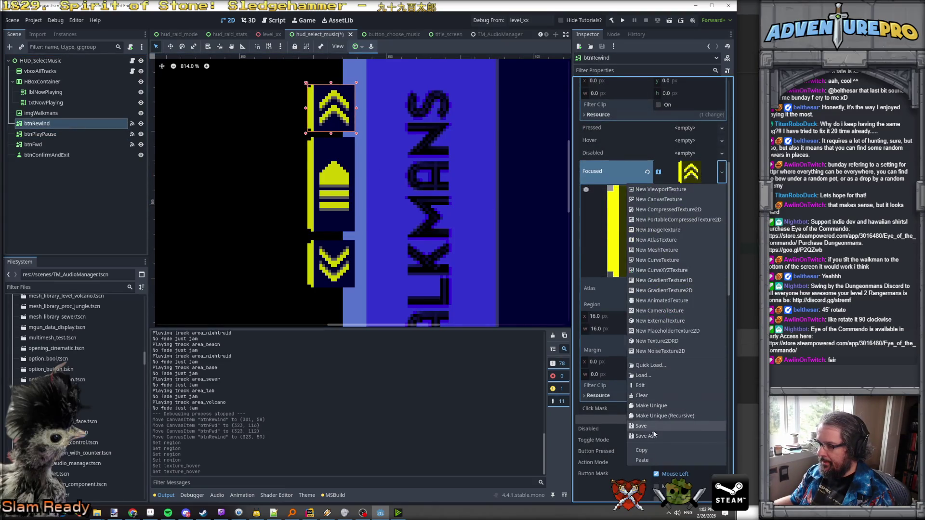
left_click(647, 451)
left_click(717, 141)
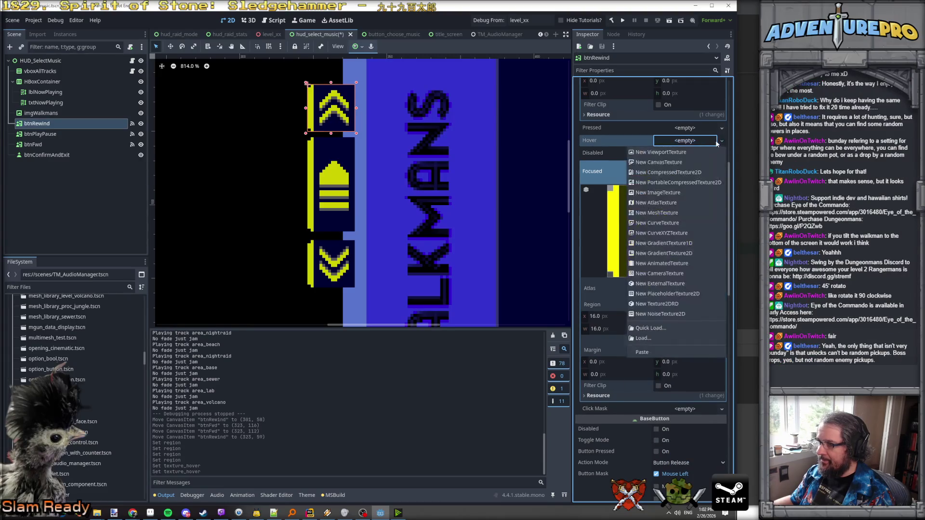
left_click(648, 353)
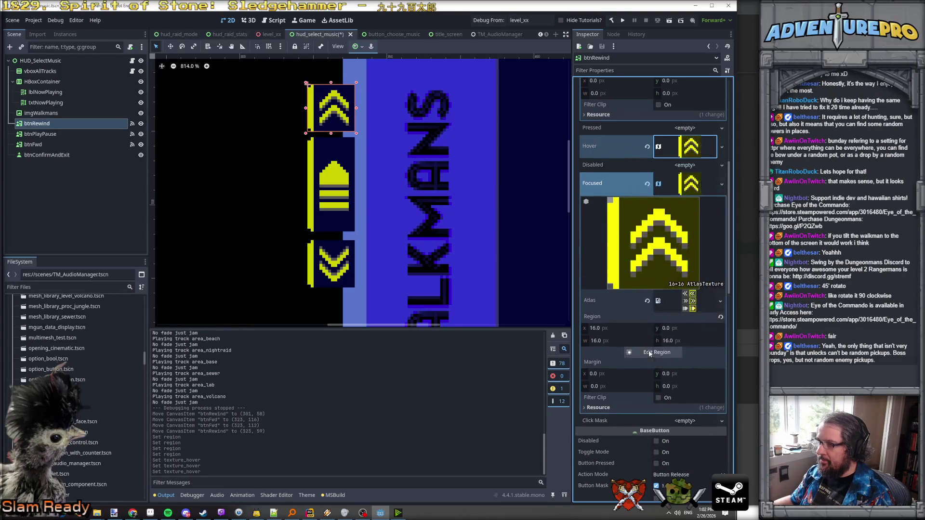
key("ctrl+s")
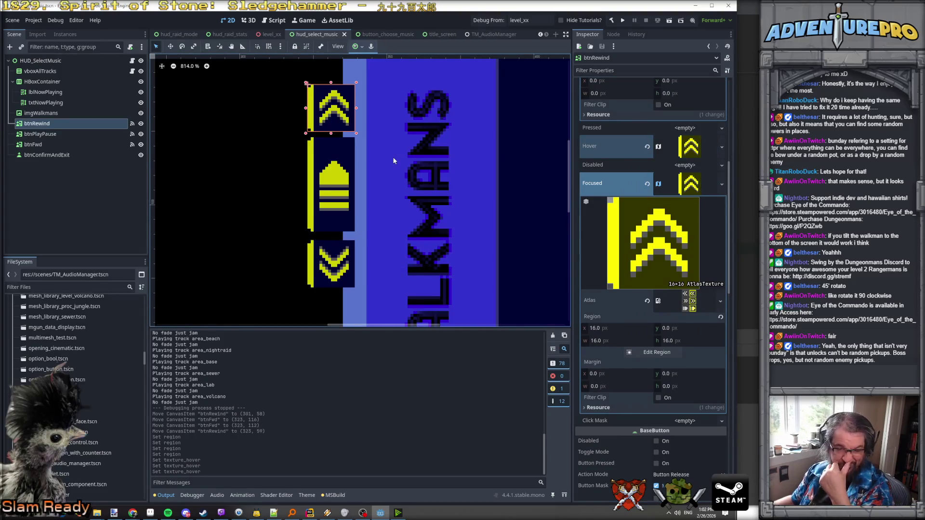
scroll(279, 172, "down", 6)
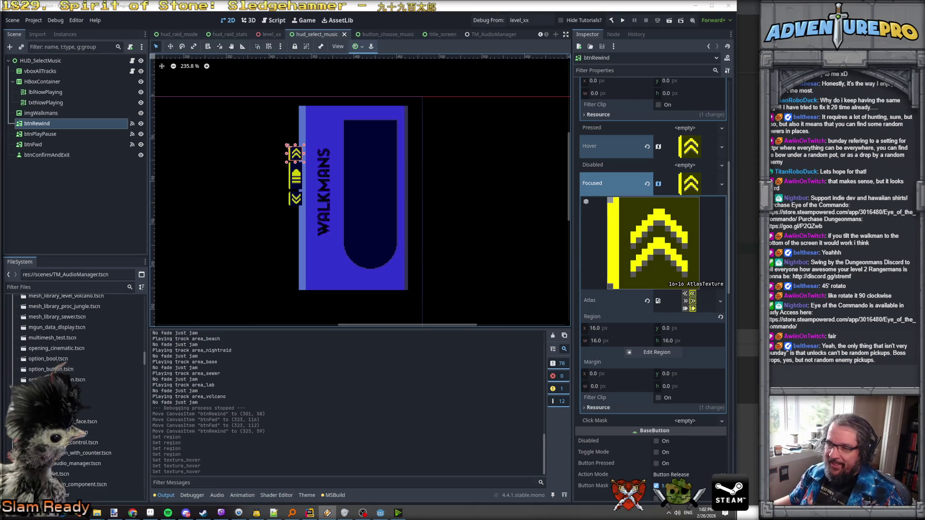
scroll(297, 226, "down", 5)
left_click_drag(265, 242, 340, 207)
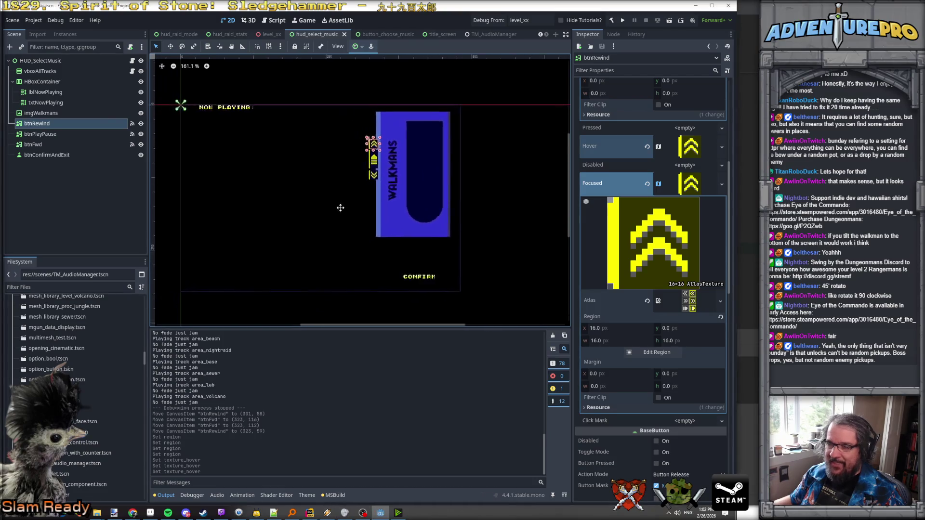
scroll(366, 208, "up", 3)
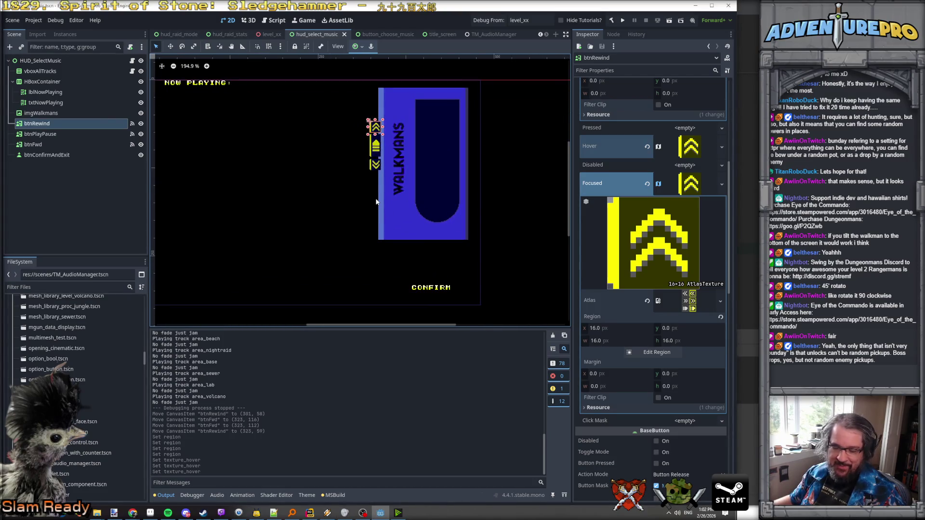
scroll(377, 202, "up", 1)
scroll(380, 212, "down", 4)
scroll(385, 227, "up", 2)
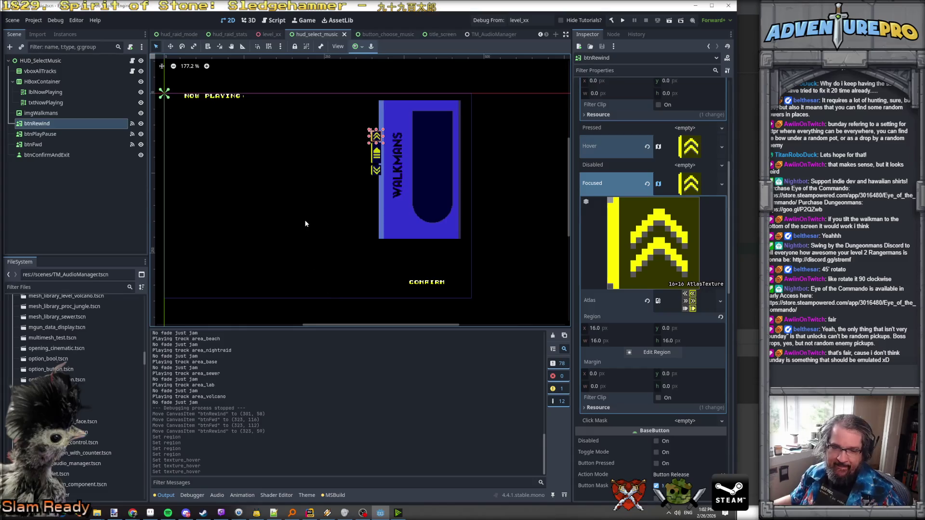
scroll(361, 183, "down", 2)
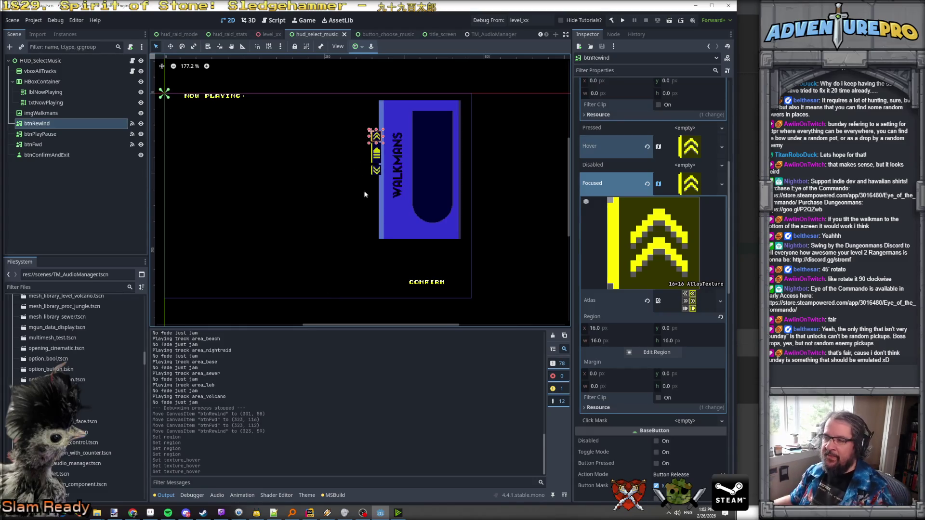
scroll(363, 190, "up", 3)
scroll(351, 191, "down", 3)
scroll(328, 191, "up", 2)
scroll(405, 213, "down", 3)
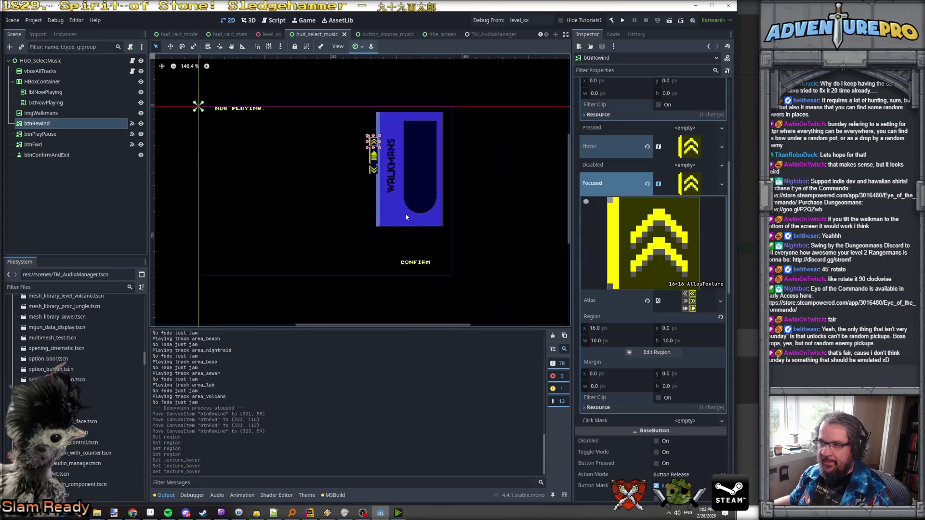
scroll(406, 213, "up", 4)
scroll(406, 213, "down", 3)
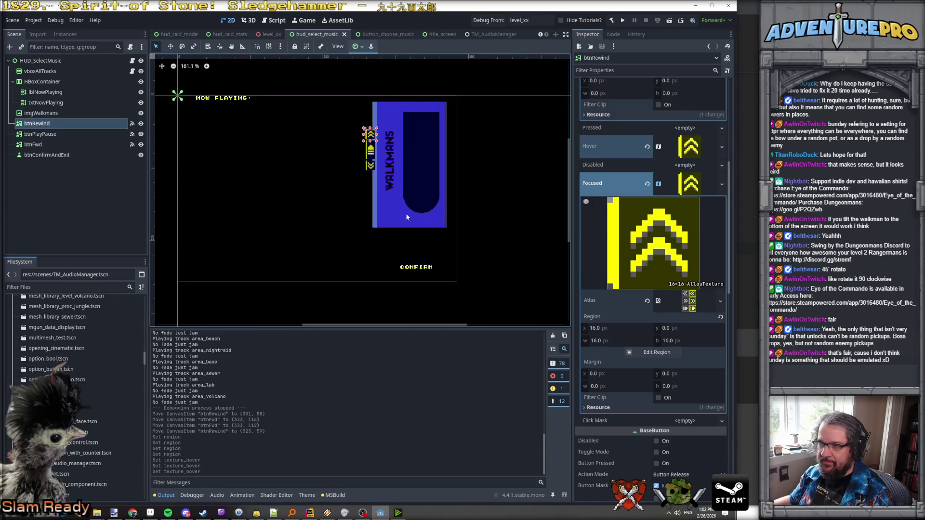
scroll(380, 121, "up", 3)
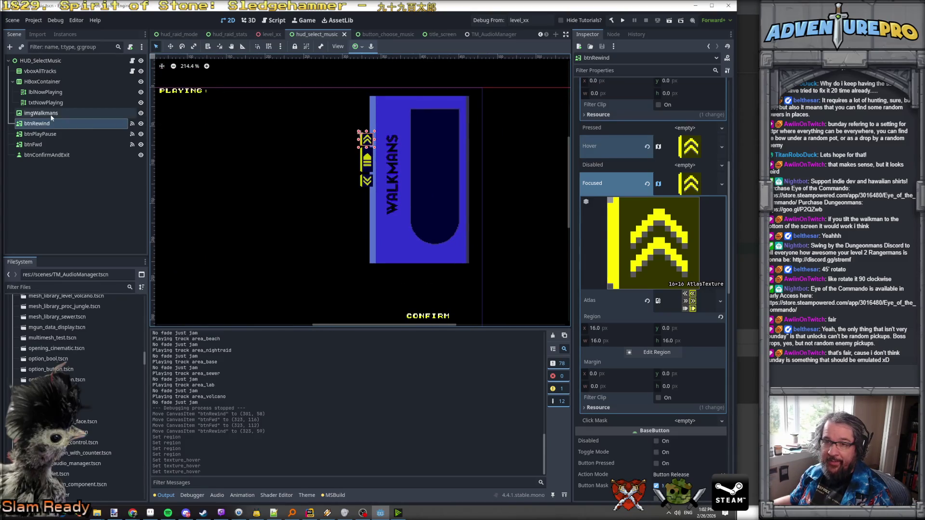
scroll(625, 315, "down", 3)
scroll(625, 316, "down", 3)
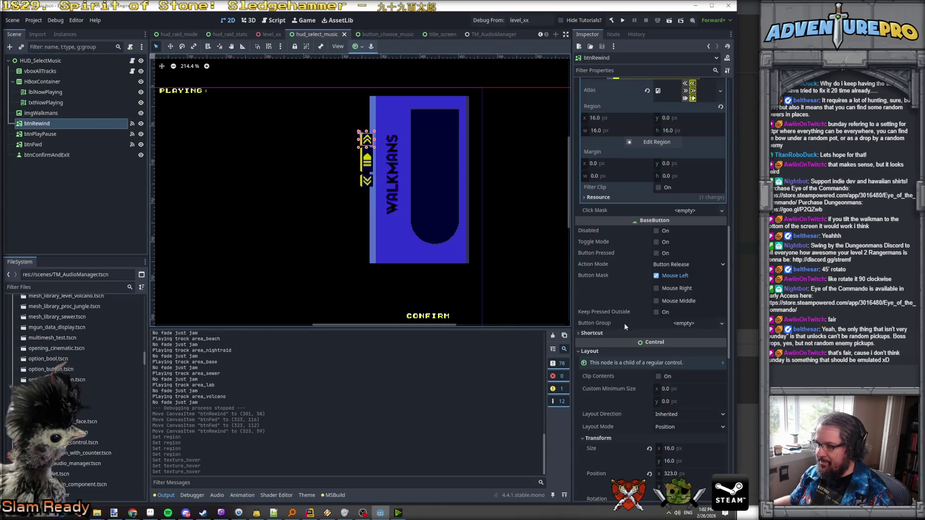
- Assign btnRewind's focus neighbours: right and top btnRewind, bottom btnPlayPause; then select btnPlayPause
scroll(633, 299, "down", 5)
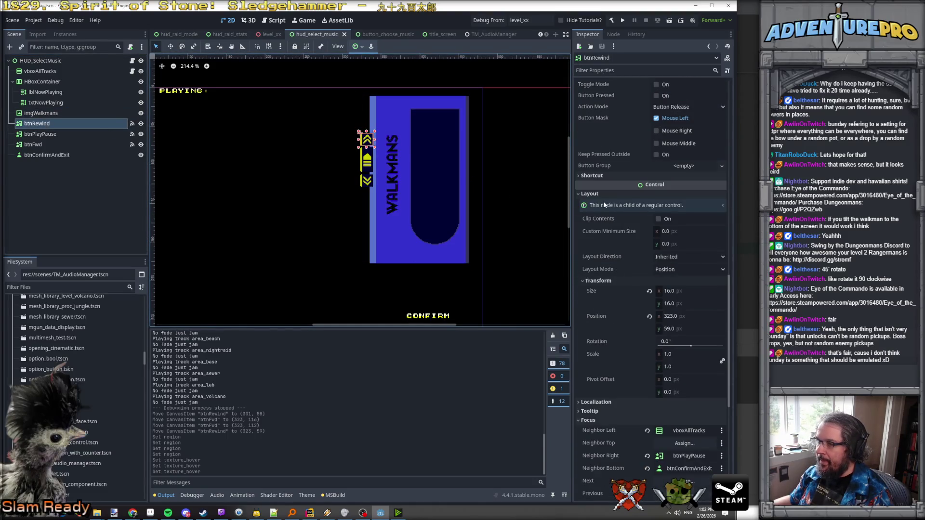
scroll(604, 201, "down", 6)
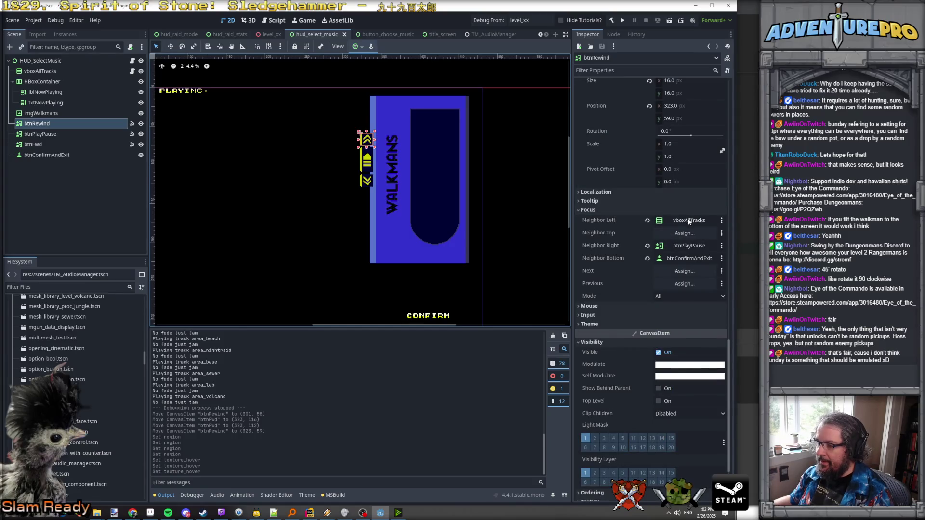
left_click(692, 247)
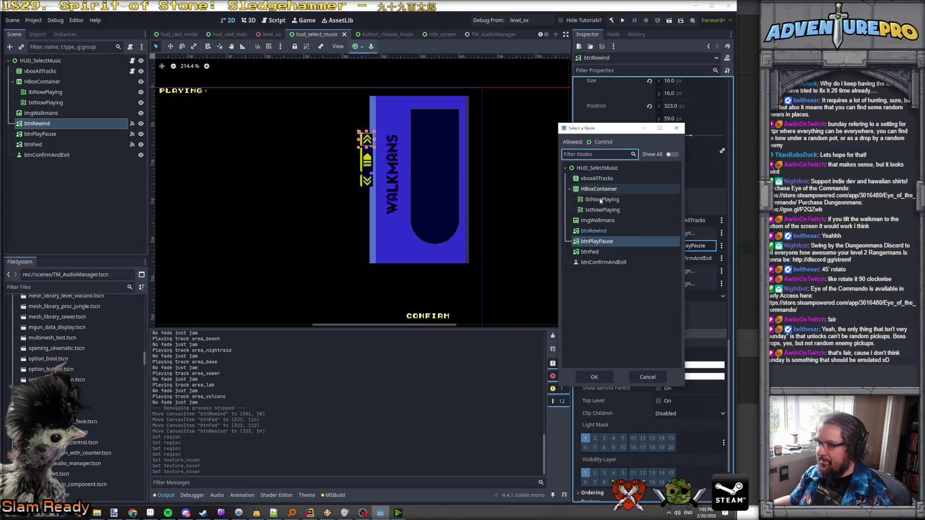
left_click(599, 230)
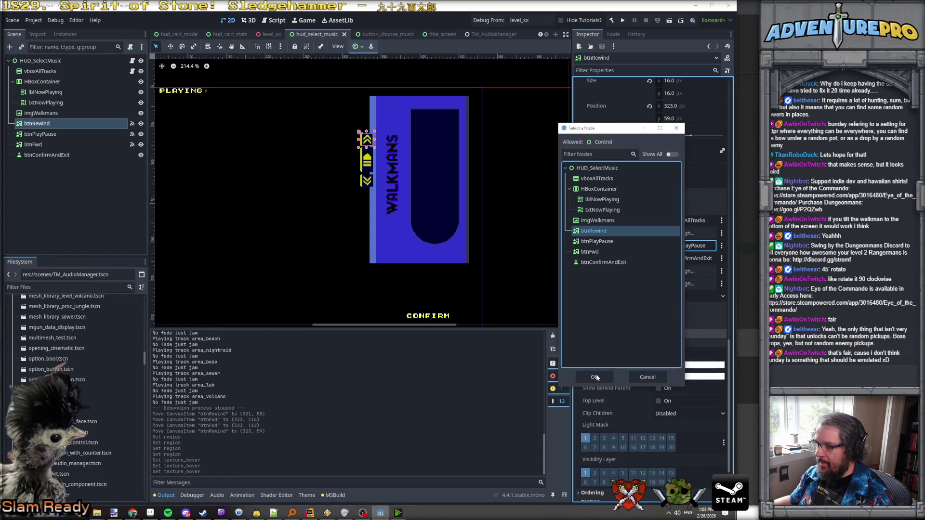
left_click(597, 376)
left_click(676, 259)
left_click(615, 241)
left_click(597, 378)
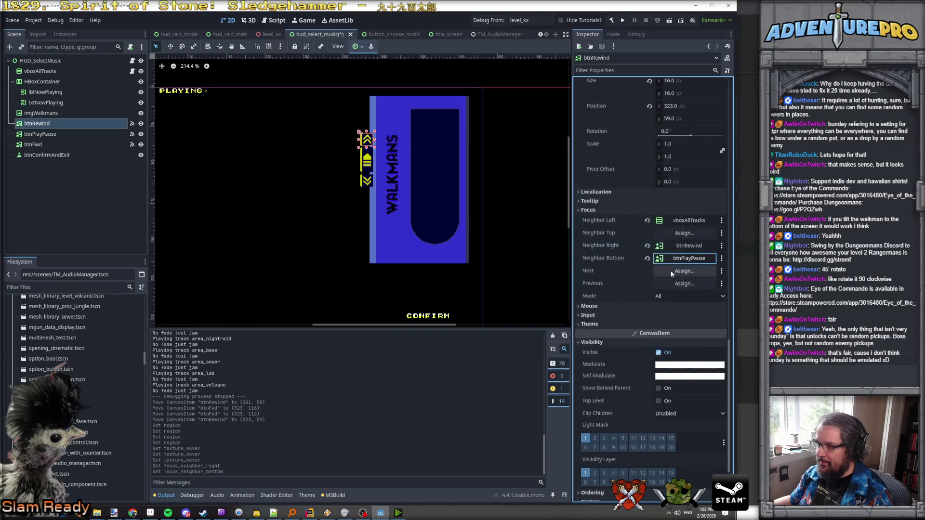
left_click(679, 233)
left_click(606, 231)
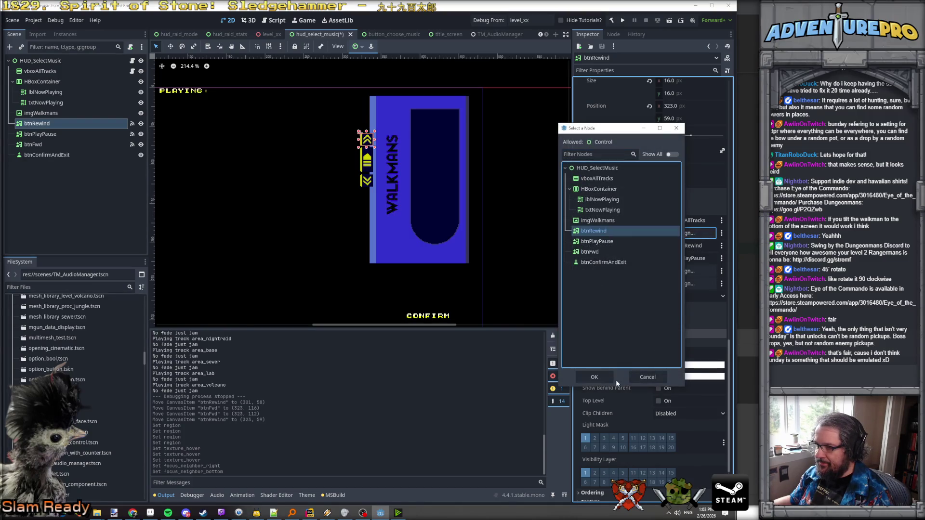
left_click(594, 377)
left_click(41, 134)
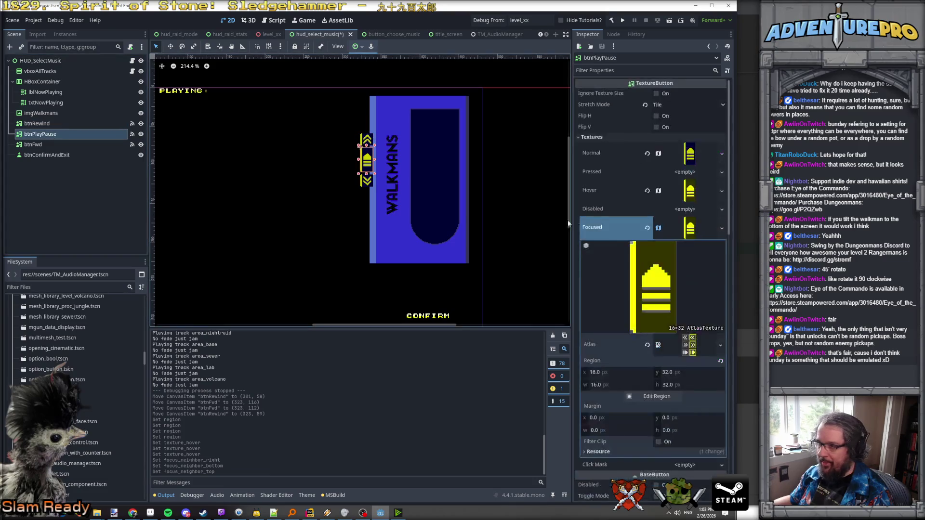
- Set btnPlayPause's left focus neighbour to vboxAllTracks and top to btnRewind
scroll(659, 270, "down", 15)
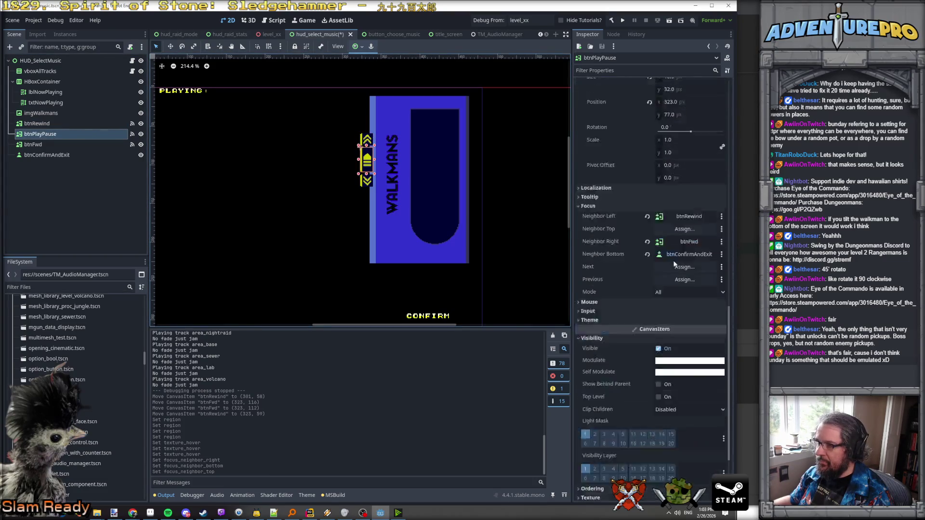
left_click(691, 269)
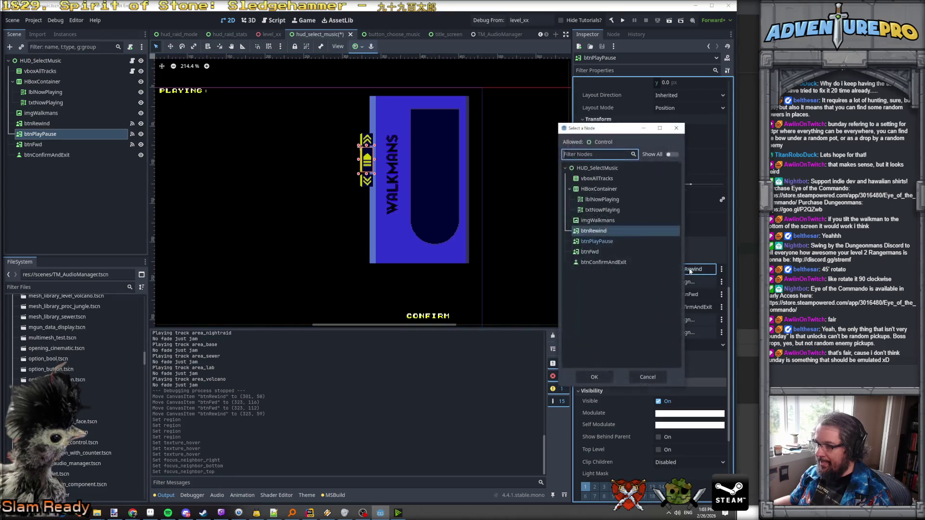
left_click(597, 179)
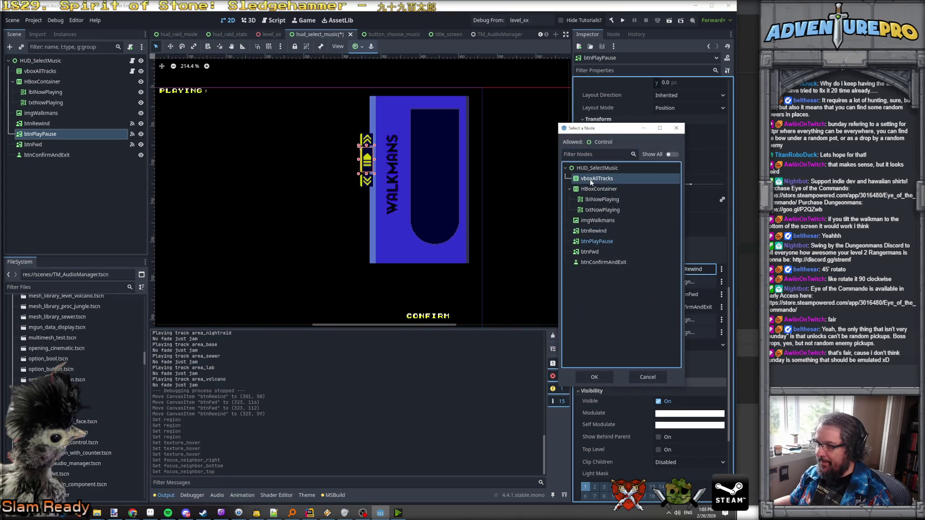
left_click(594, 377)
left_click(684, 283)
left_click(604, 232)
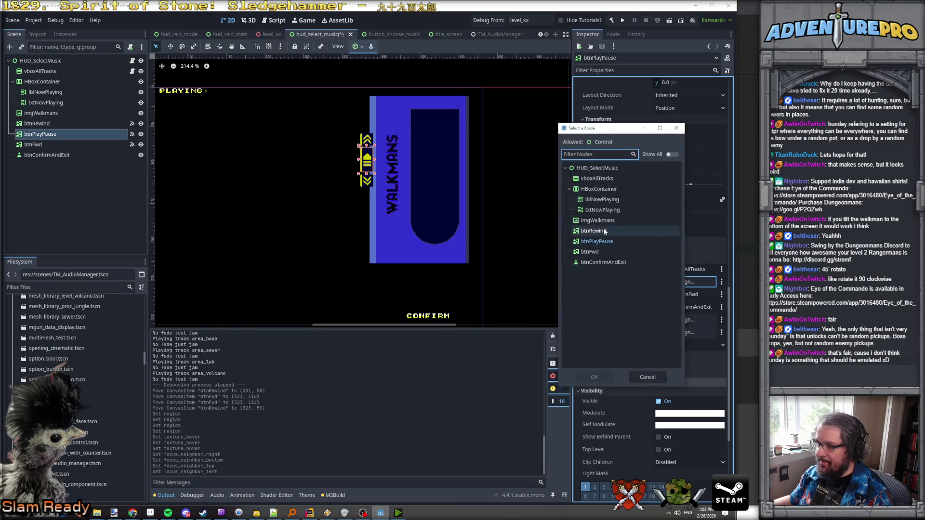
left_click(594, 377)
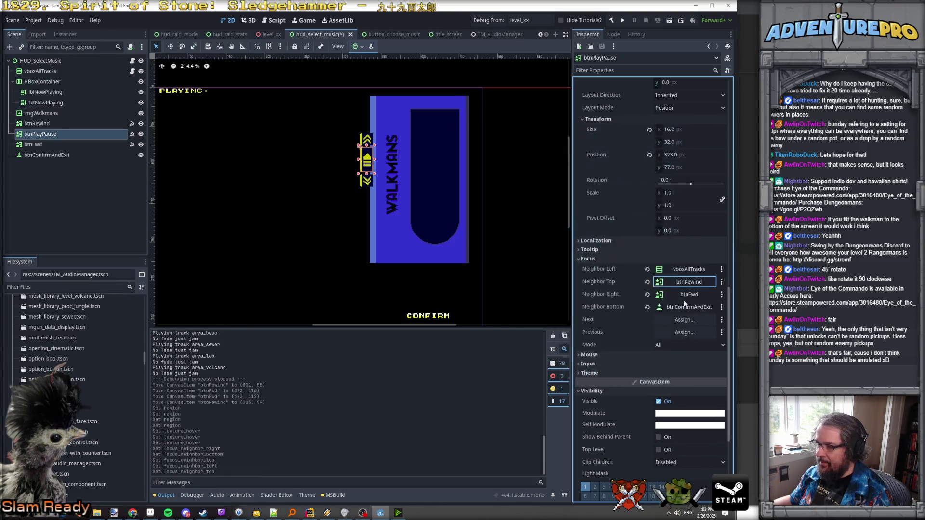
- Set btnPlayPause's right neighbour to itself and bottom to btnFwd, then select btnFwd
left_click(685, 295)
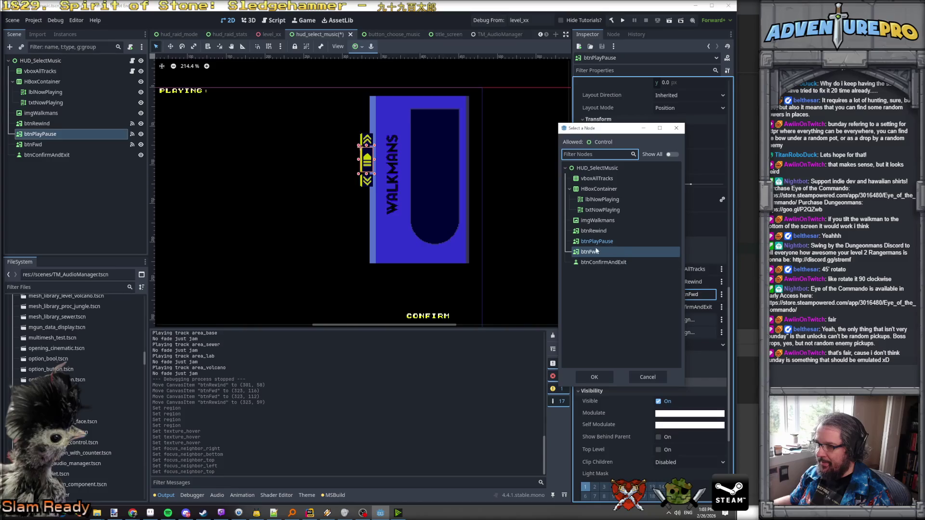
left_click(597, 241)
left_click(598, 378)
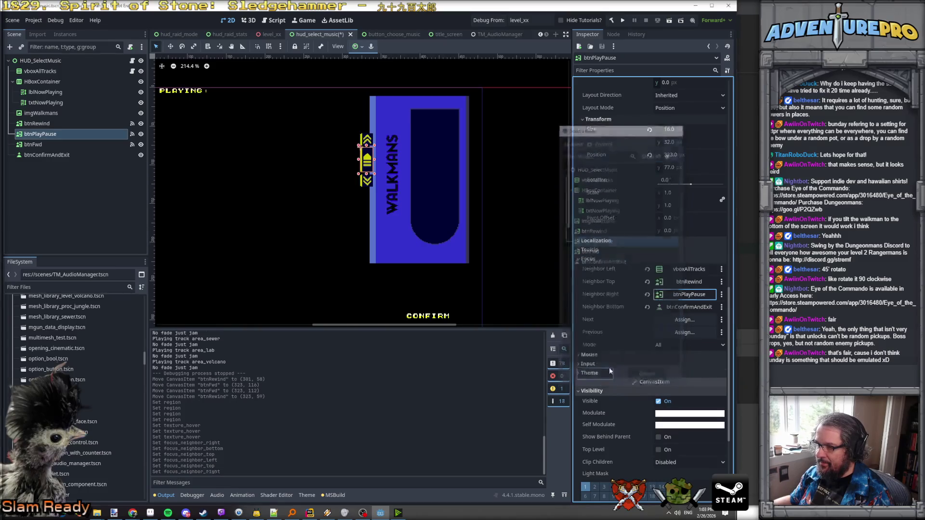
left_click(678, 306)
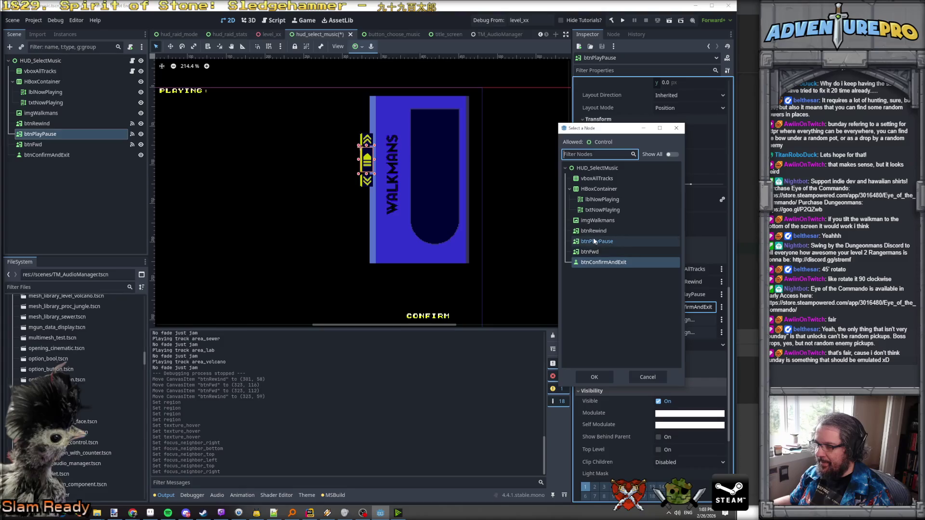
left_click(591, 252)
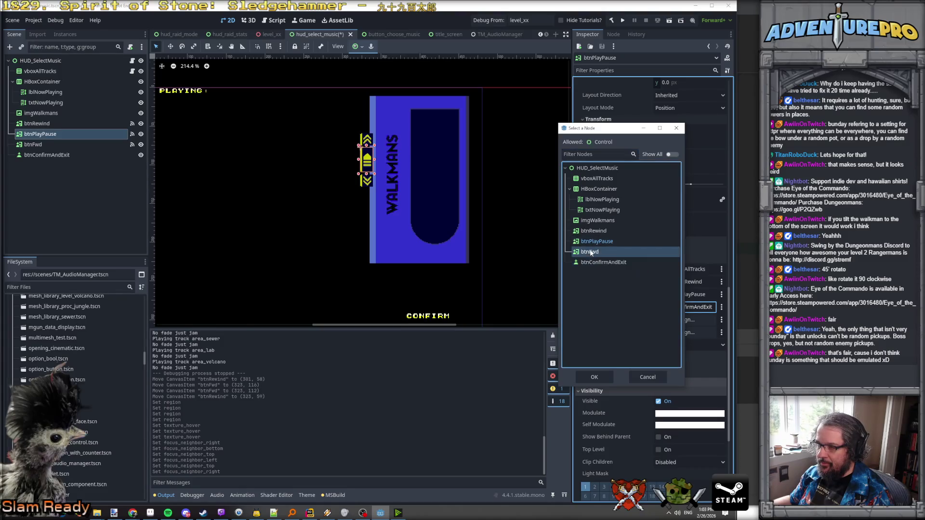
left_click(592, 377)
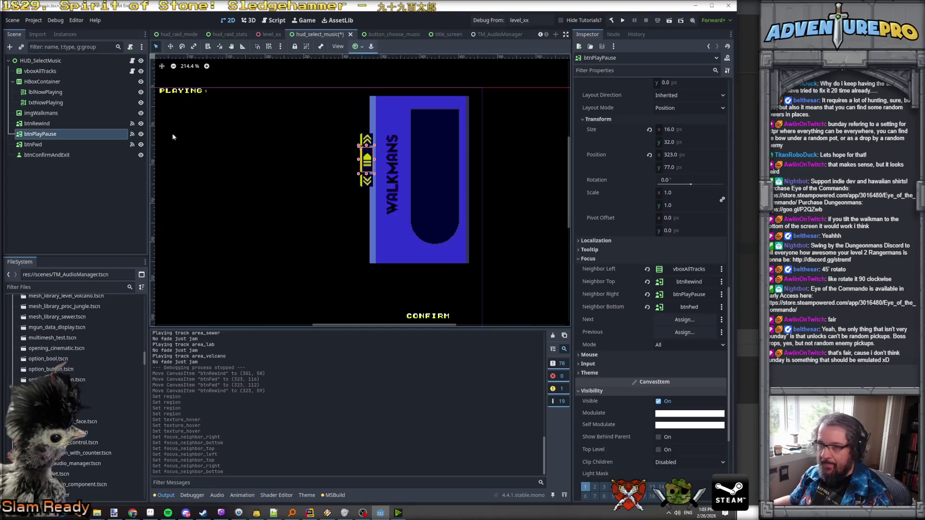
left_click(33, 144)
scroll(658, 320, "down", 10)
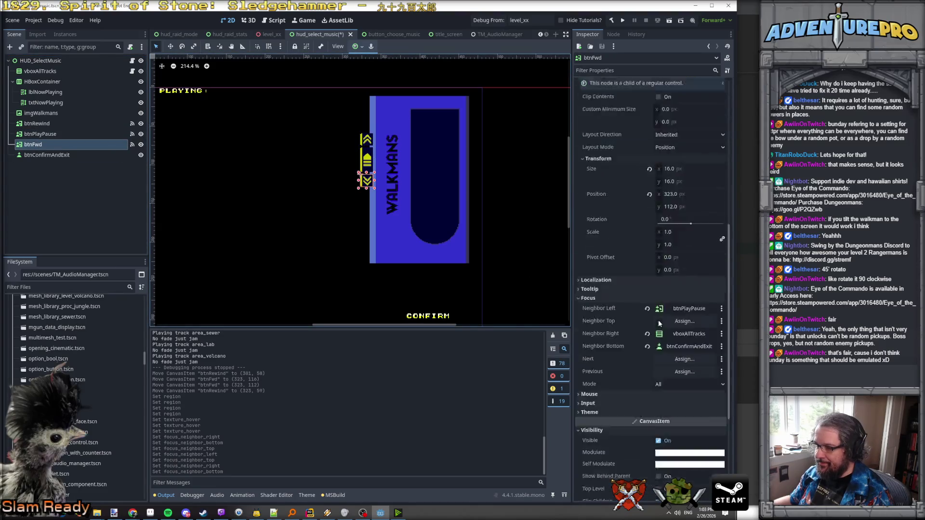
- Assign btnFwd's neighbours: top btnPlayPause, left vboxAllTracks, right btnFwd, bottom btnConfirmAndExit
left_click(666, 217)
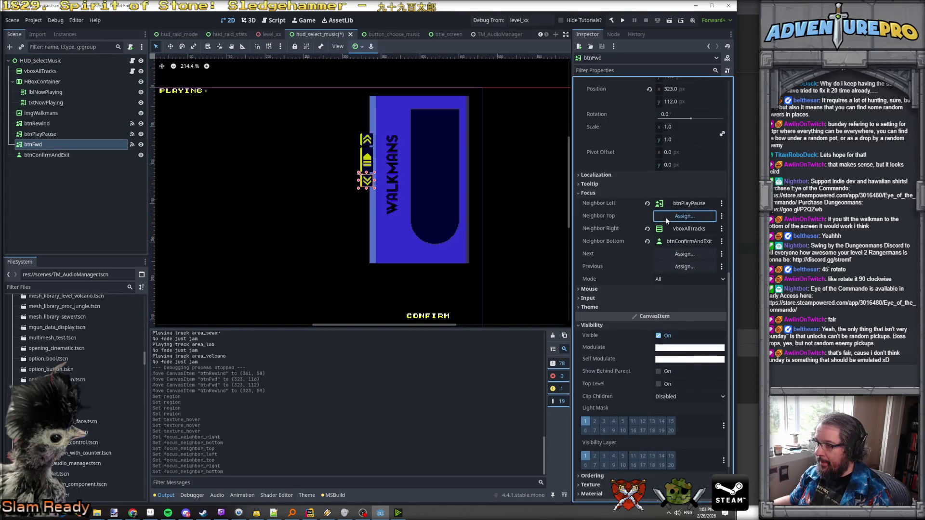
left_click(605, 241)
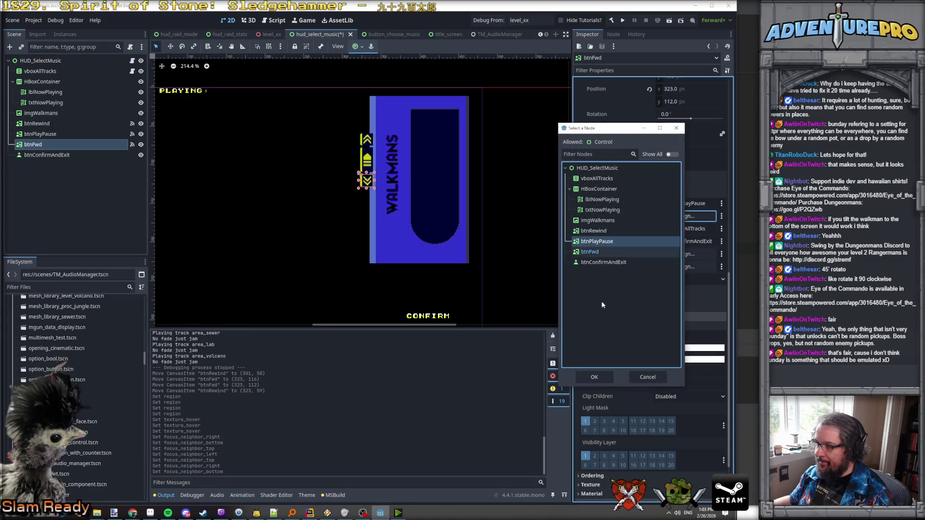
left_click(596, 378)
left_click(698, 204)
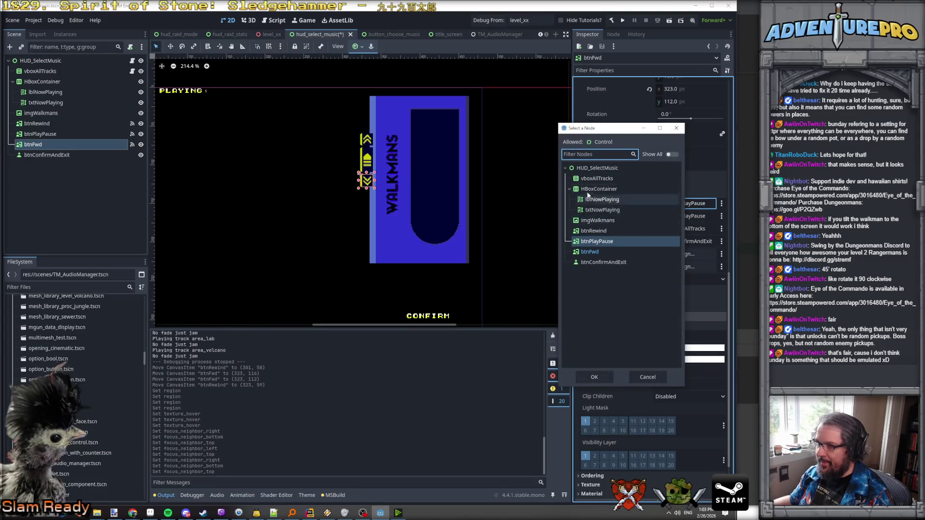
left_click(597, 178)
left_click(594, 377)
left_click(689, 229)
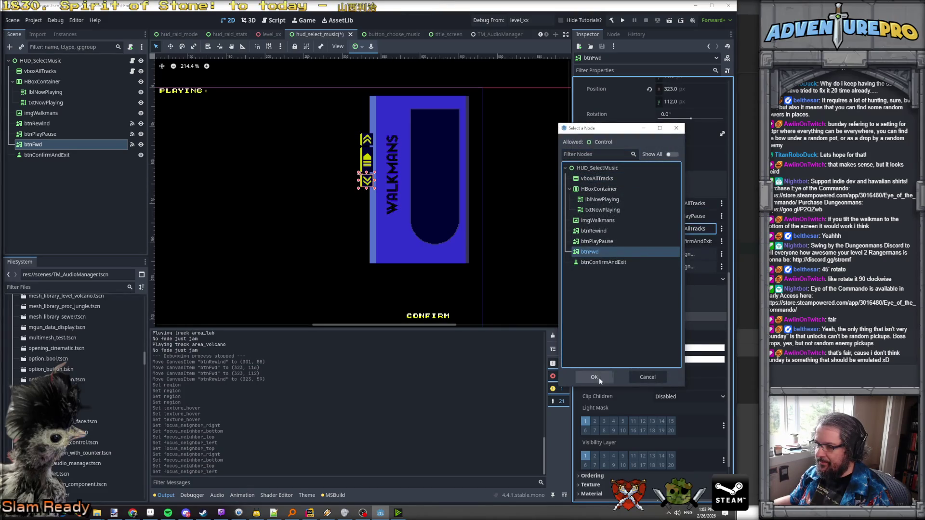
left_click(595, 377)
left_click(699, 241)
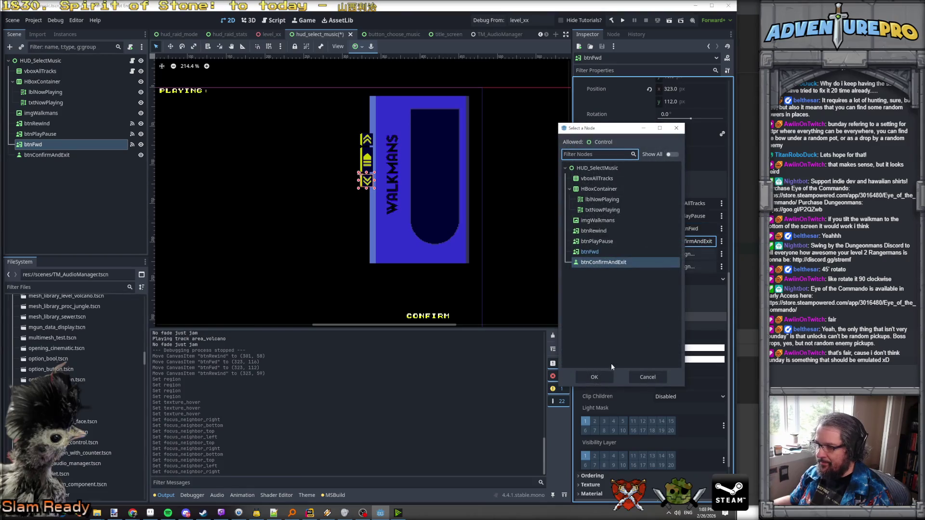
left_click(595, 377)
- Review the focus neighbours of the play/pause, rewind and forward buttons
left_click(365, 166)
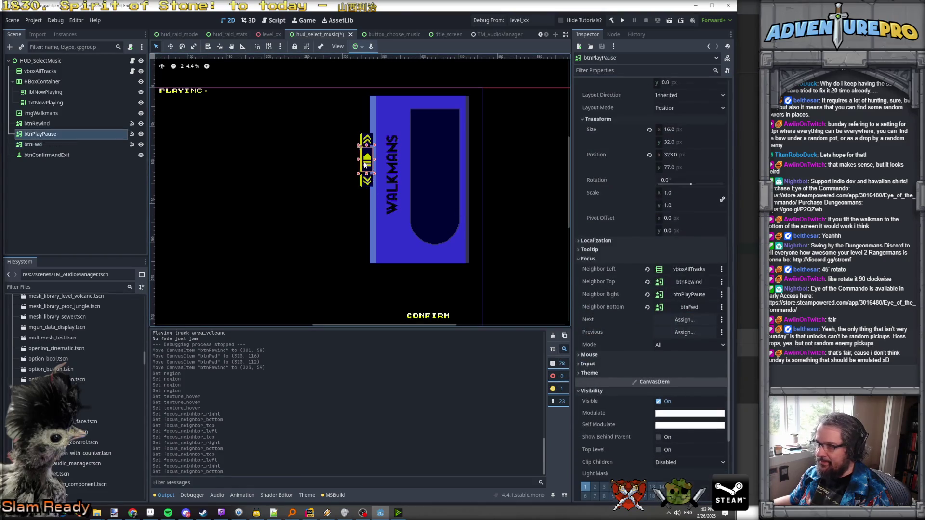
left_click(368, 146)
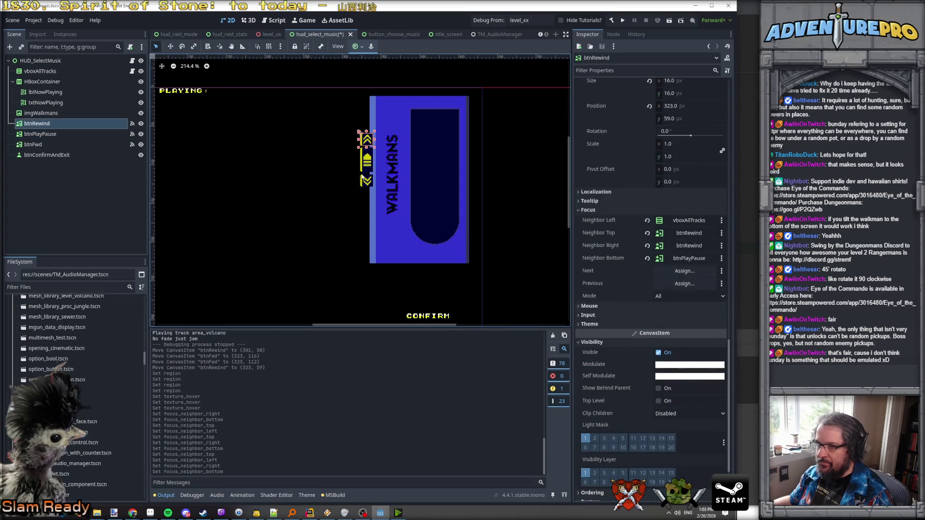
left_click(365, 181)
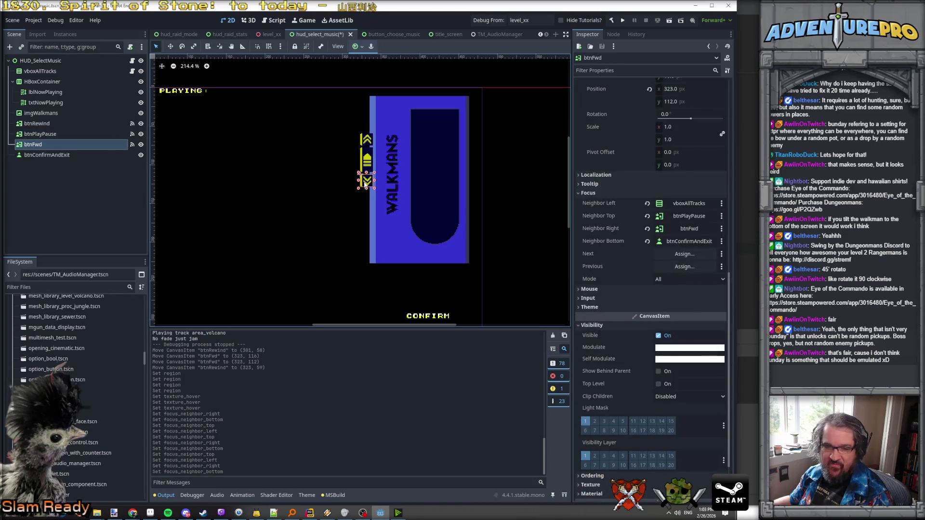
left_click(367, 155)
left_click(366, 139)
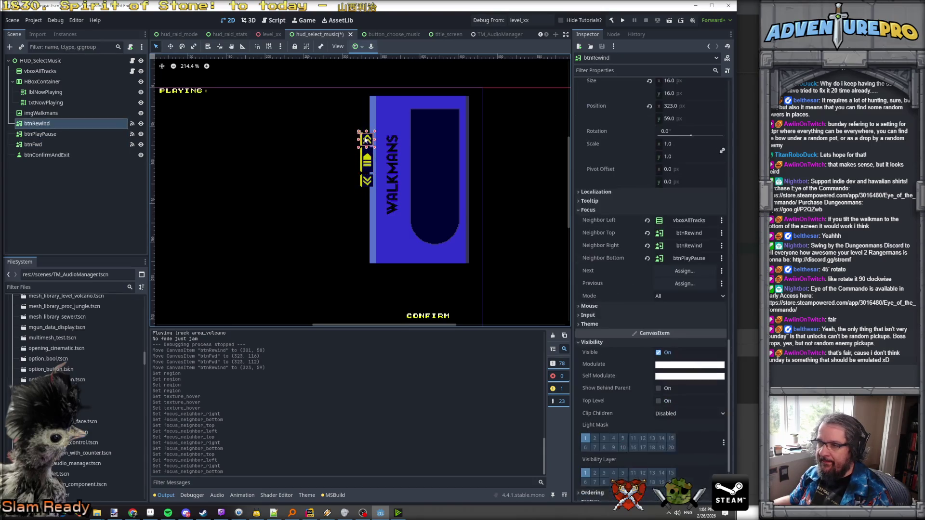
scroll(283, 152, "down", 3)
scroll(283, 152, "up", 3)
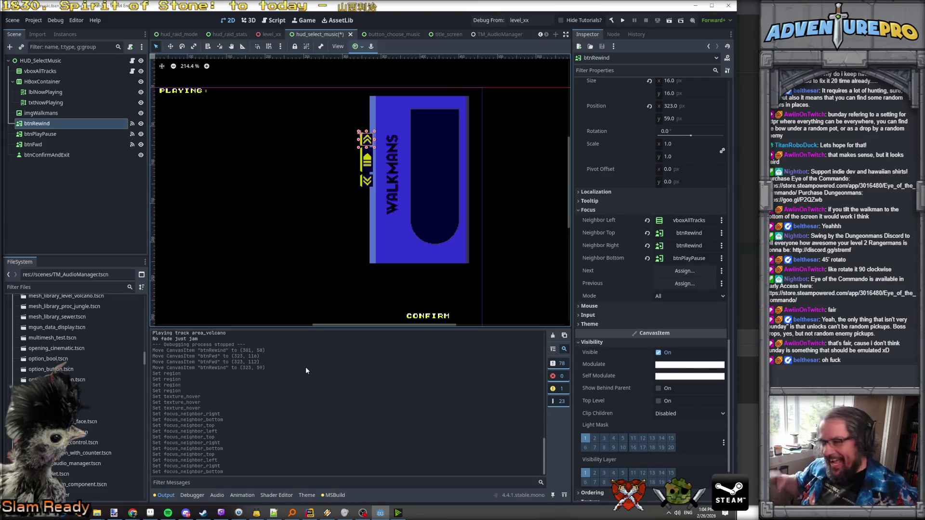
- Save the HUD_SelectMusic scene from its root node and switch to Aseprite
scroll(478, 252, "down", 4)
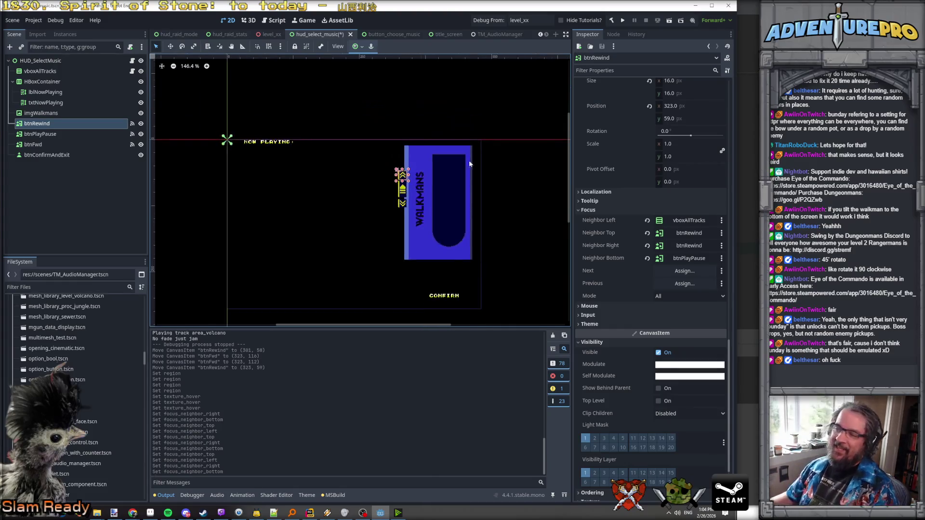
scroll(468, 164, "up", 6)
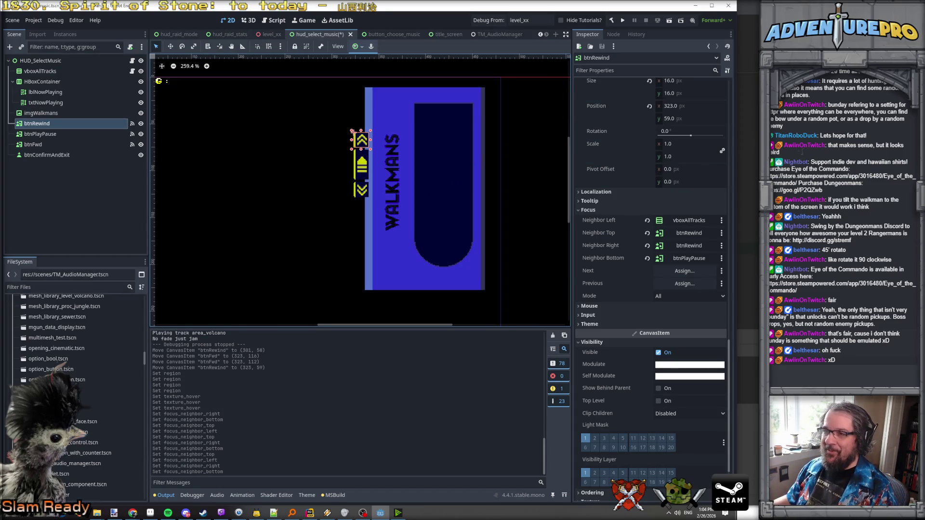
left_click(314, 94)
key("ctrl+s")
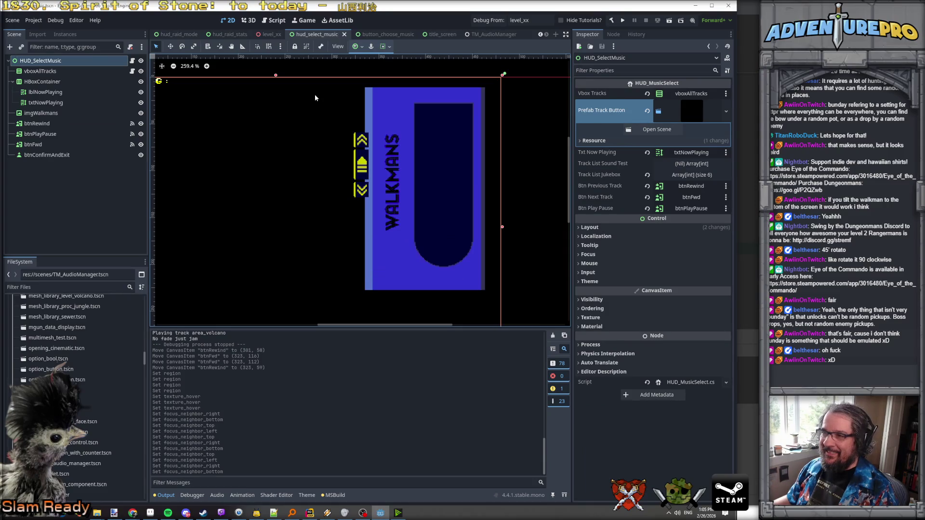
left_click(151, 513)
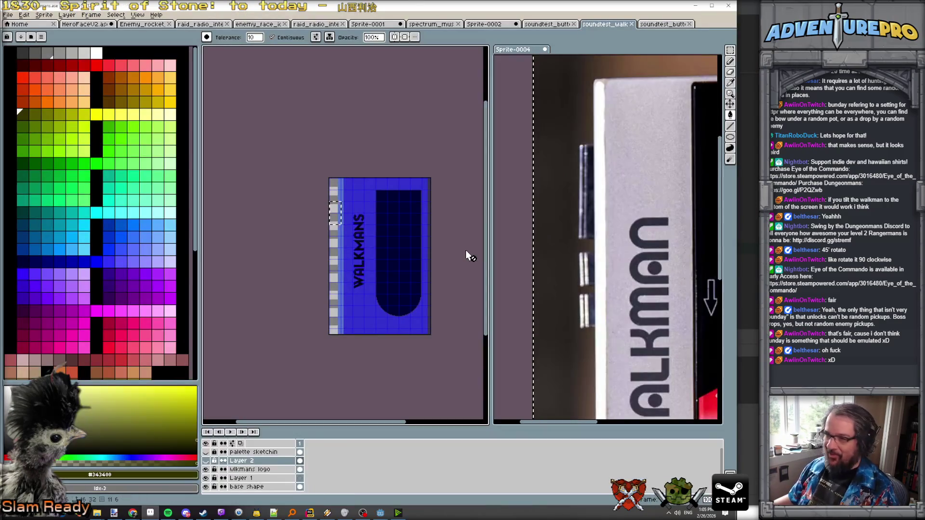
- Add a new Layer 3 above Layer 2, with the Ellipse tool and light grey selected
scroll(436, 218, "up", 1)
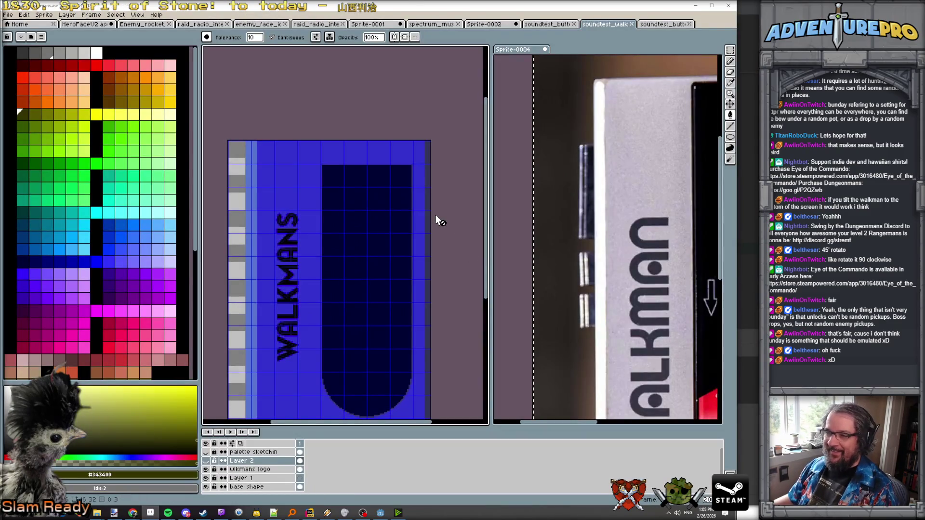
left_click(67, 15)
mouse_move(72, 59)
left_click(162, 59)
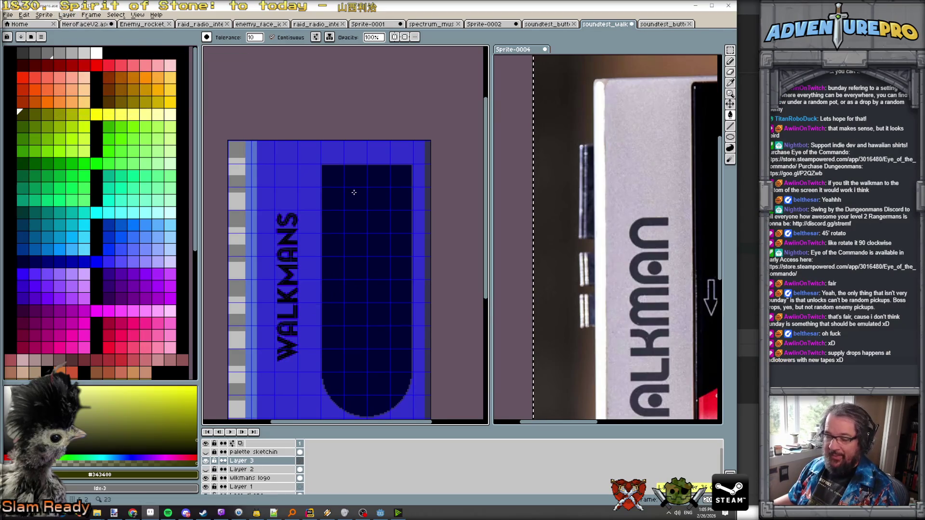
left_click(730, 137)
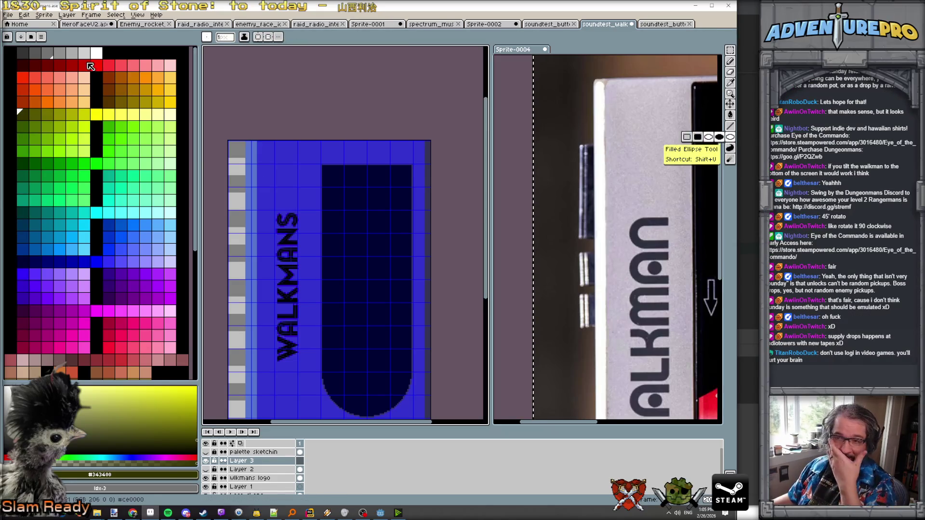
left_click(60, 53)
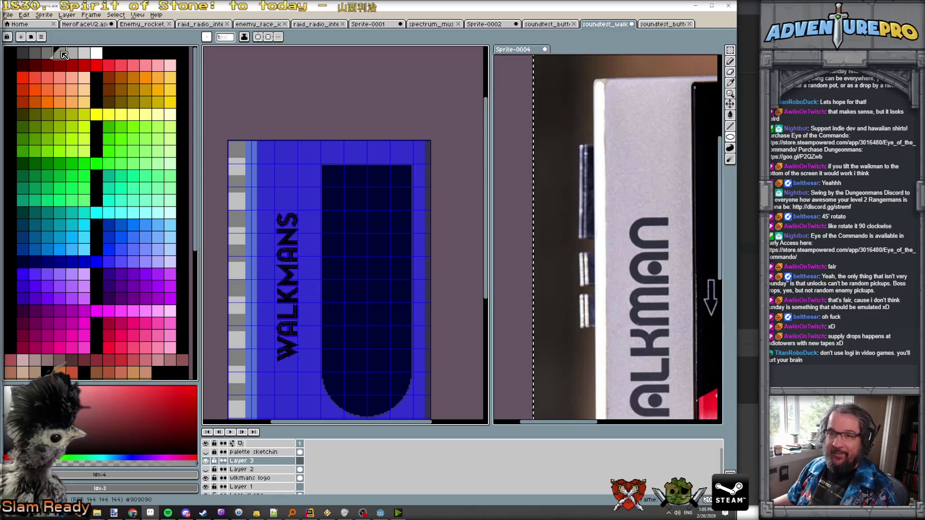
scroll(344, 209, "up", 2)
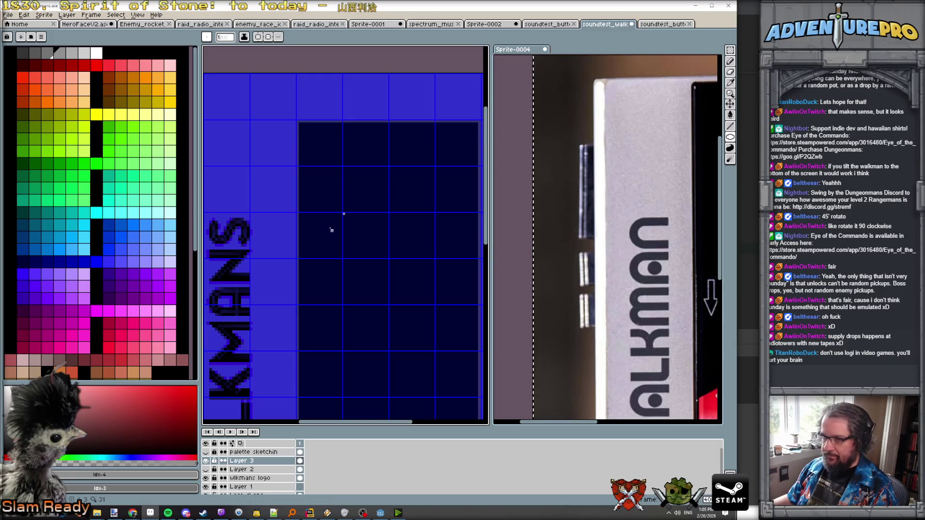
left_click_drag(344, 214, 434, 311)
scroll(434, 310, "down", 3)
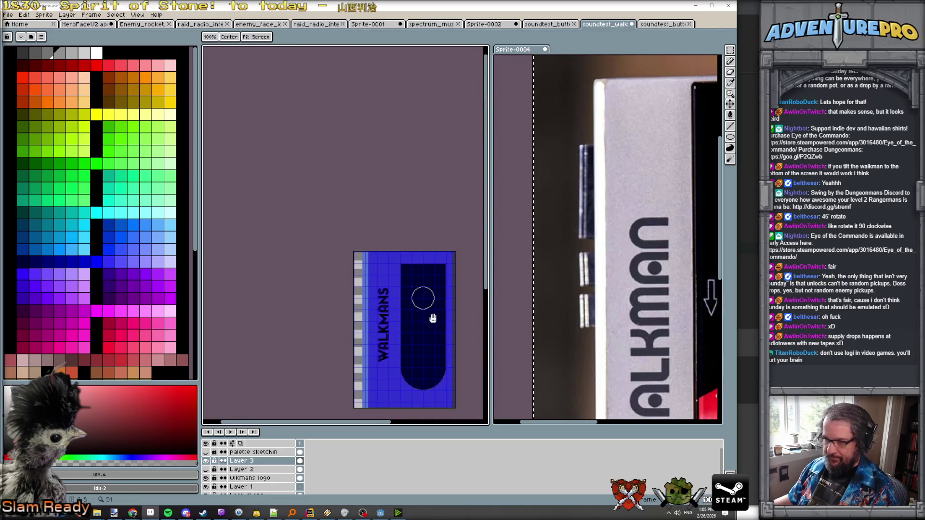
scroll(390, 272, "up", 3)
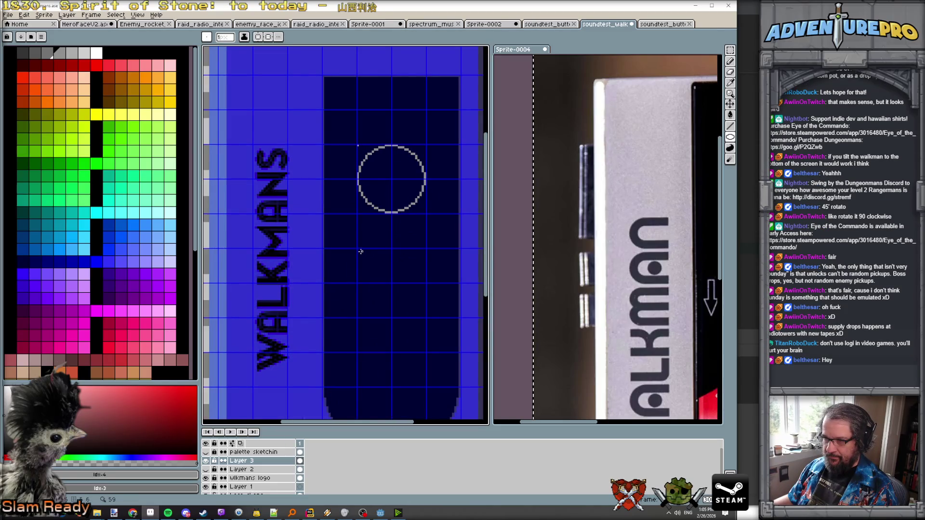
left_click_drag(358, 250, 423, 321)
key("Escape")
left_click_drag(358, 285, 426, 355)
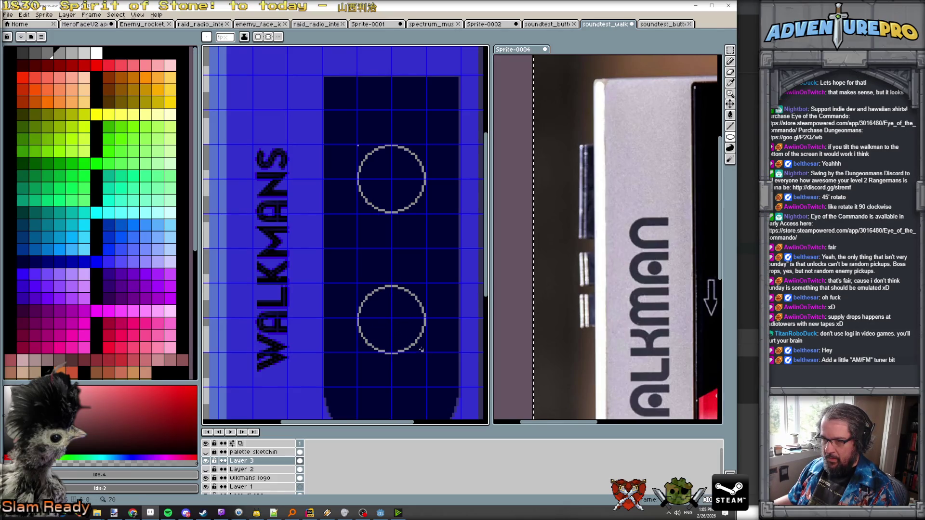
key("ctrl+z")
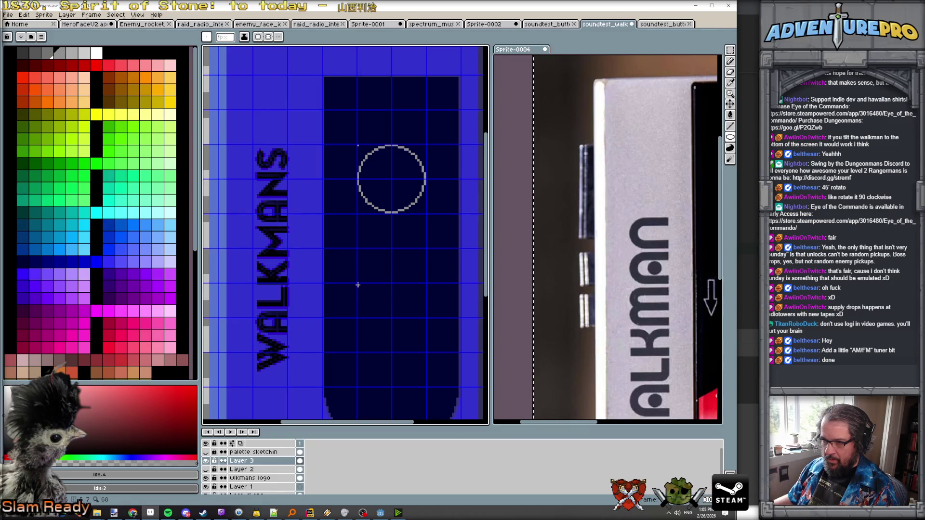
left_click_drag(358, 284, 426, 352)
scroll(379, 297, "up", 2)
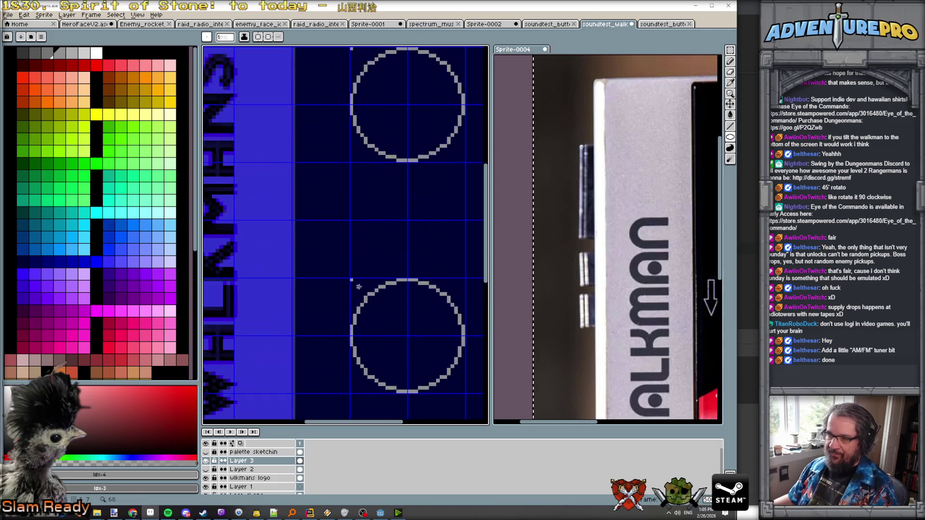
left_click(351, 283, "alt")
key("b")
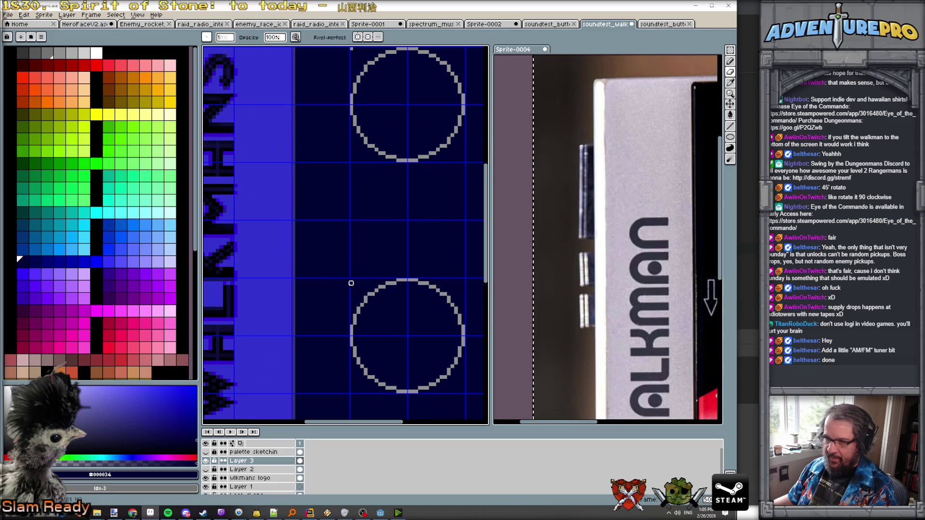
scroll(351, 283, "down", 3)
scroll(358, 273, "up", 1)
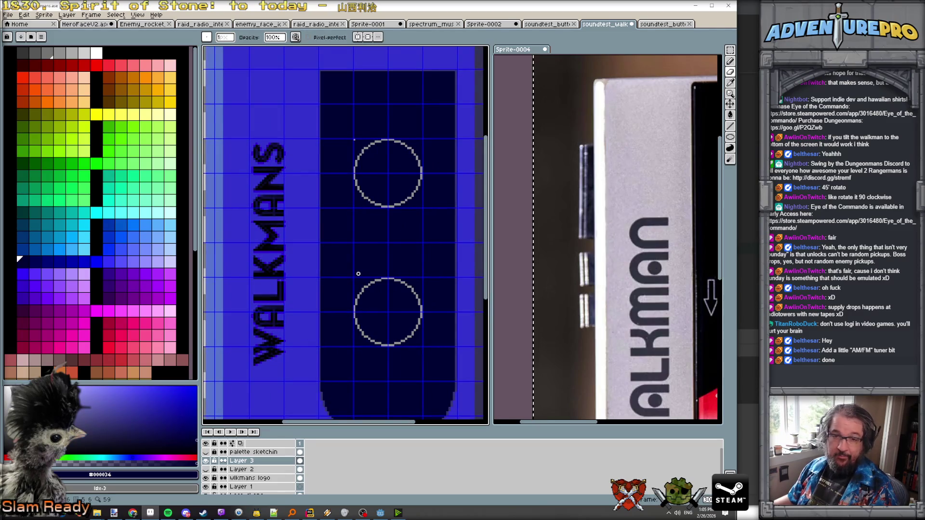
scroll(358, 273, "down", 3)
scroll(358, 273, "up", 2)
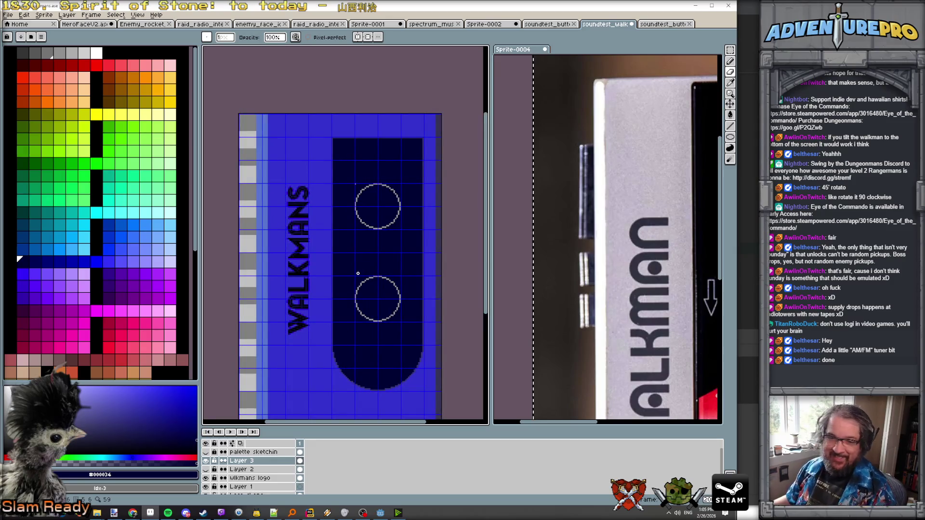
scroll(358, 273, "down", 3)
scroll(358, 270, "up", 2)
scroll(357, 262, "down", 1)
scroll(357, 262, "up", 2)
scroll(355, 262, "down", 1)
scroll(374, 231, "up", 1)
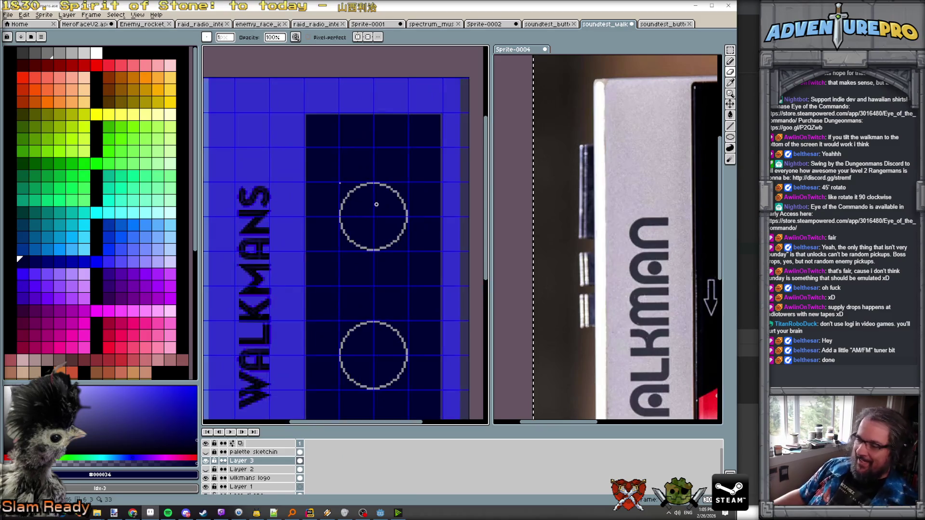
scroll(588, 167, "down", 3)
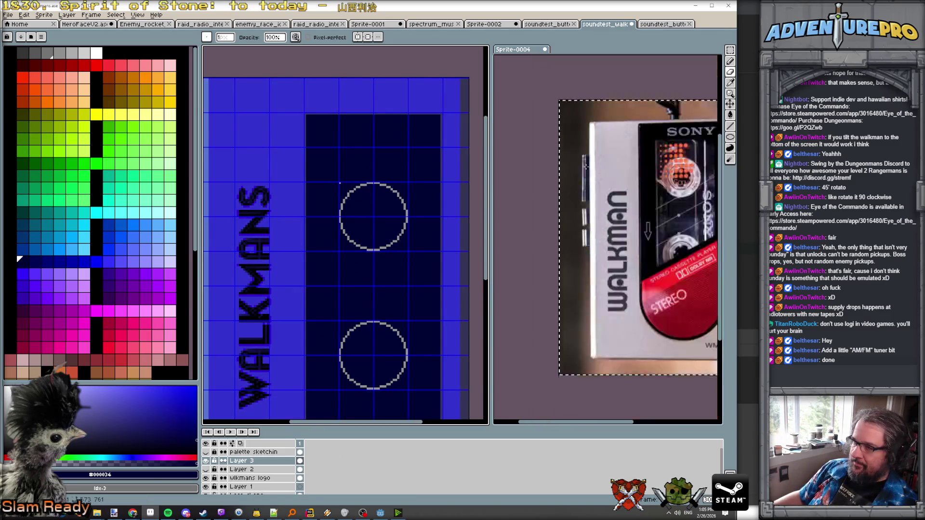
- Make the walkman sprite active and eyedrop the reel circle's grey
scroll(633, 260, "up", 3)
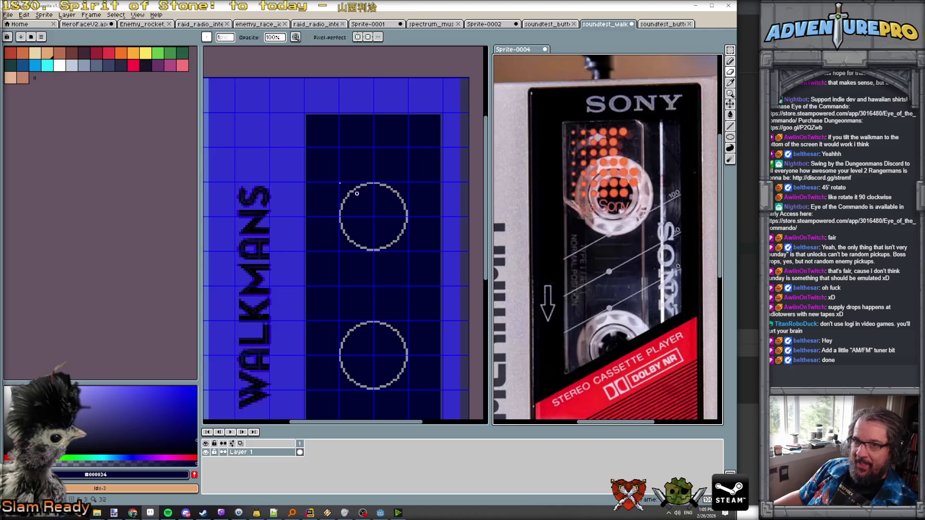
left_click(264, 128)
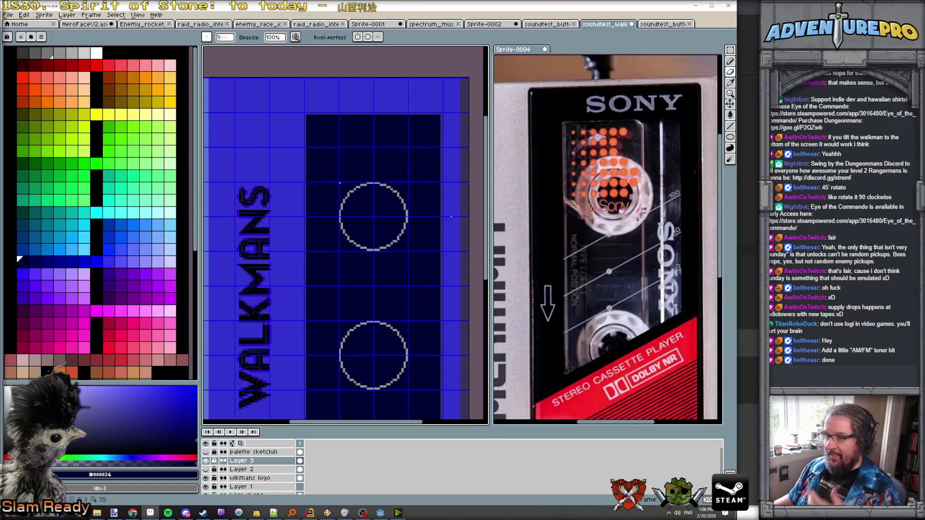
scroll(376, 211, "up", 1)
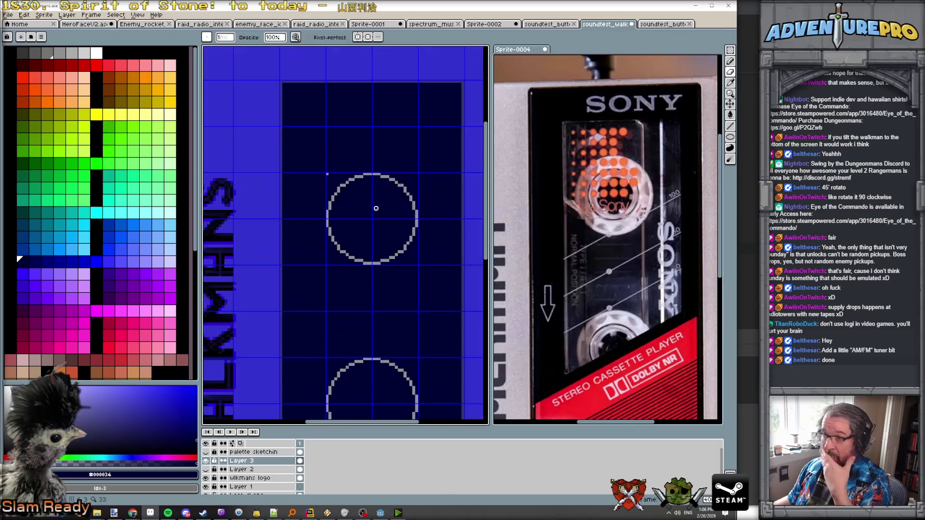
left_click(410, 188, "alt")
scroll(370, 199, "up", 1)
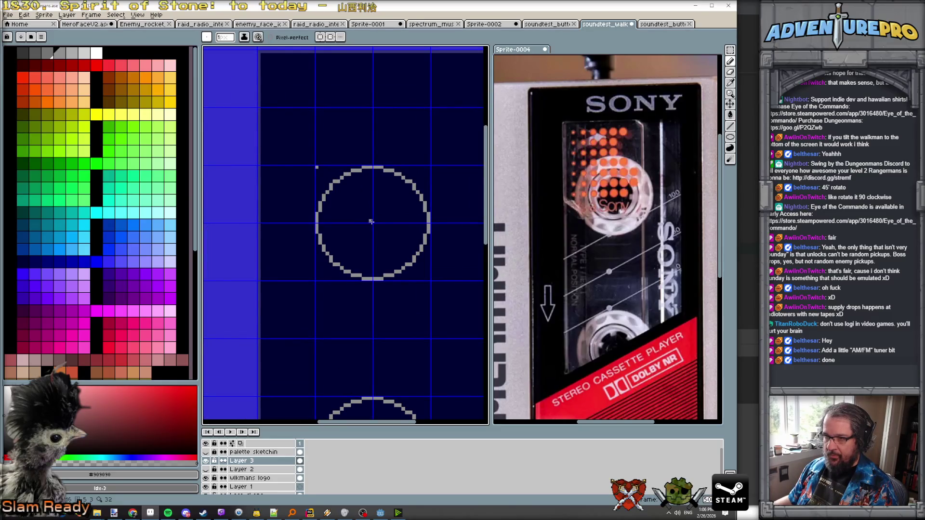
- Draw a smaller concentric hub circle inside the top reel, redoing it once, plus a middle ring
left_click(352, 203)
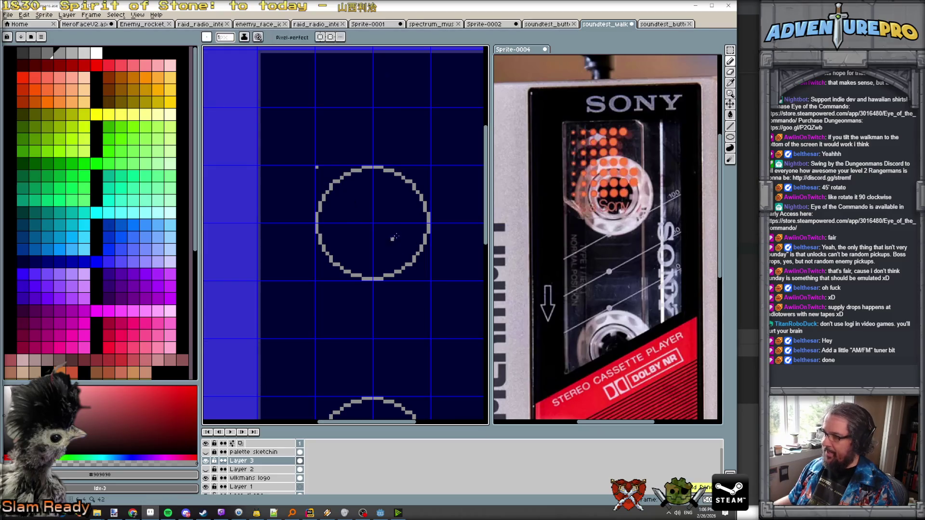
key("shift+u")
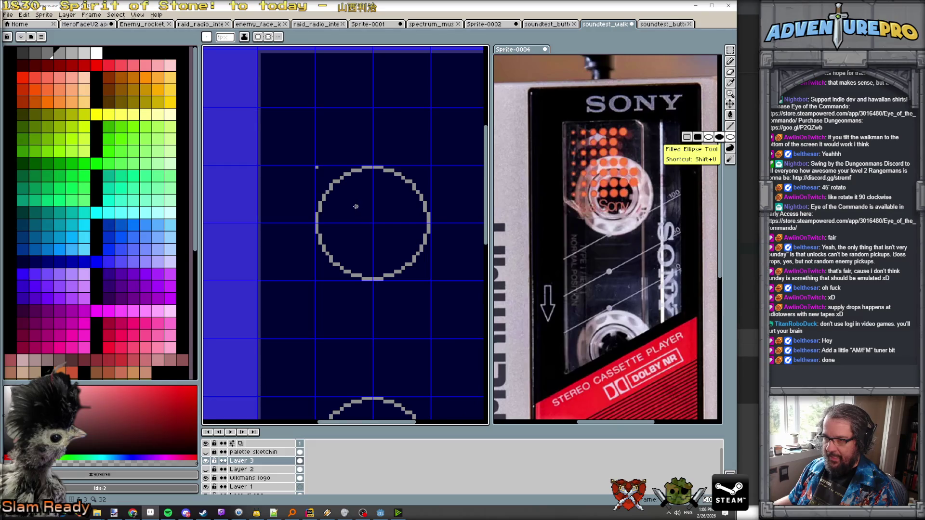
left_click_drag(352, 202, 396, 244)
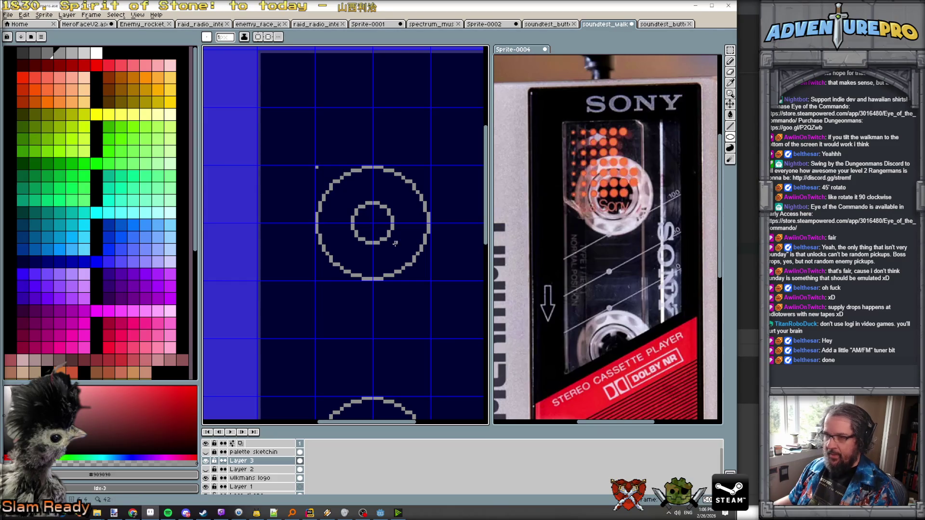
key("ctrl+z")
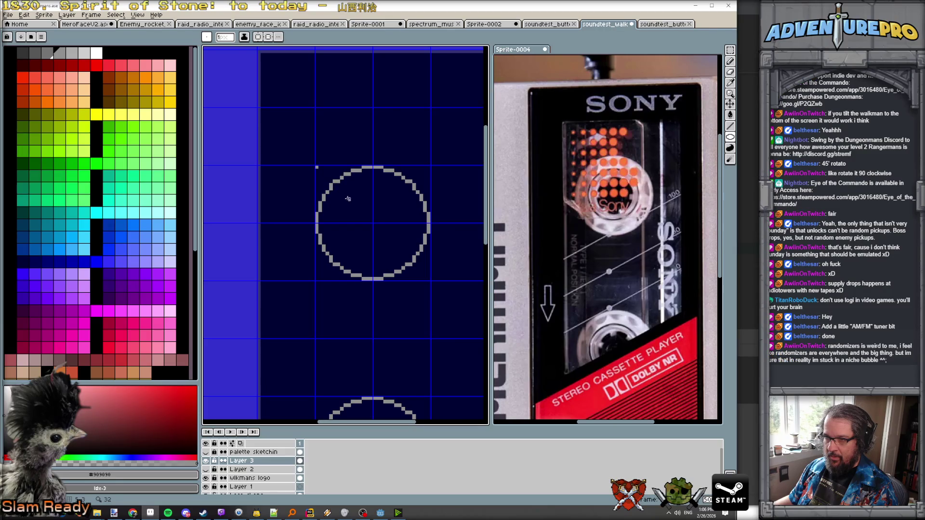
mouse_move(348, 199)
left_mouse_down()
mouse_move(404, 254)
mouse_move(397, 246)
left_mouse_up()
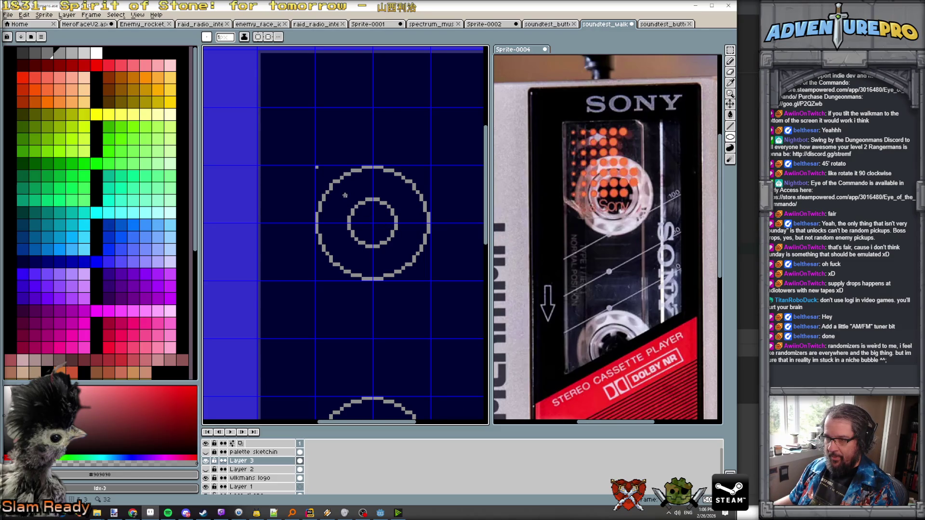
mouse_move(345, 194)
left_mouse_down()
mouse_move(407, 261)
mouse_move(398, 252)
left_mouse_up()
- With the Pencil, draw the middle grey ring's top arc, left side and bottom-left curve around the inner circle
scroll(366, 200, "up", 1)
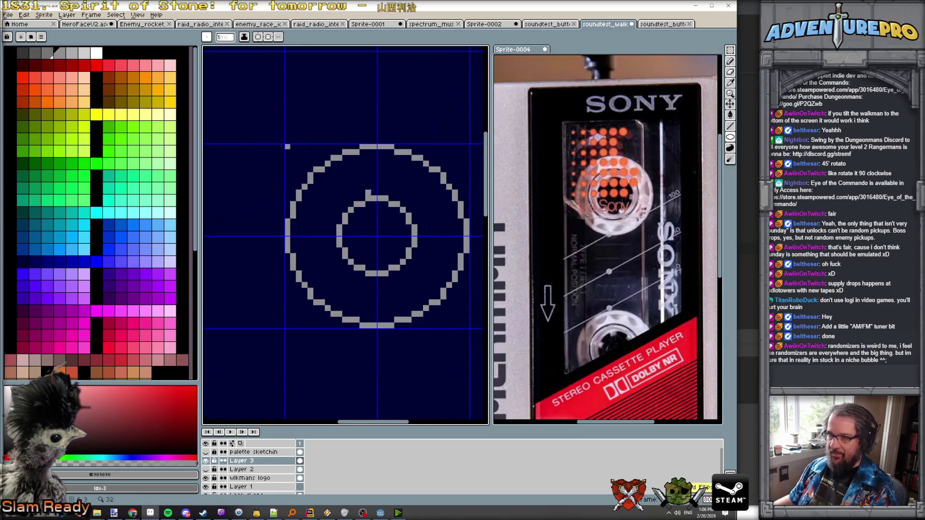
key("b")
left_click_drag(374, 186, 362, 186)
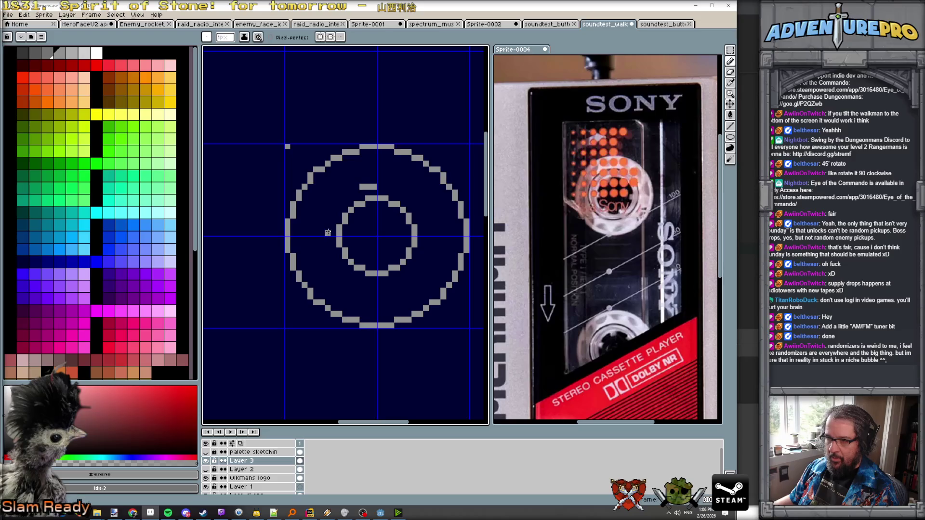
left_click(328, 224)
left_click_drag(333, 215, 332, 209)
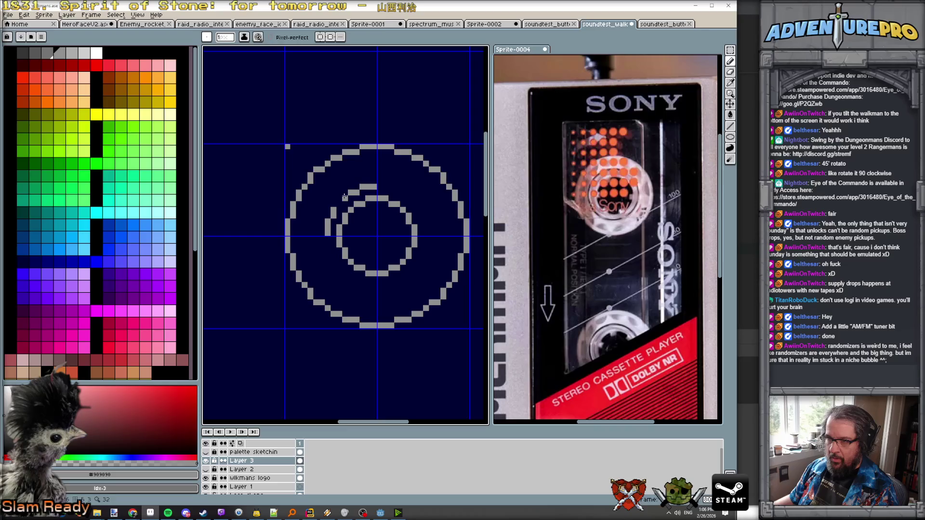
scroll(388, 212, "down", 4)
scroll(390, 214, "up", 3)
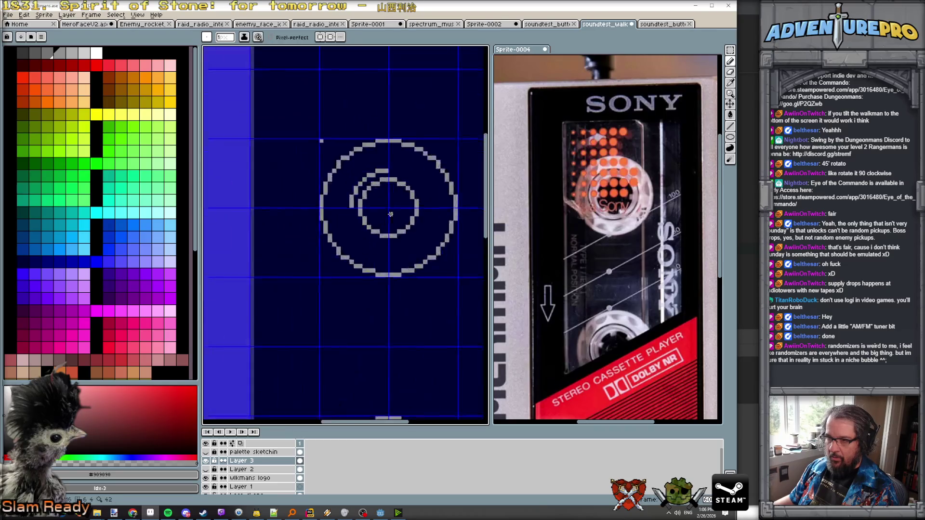
scroll(391, 214, "up", 1)
left_click(337, 208)
left_click(337, 214)
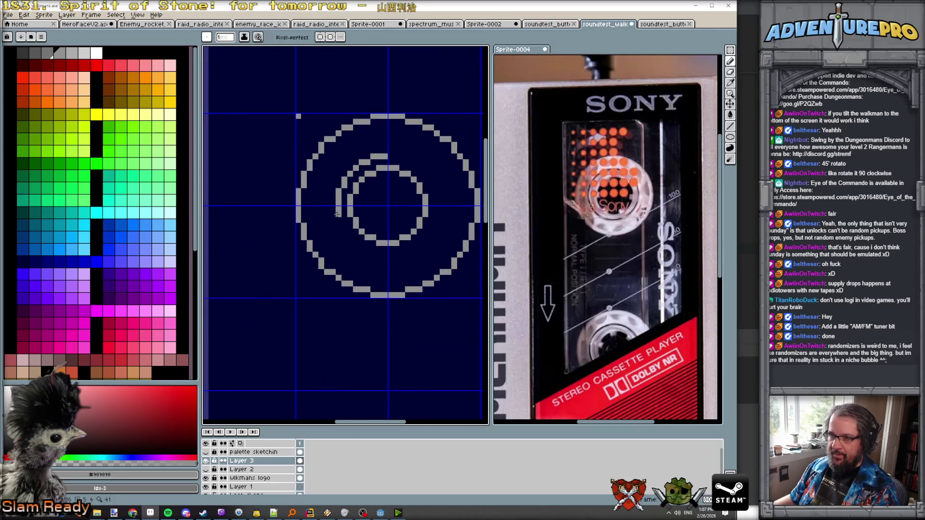
mouse_move(340, 225)
left_mouse_down()
mouse_move(378, 255)
mouse_move(423, 244)
mouse_move(435, 190)
mouse_move(419, 165)
mouse_move(401, 155)
mouse_move(391, 164)
left_mouse_up()
- Zoom around the top reel to inspect the nearly closed middle ring
scroll(419, 227, "down", 3)
scroll(387, 201, "up", 2)
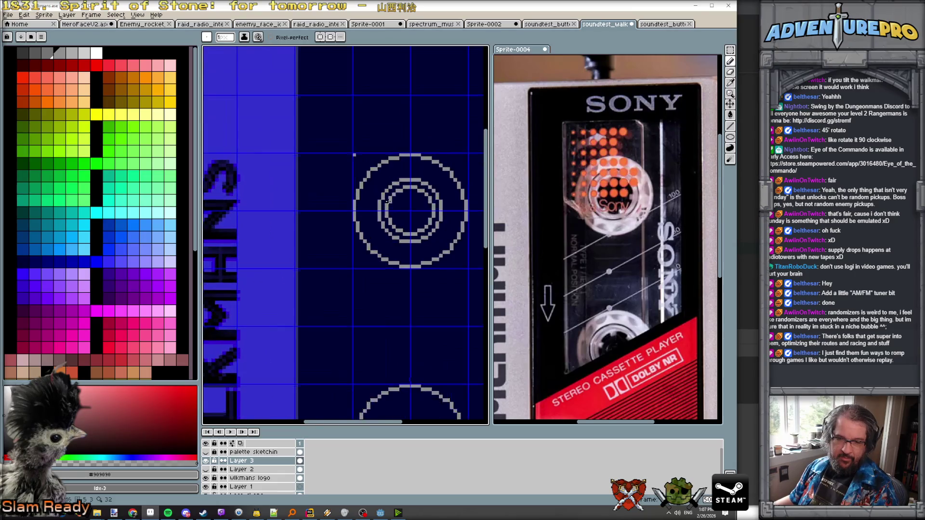
scroll(411, 224, "down", 1)
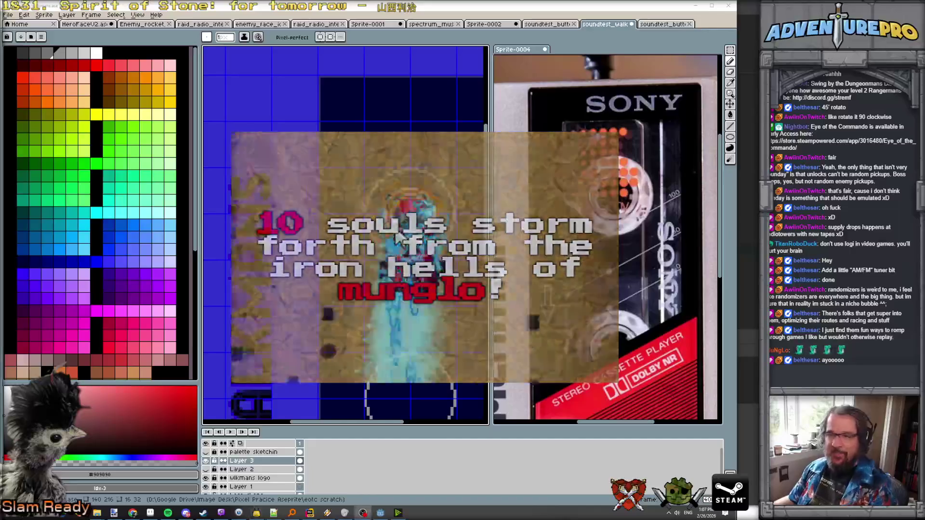
scroll(387, 224, "up", 1)
scroll(395, 204, "up", 1)
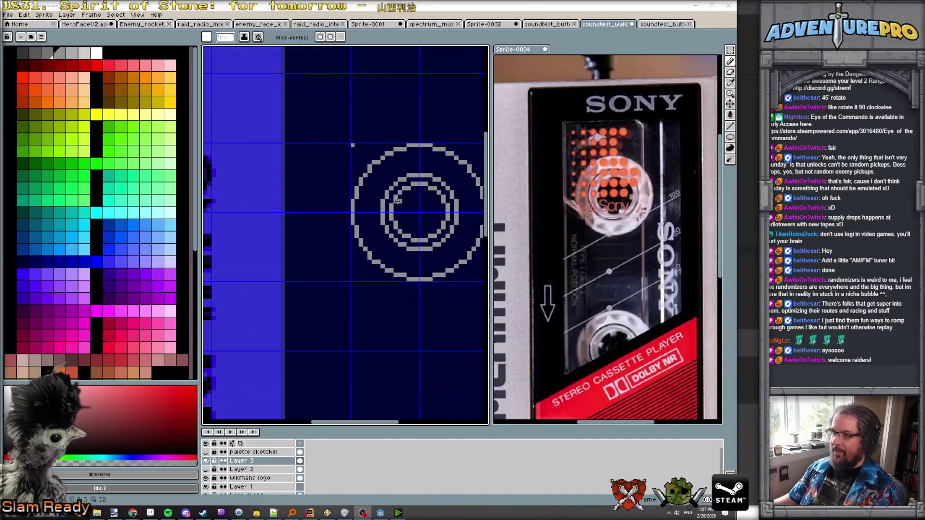
scroll(400, 180, "down", 1)
scroll(400, 183, "down", 2)
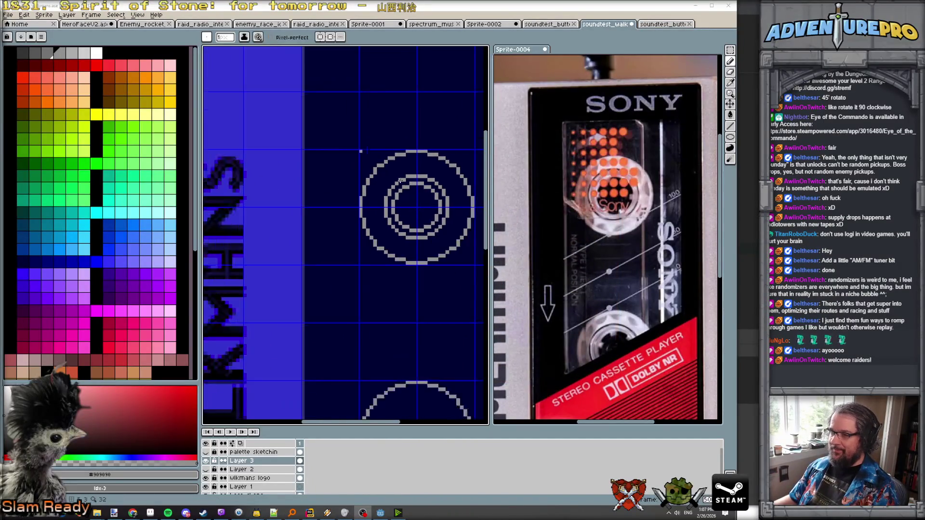
scroll(411, 197, "up", 2)
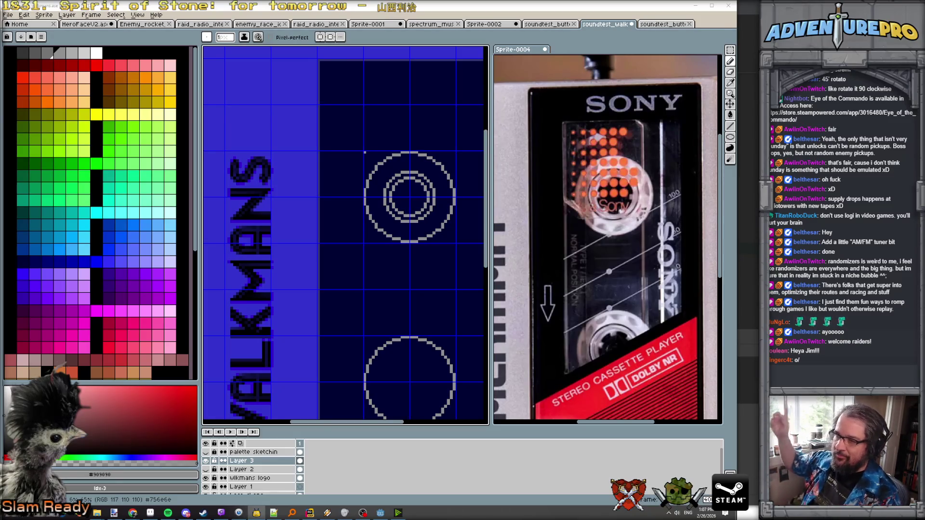
scroll(627, 250, "down", 3)
scroll(626, 249, "up", 4)
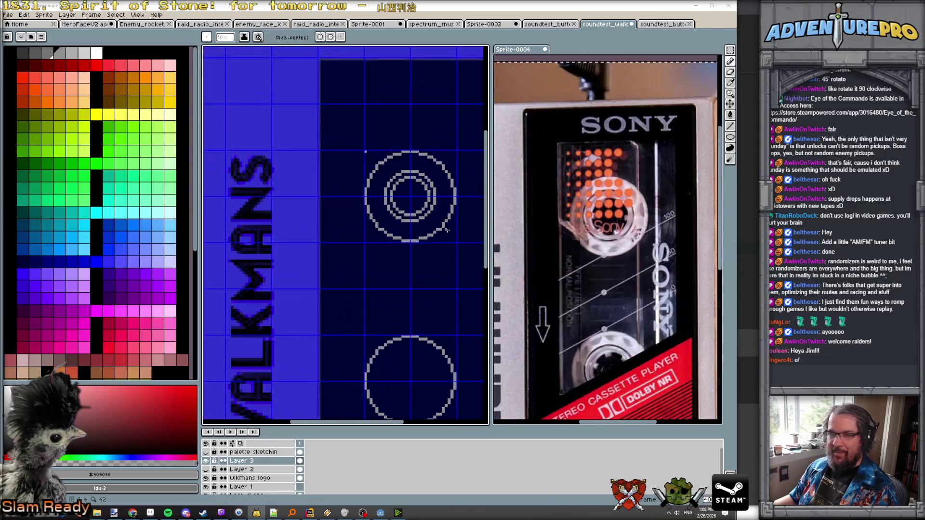
- Flood-fill the band between the outer and middle rings with light grey using the Paint Bucket
left_click(85, 51)
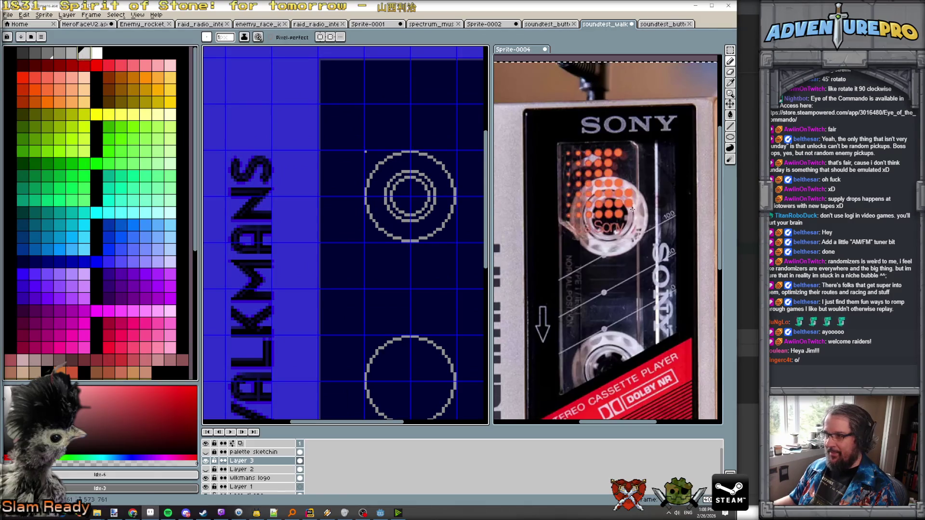
scroll(628, 214, "up", 2)
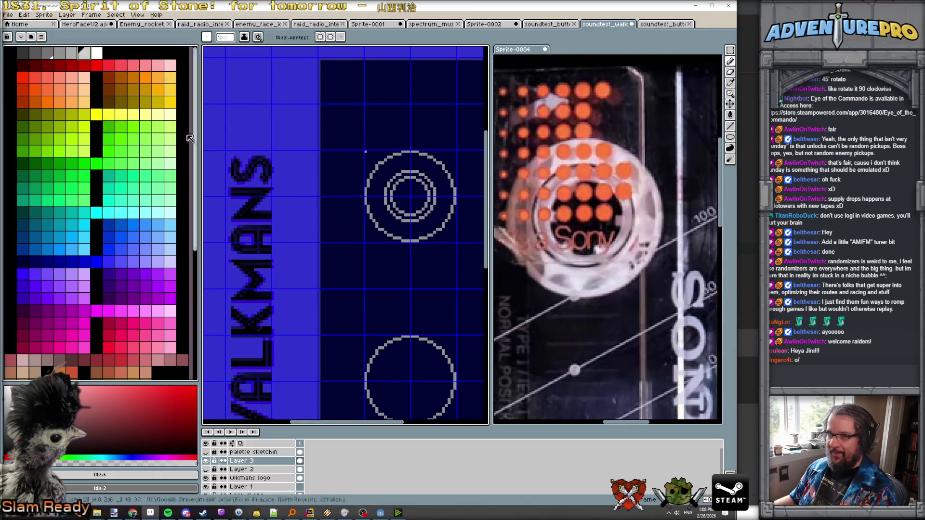
scroll(508, 267, "down", 2)
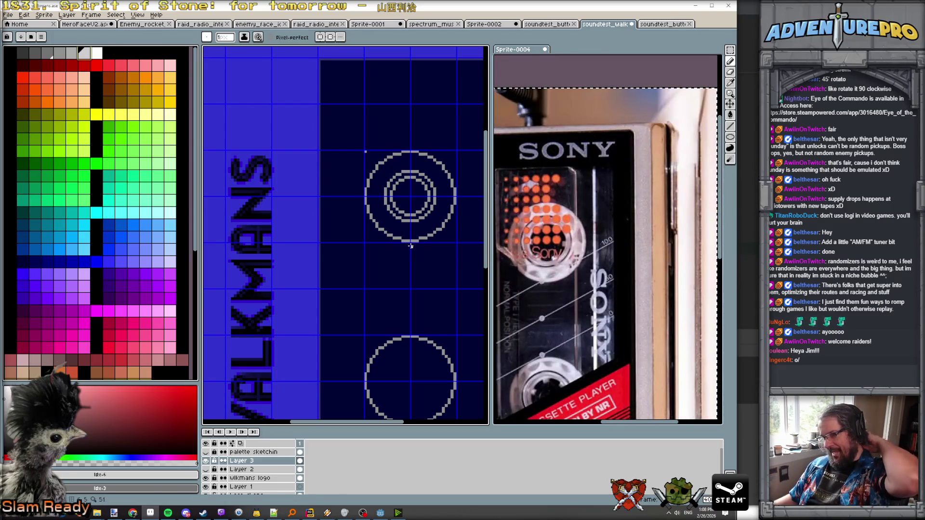
scroll(410, 236, "up", 1)
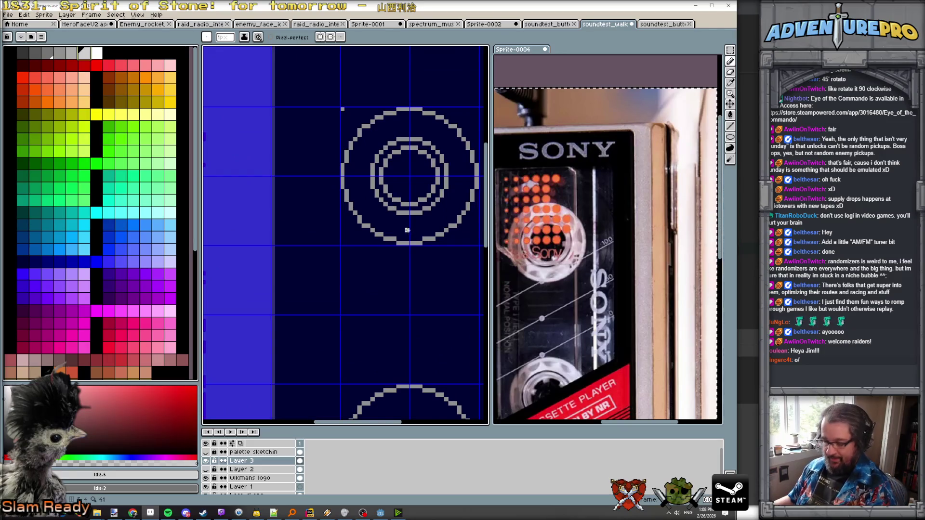
key("g")
left_click(411, 230)
scroll(410, 230, "down", 2)
scroll(410, 230, "up", 2)
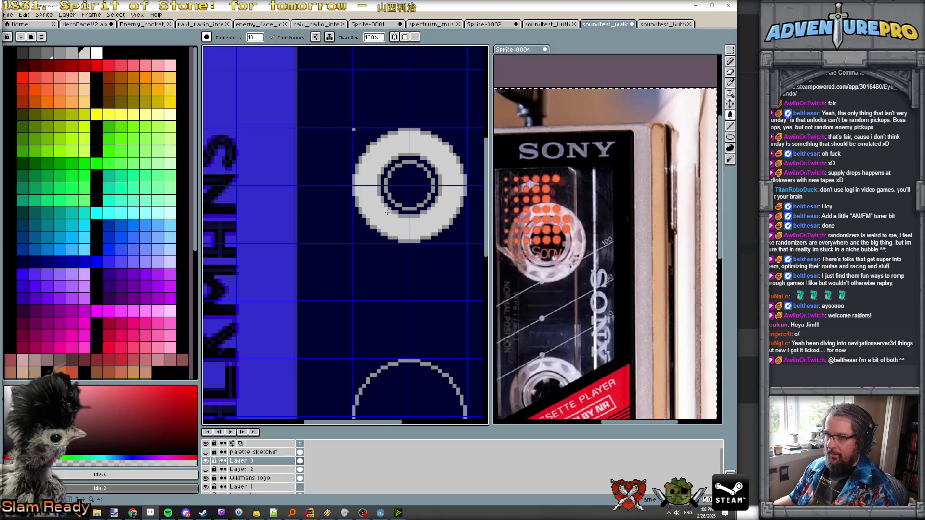
- Marquee-select the grey ring with its navy square, then start a new sprite from File > New
key("bracketleft")
key("bracketleft")
key("bracketleft")
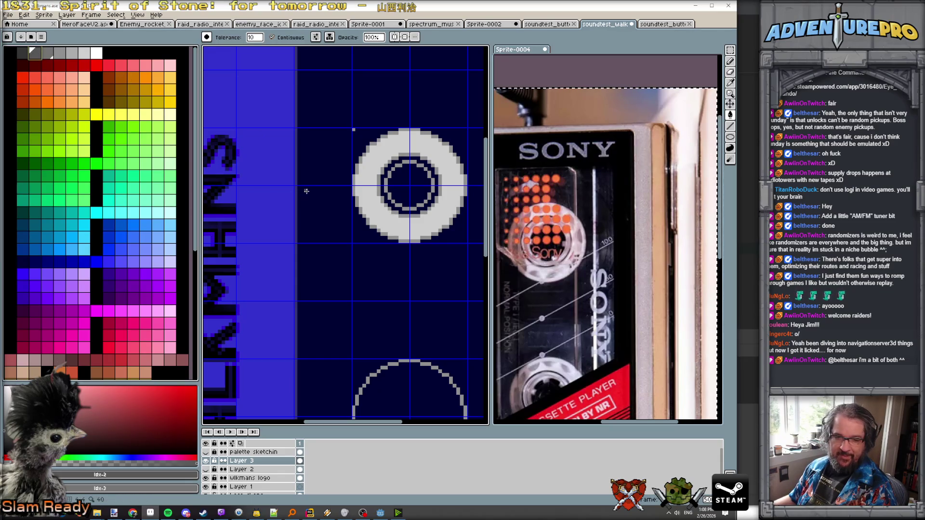
scroll(327, 184, "up", 1)
scroll(370, 201, "up", 1)
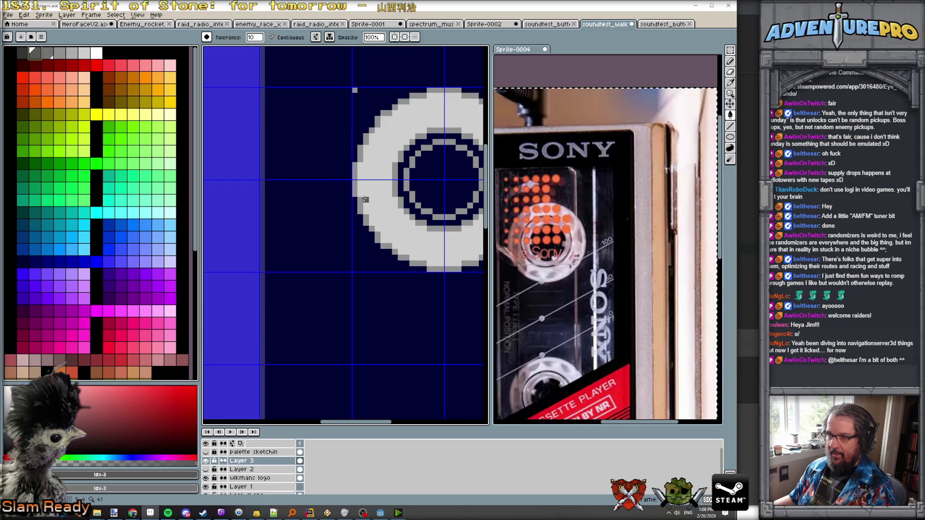
scroll(364, 199, "down", 2)
key("m")
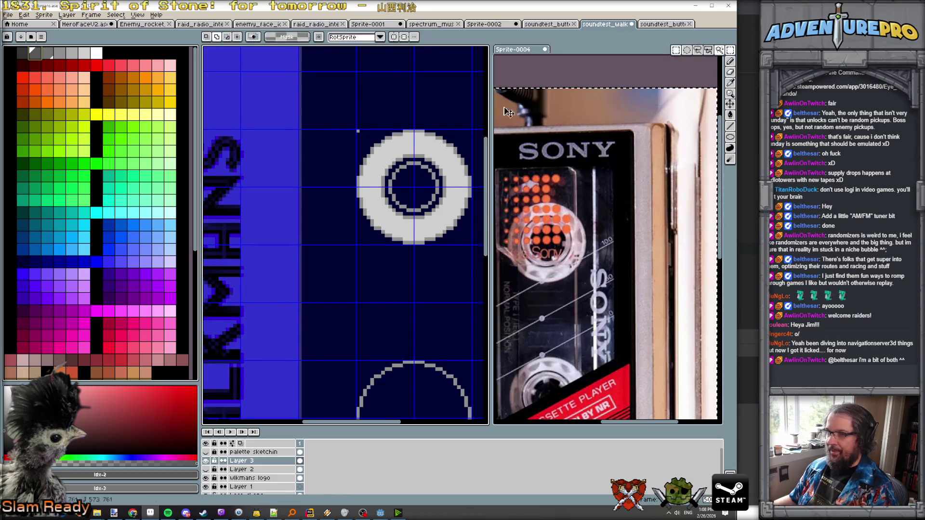
left_click_drag(358, 131, 469, 247)
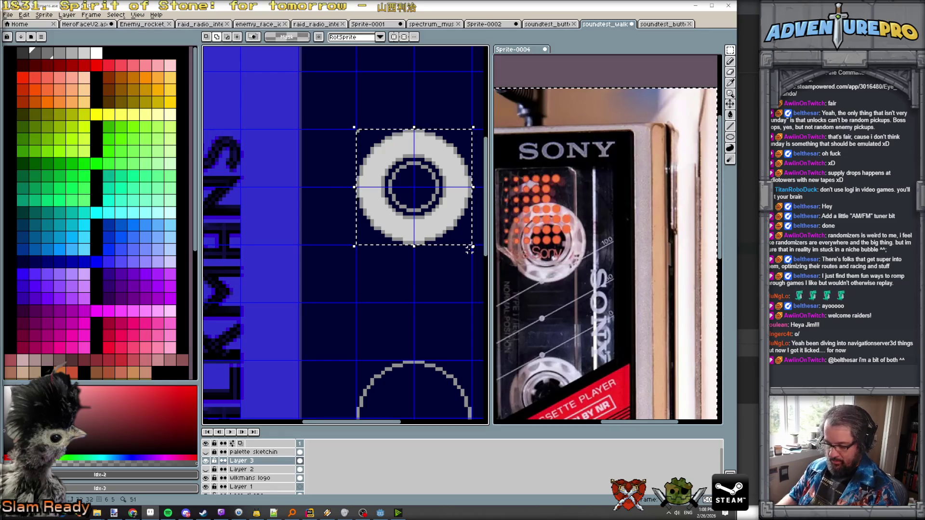
left_click(8, 14)
left_click(14, 25)
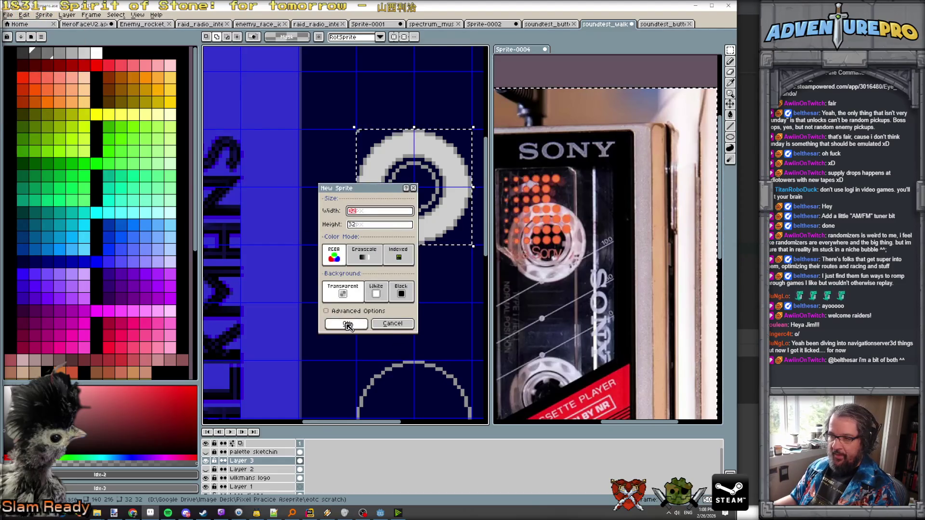
- Create the 32x32 sprite, paste the ring into it, and pick navy #000034
left_click(349, 325)
key("ctrl+v")
scroll(343, 232, "up", 4)
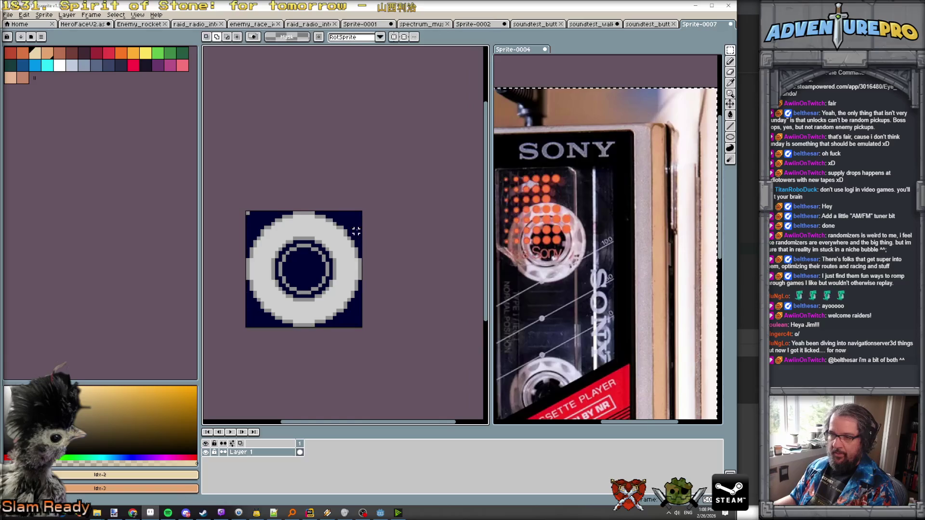
scroll(286, 200, "up", 1)
left_click(288, 182, "alt")
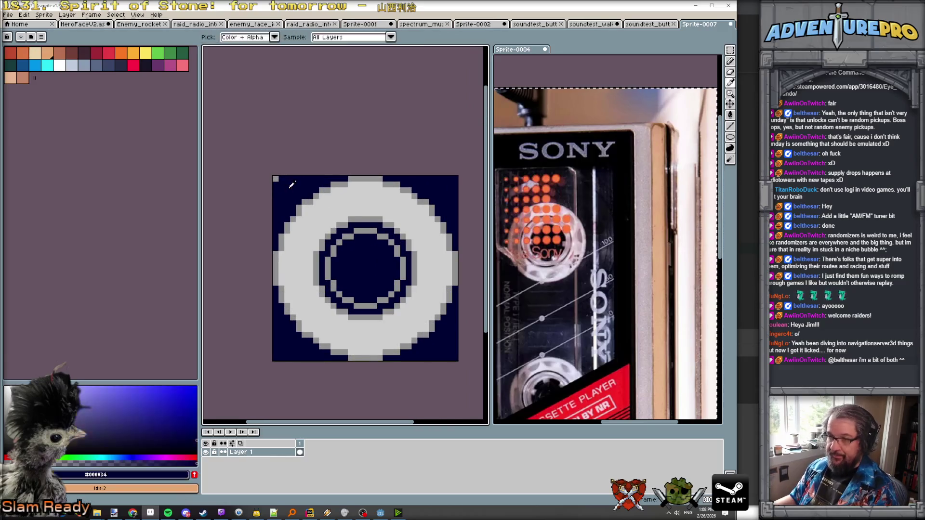
scroll(292, 193, "down", 1)
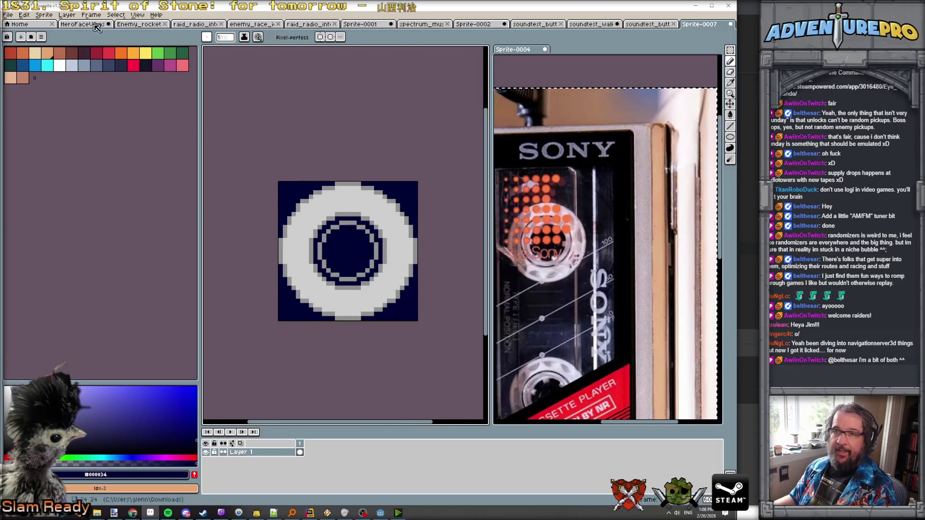
- Add a second empty layer above the ring layer
left_click(67, 14)
mouse_move(90, 60)
left_click(154, 59)
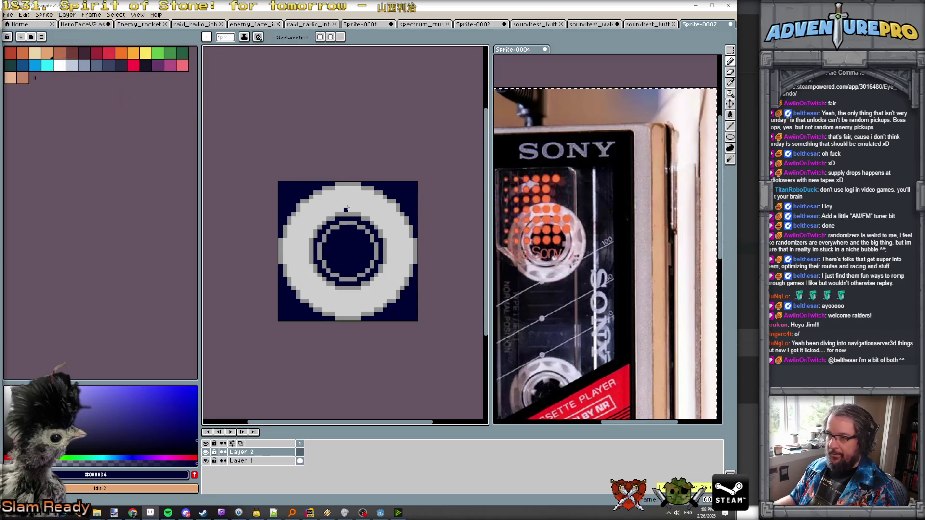
scroll(347, 208, "up", 1)
scroll(345, 211, "up", 1)
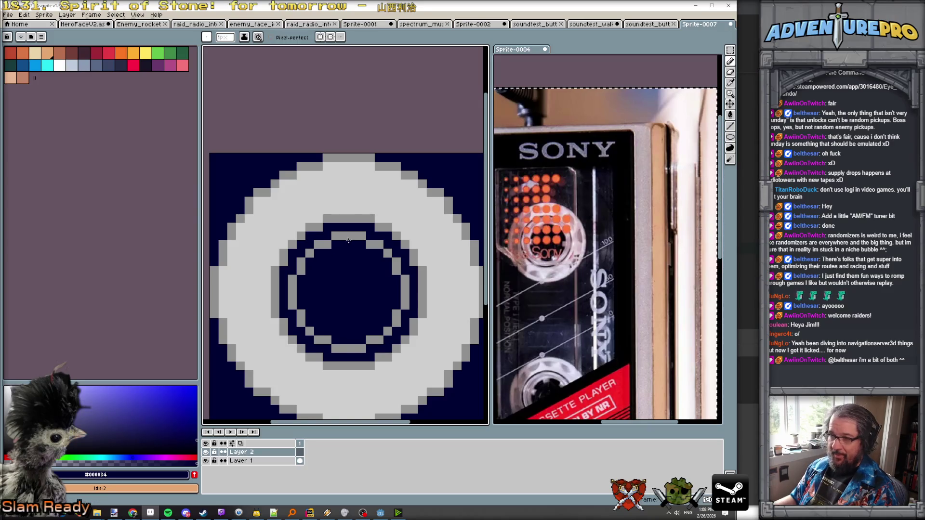
- Rename the two layers 'base wheel' and 'inner rotato'
double_click(260, 461)
type("base")
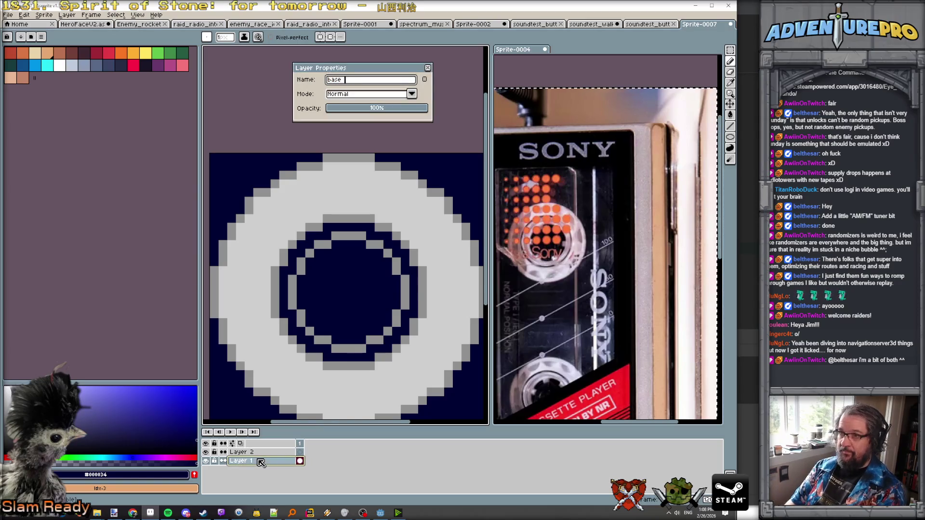
type("l")
key("Return")
double_click(261, 453)
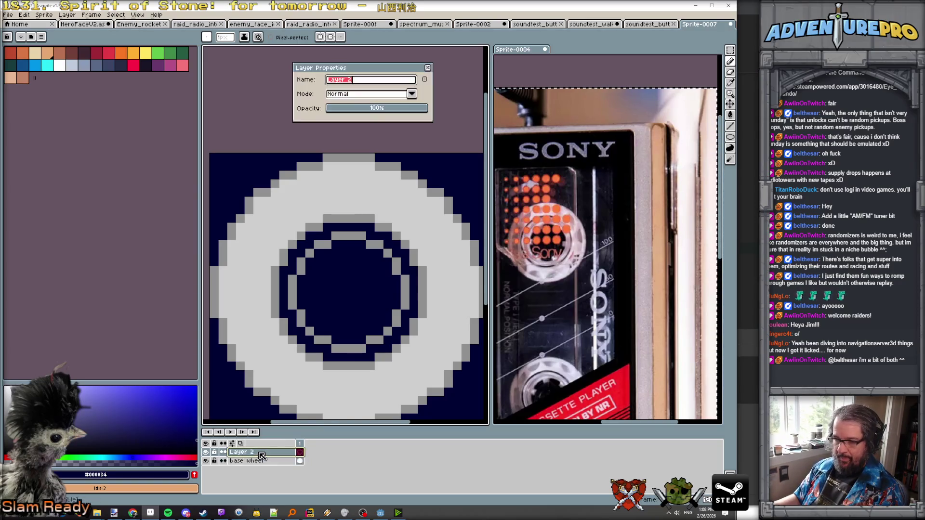
type("oi")
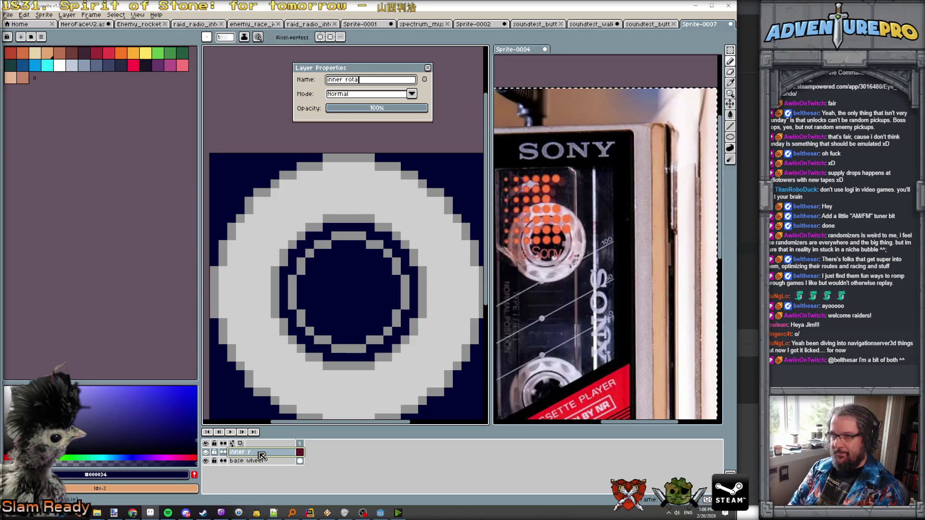
type("te")
key("Return")
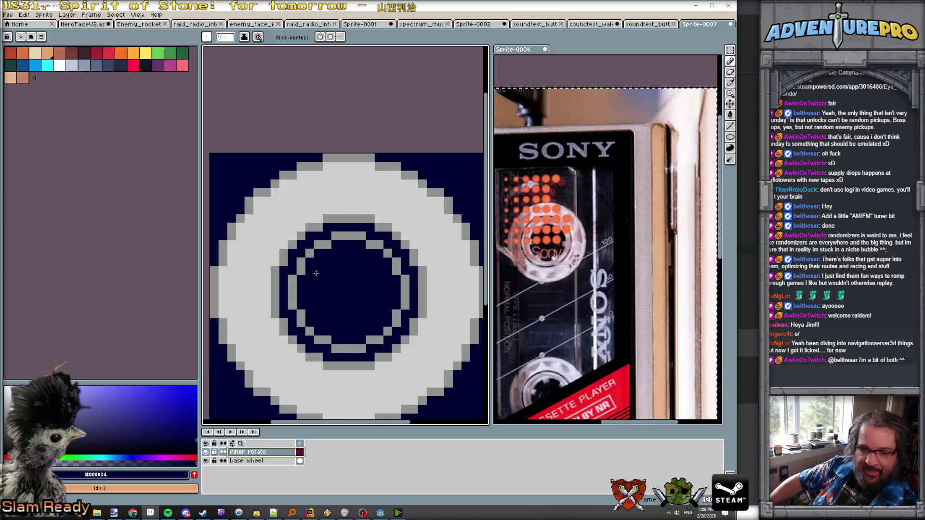
- Paint one pixel of the inner ring dark navy
scroll(336, 268, "up", 2)
scroll(337, 265, "down", 2)
scroll(337, 265, "up", 1)
left_click(277, 294)
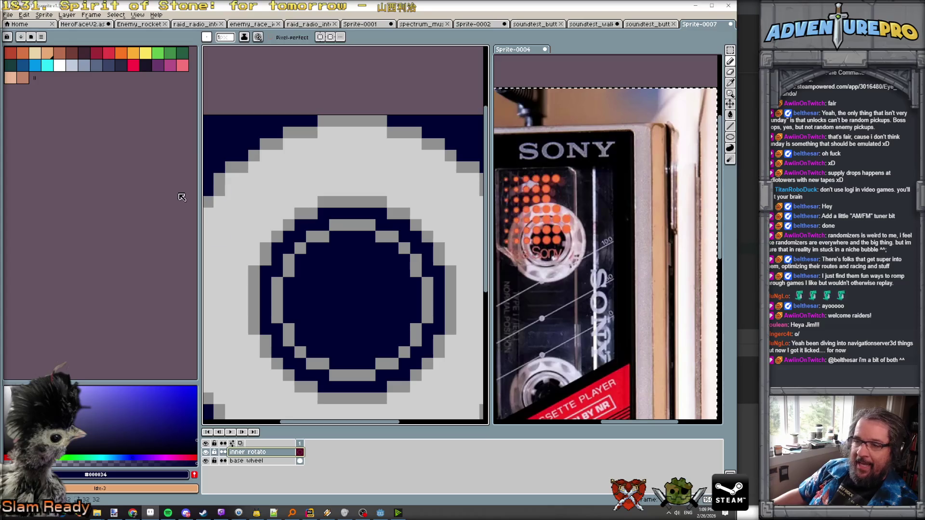
- Sample the ring's grey and load the gen512_eotc palette preset
left_click(277, 283, "alt")
left_click(41, 37)
scroll(97, 212, "down", 10)
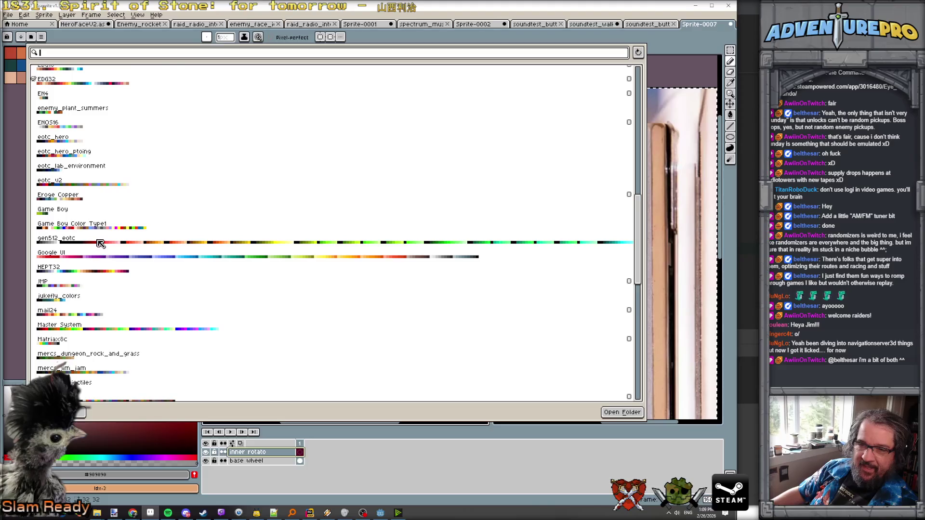
left_click(99, 241)
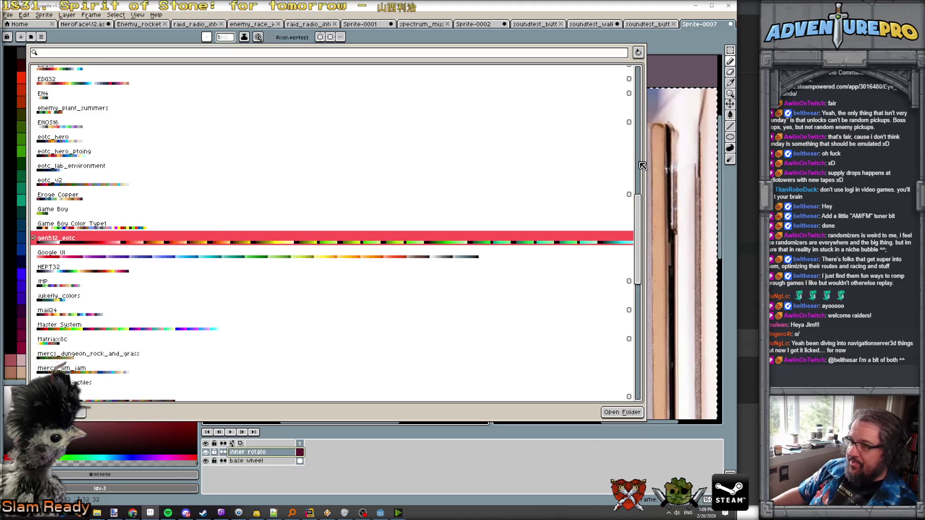
key("Escape")
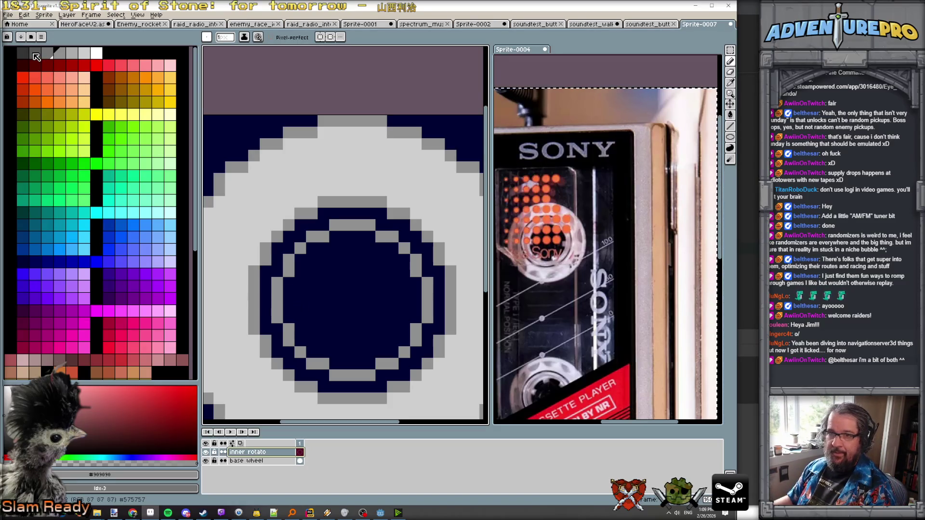
- Paint dark grey notches at six points around the inner ring: left, right, upper and lower corners
left_click(34, 53)
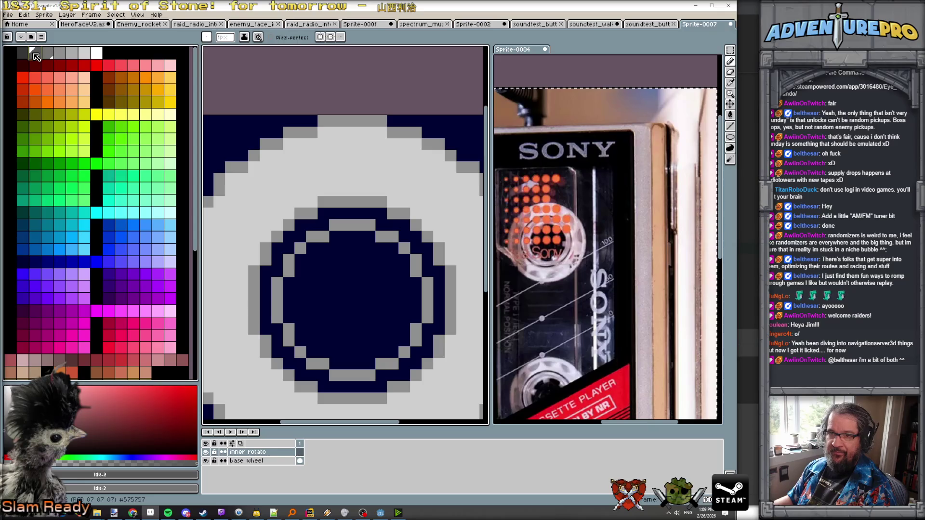
left_click(293, 296)
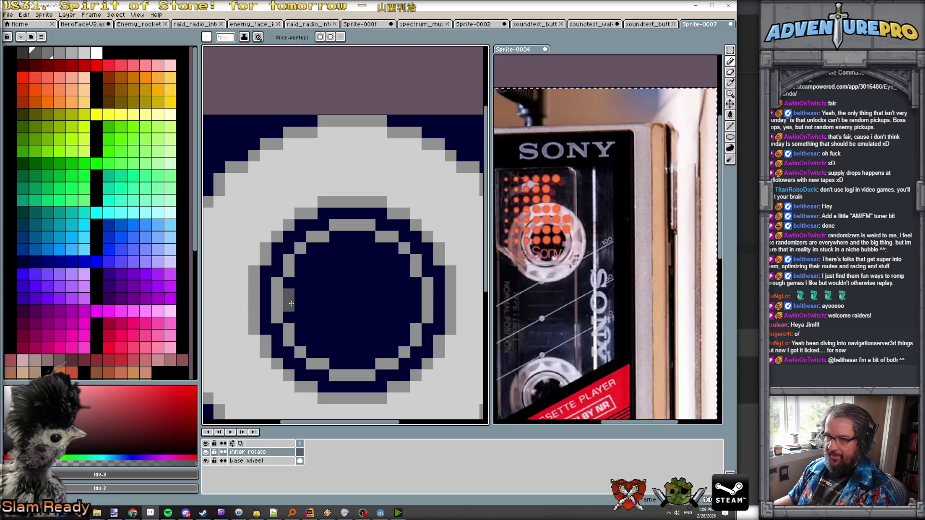
left_click(415, 298)
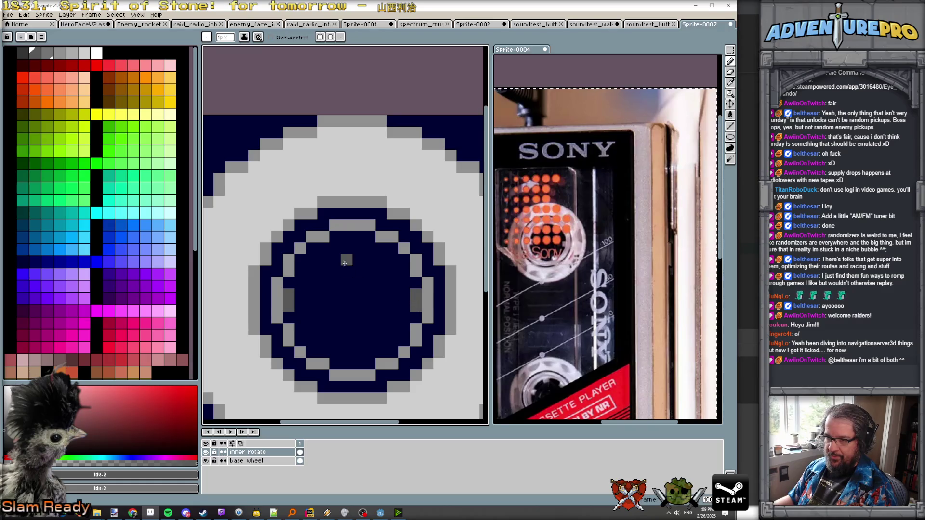
left_click(314, 250)
left_click(387, 248)
left_click(319, 347)
left_click(382, 353)
scroll(390, 353, "down", 1)
scroll(390, 353, "down", 2)
scroll(385, 218, "up", 1)
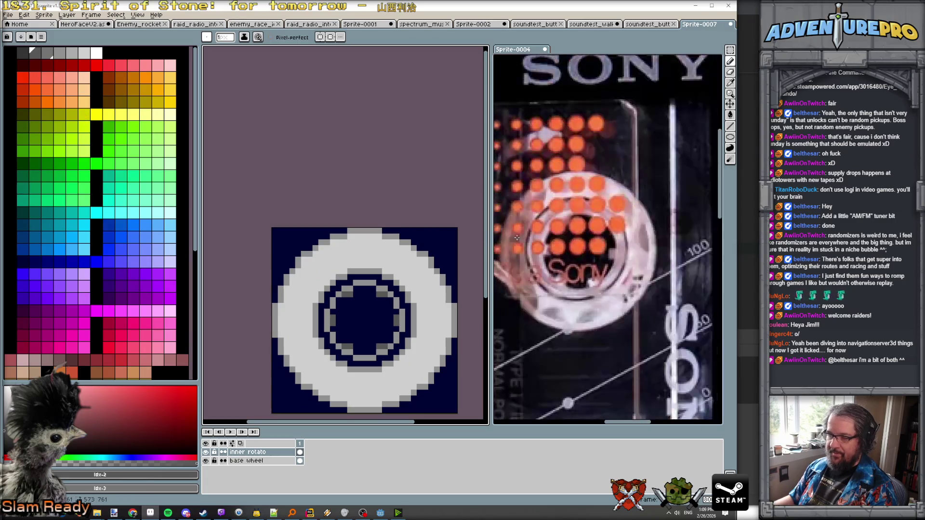
- Paint light grey spoke blocks and bumps around the hub's top, right and lower sides
left_click(71, 53)
scroll(310, 266, "up", 1)
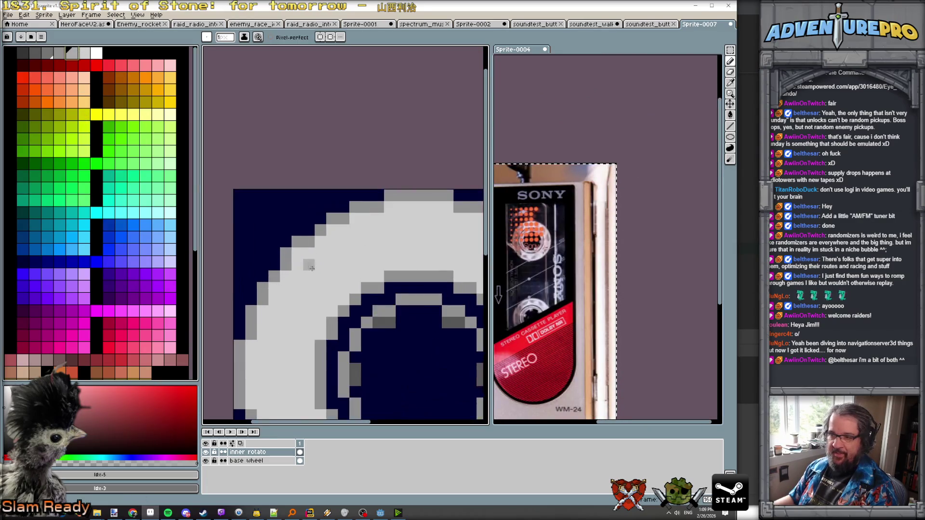
mouse_move(353, 379)
left_mouse_down()
mouse_move(366, 369)
mouse_move(366, 381)
left_mouse_up()
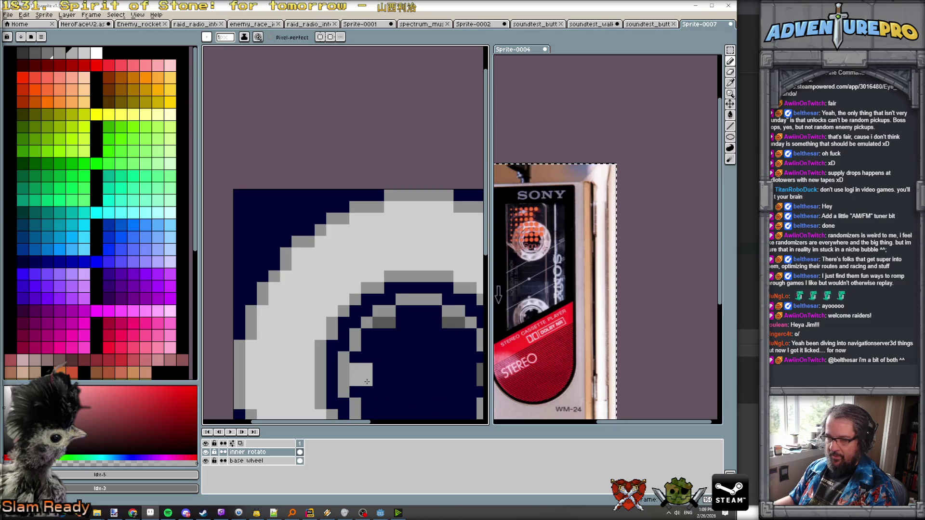
left_click_drag(384, 327, 402, 335)
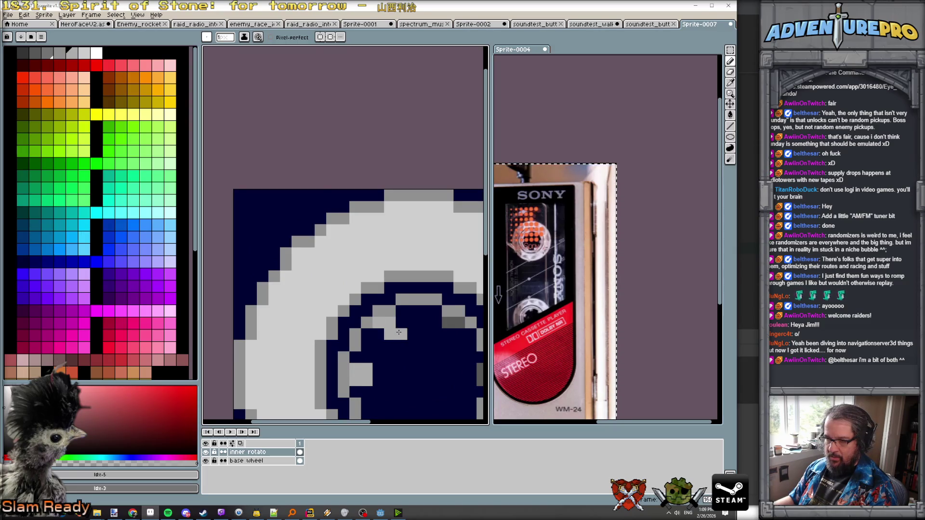
left_click(455, 326)
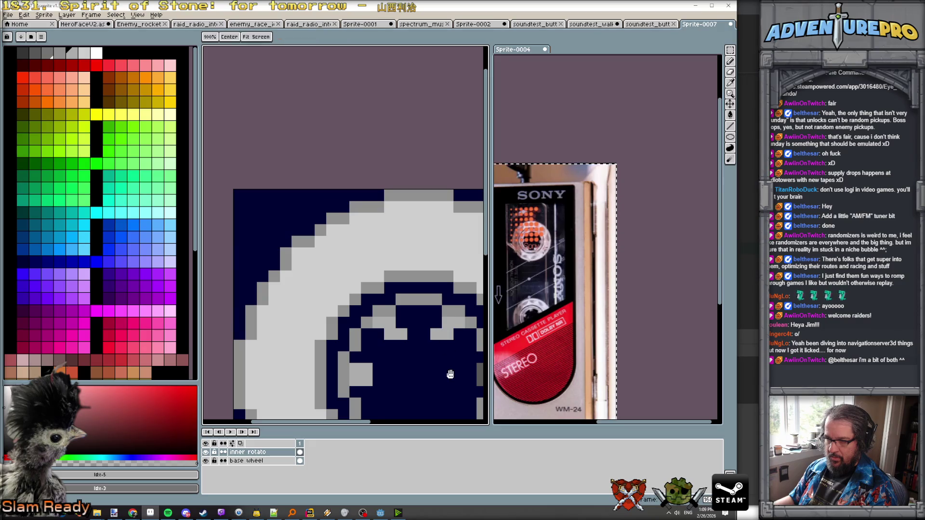
left_click_drag(482, 371, 429, 267)
left_click(428, 274)
left_click(395, 323)
left_click(383, 311)
left_click(325, 321)
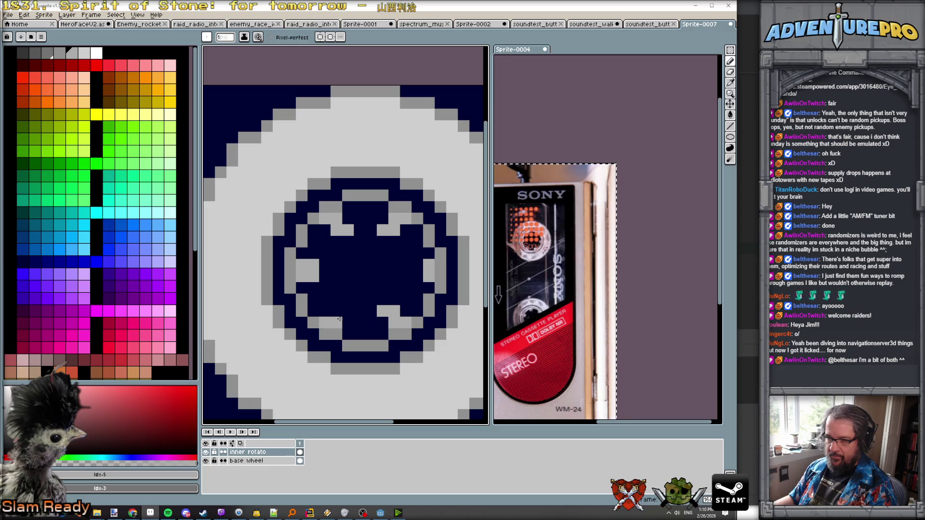
- Select the first frame of the reel animation in the timeline
scroll(346, 312, "down", 1)
scroll(356, 316, "down", 2)
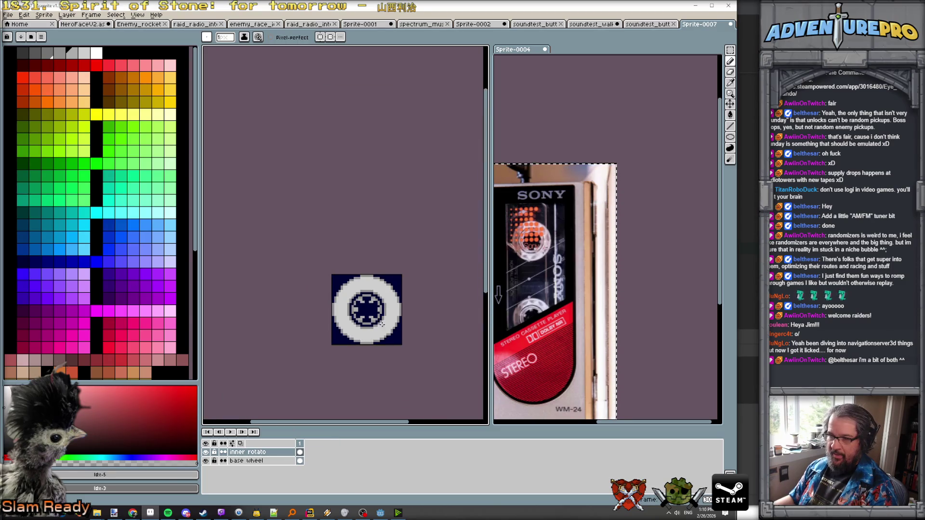
scroll(383, 324, "up", 3)
scroll(372, 293, "down", 2)
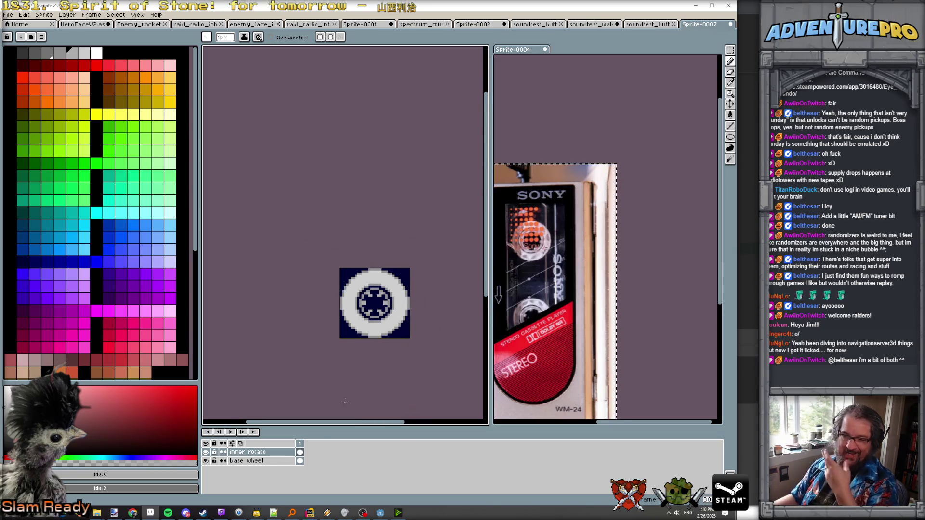
left_click(301, 443)
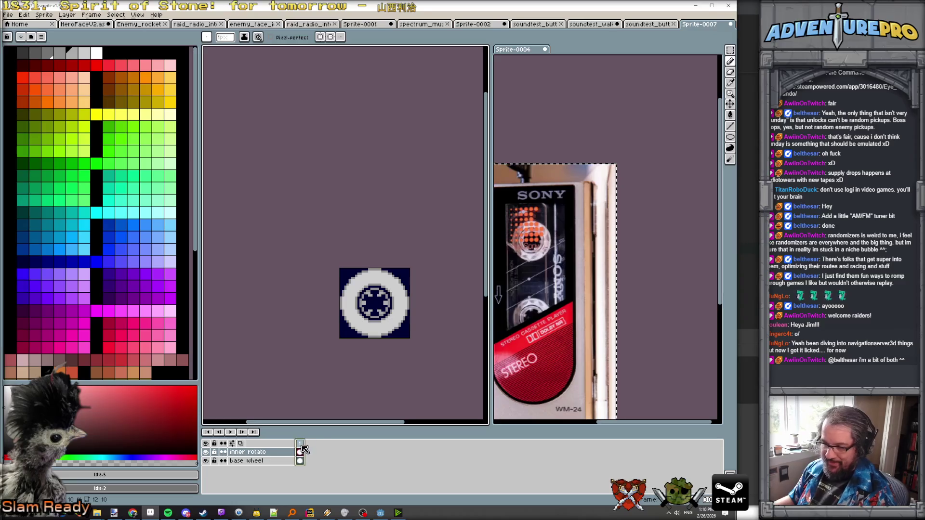
- Add a second animation frame with Alt+N, then return to frame 1 and clear the selection
key("alt+n")
scroll(366, 289, "up", 5)
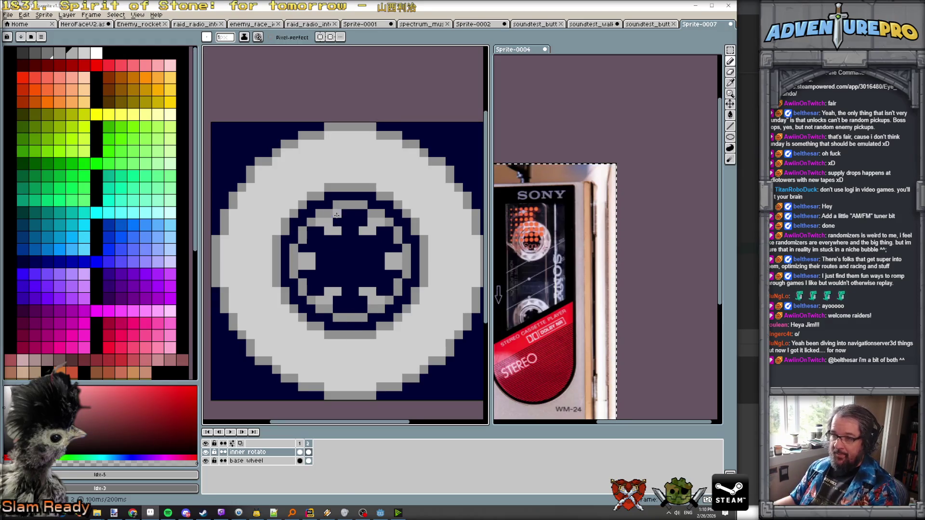
left_click(299, 443)
scroll(329, 231, "up", 1)
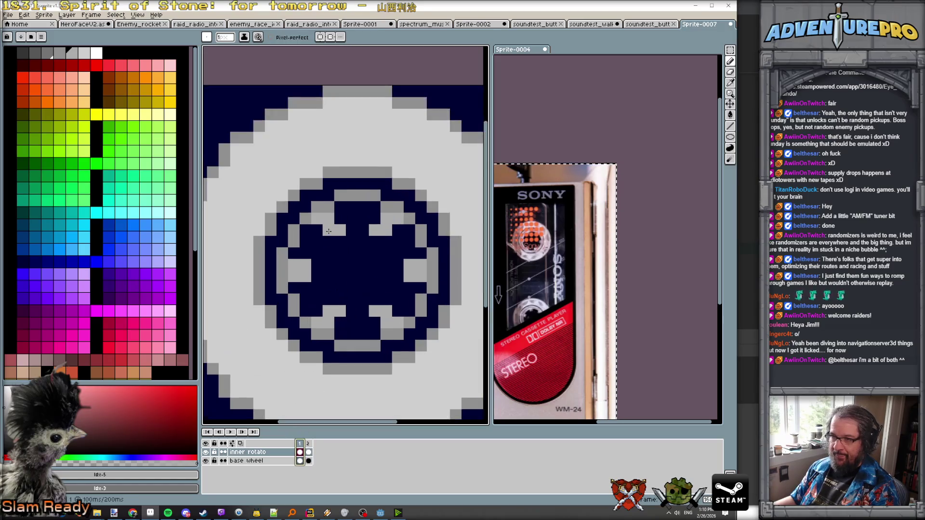
left_click(352, 220)
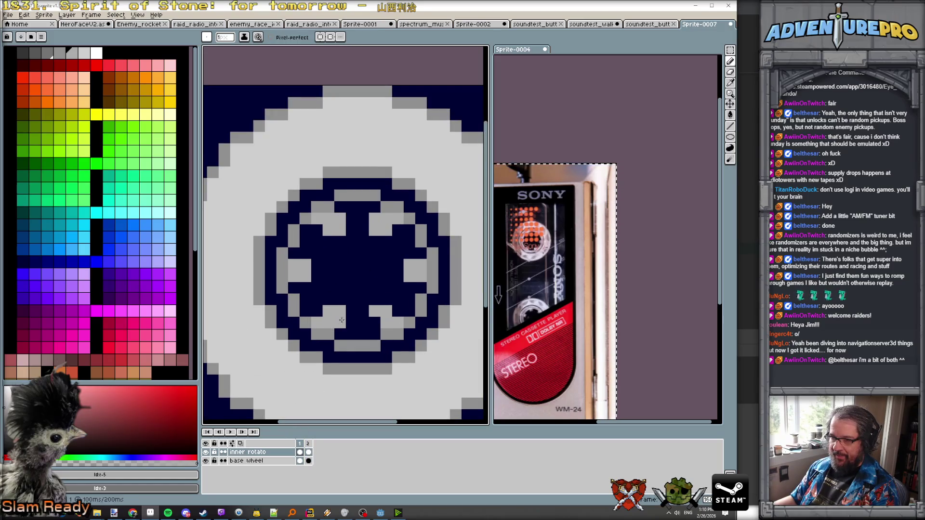
- Zoom in and select the inner rotato cel on frame 2
scroll(438, 331, "down", 4)
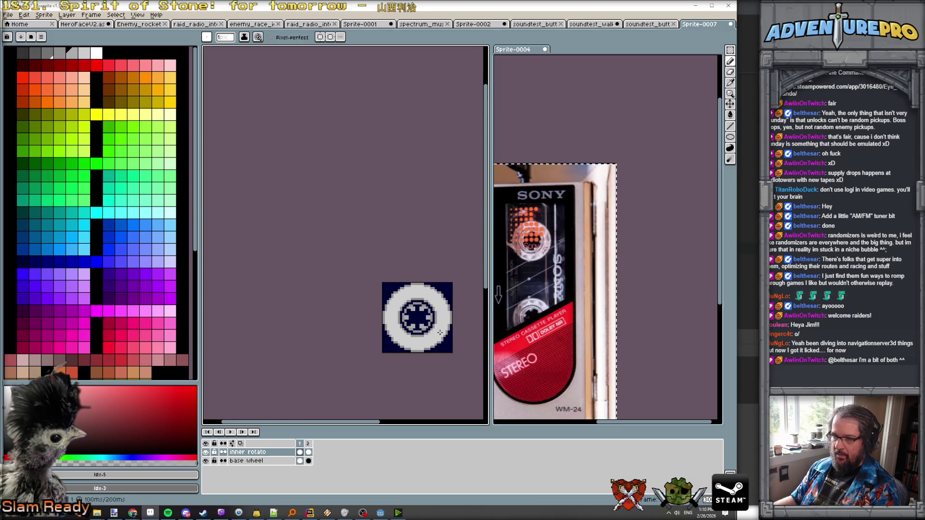
scroll(440, 332, "up", 5)
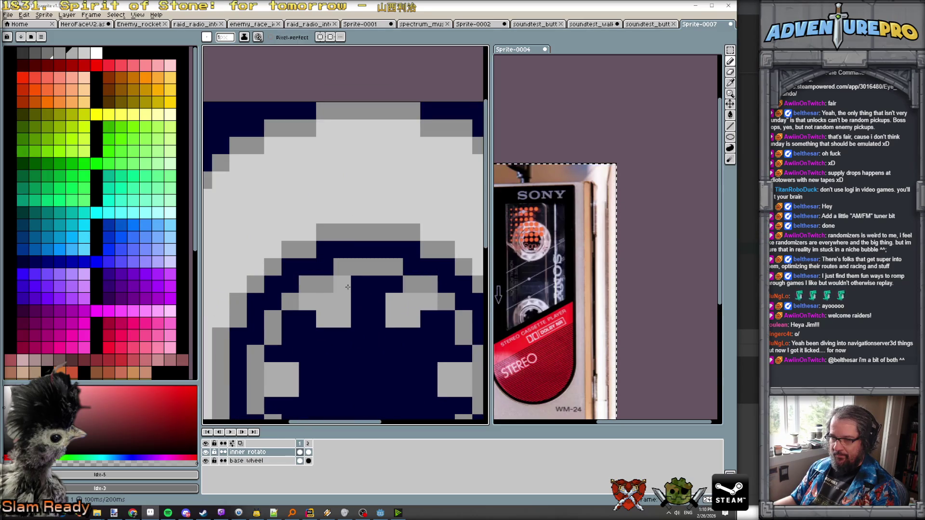
scroll(371, 308, "down", 4)
scroll(386, 337, "up", 3)
scroll(424, 313, "down", 4)
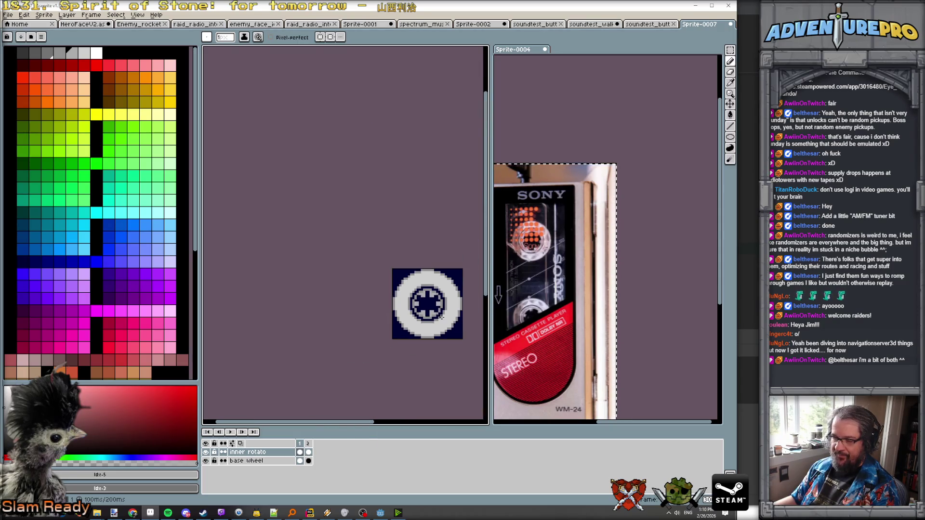
scroll(438, 315, "up", 2)
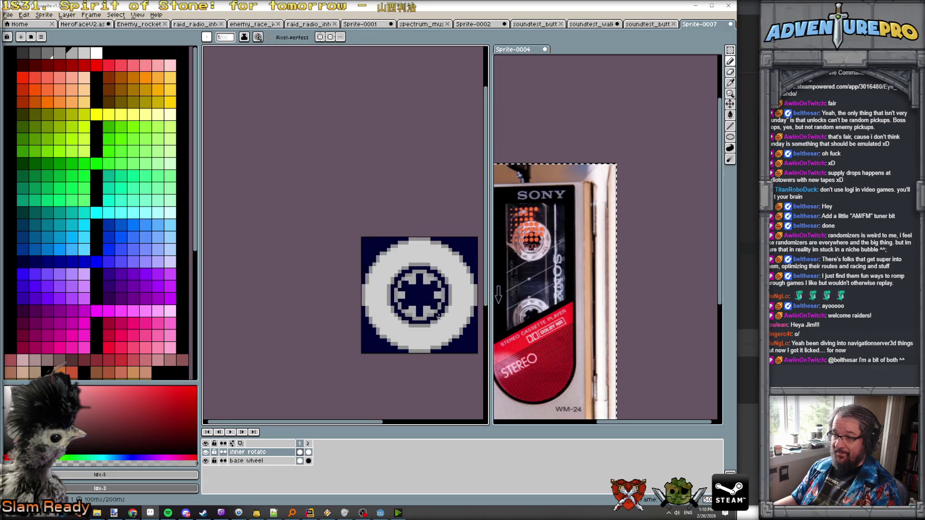
scroll(401, 294, "up", 1)
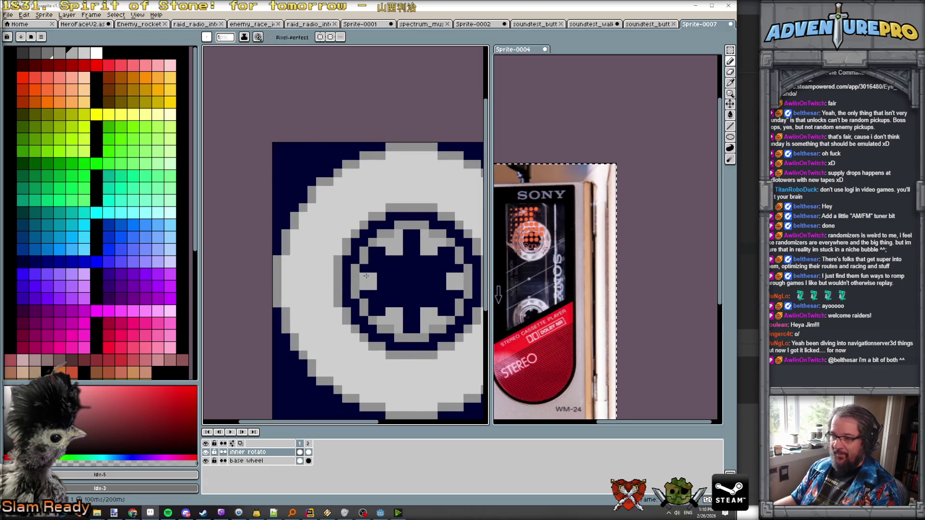
scroll(401, 296, "down", 3)
scroll(401, 298, "up", 2)
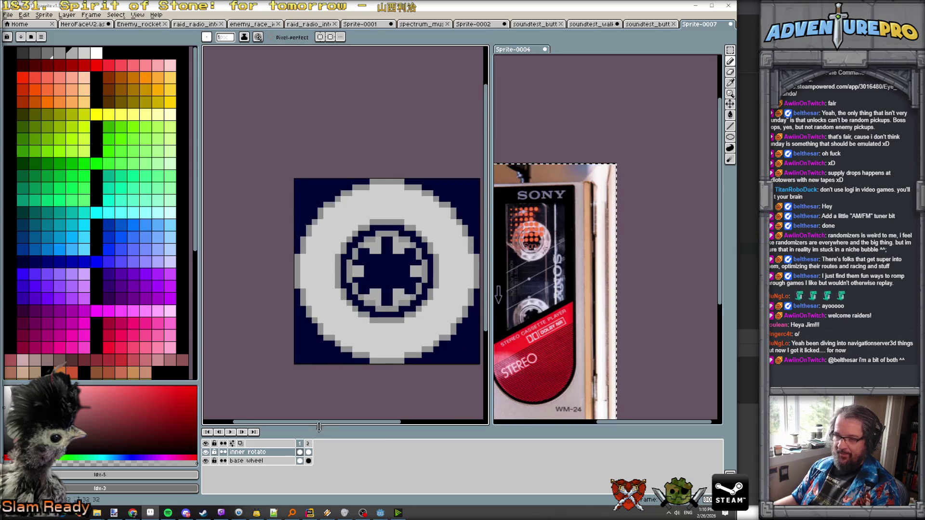
left_click(309, 452)
left_click(308, 454)
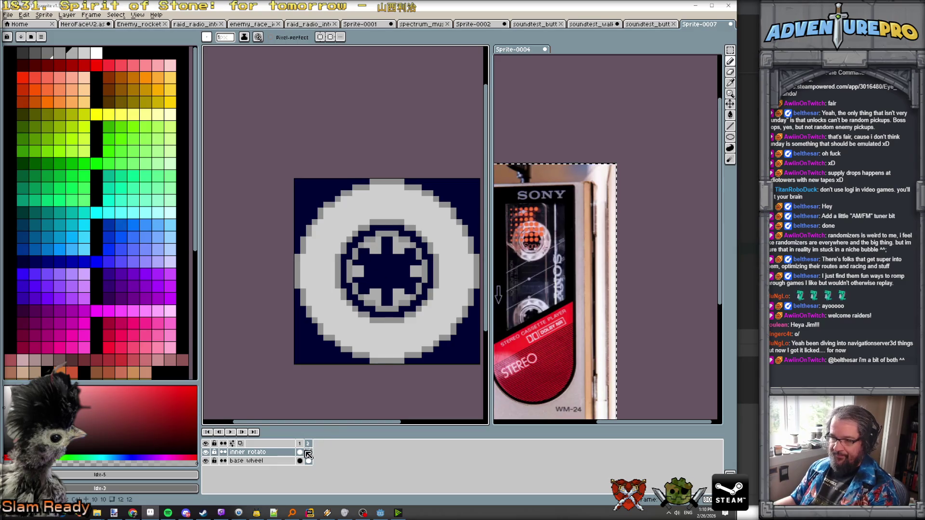
- Hide the base wheel layer, select the frame-2 inner rotato cel, and turn on onion skin
left_click(206, 462)
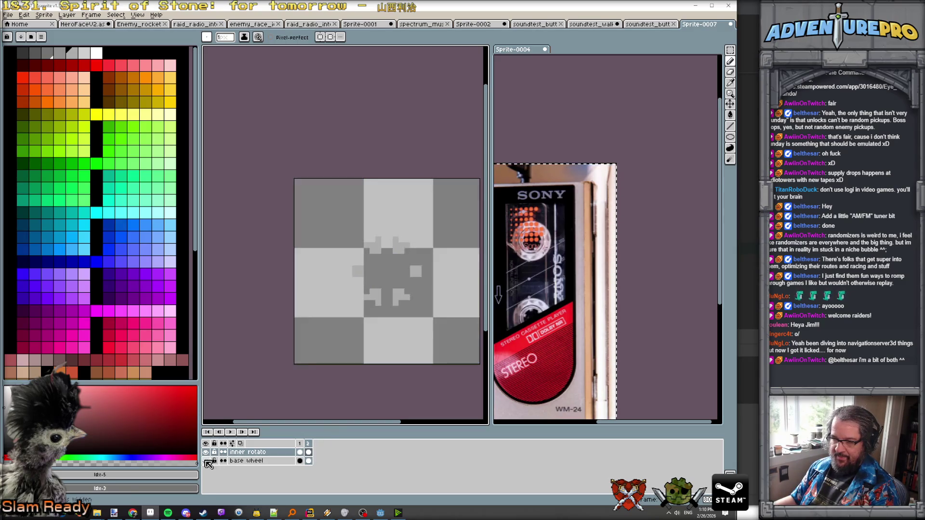
scroll(382, 318, "up", 1)
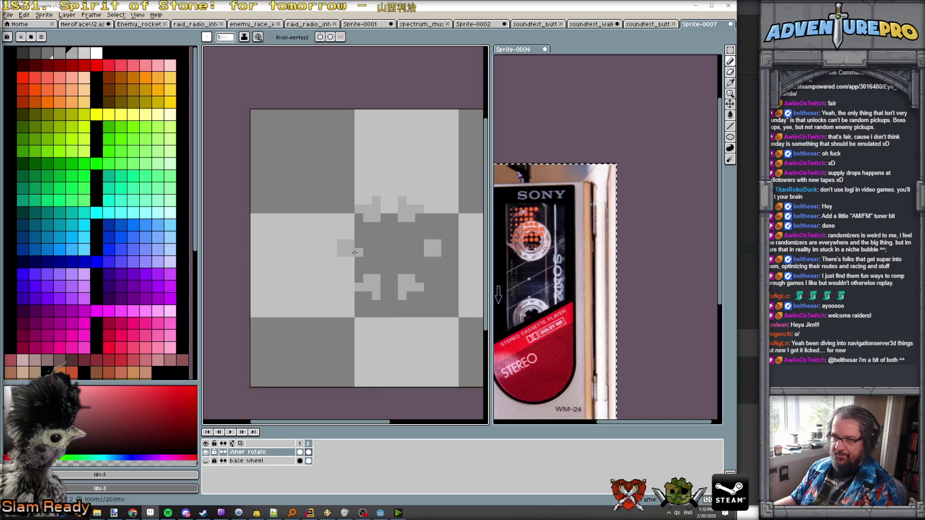
left_click(300, 443)
left_click(309, 452)
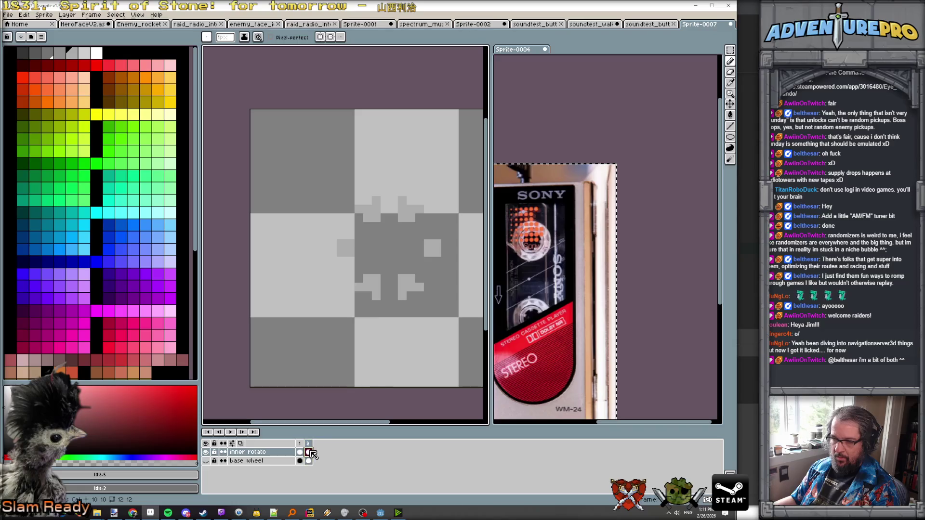
left_click(240, 444)
- Pick light grey #acacac, show base wheel again, and view frame 2's plain ring
left_click(355, 249, "alt")
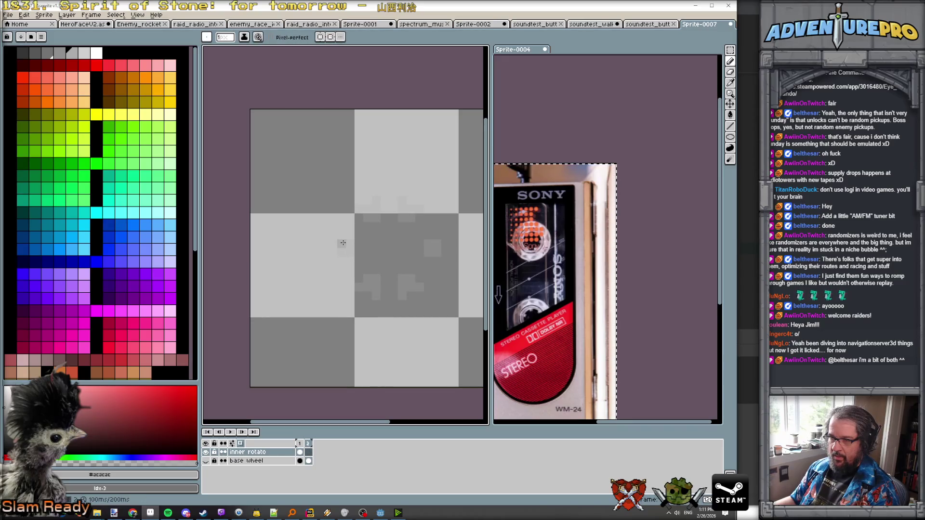
left_click(206, 462)
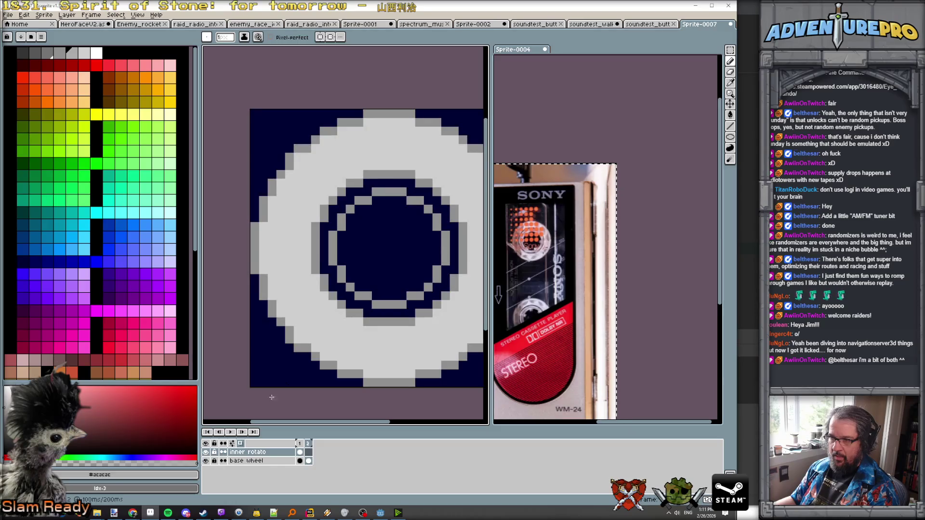
left_click(311, 453)
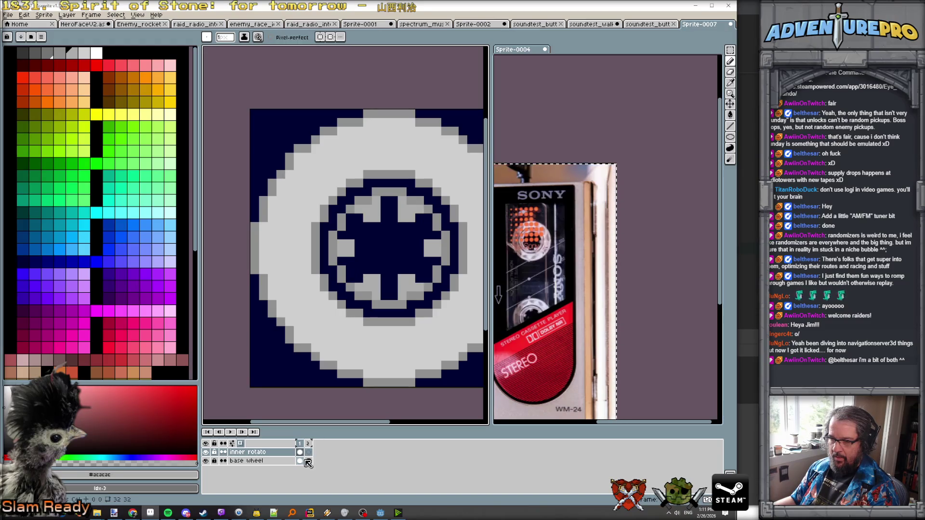
left_click(309, 453)
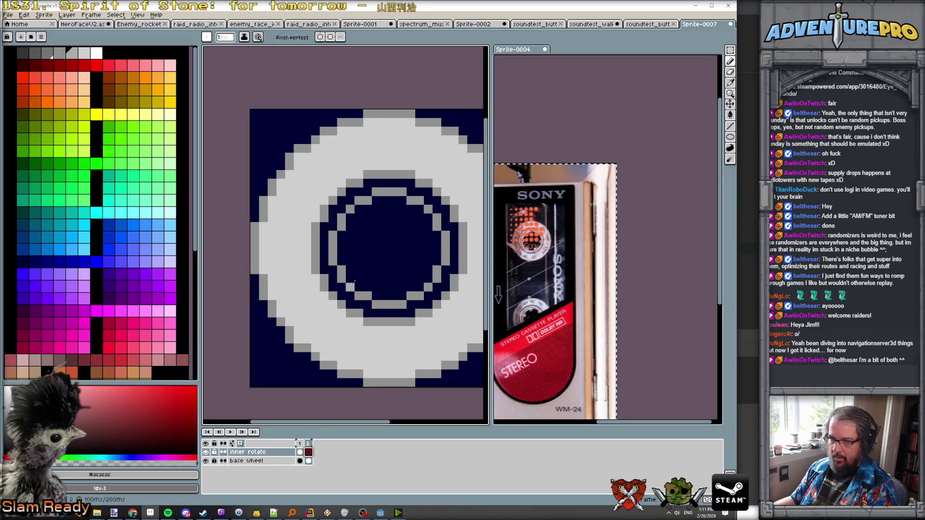
key("Left")
key("Right")
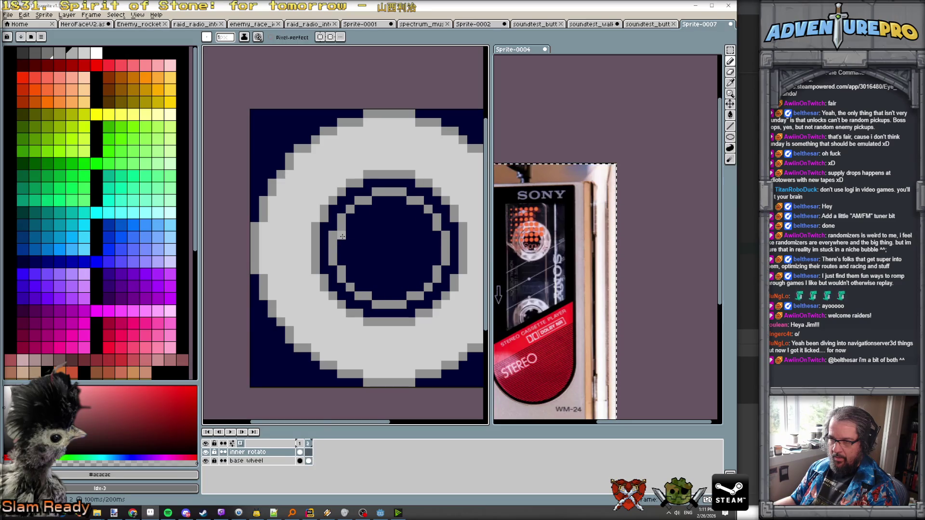
key("Left")
key("Right")
key("Left")
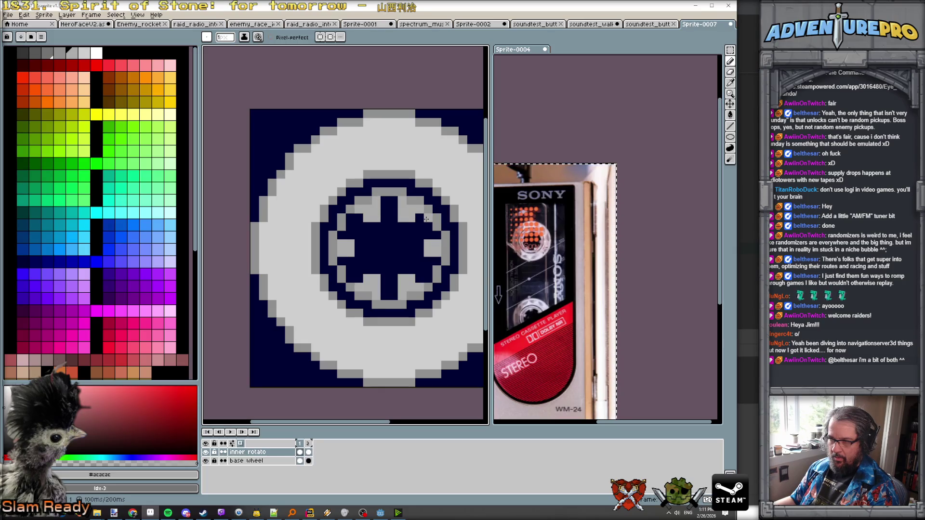
key("Right")
key("Left")
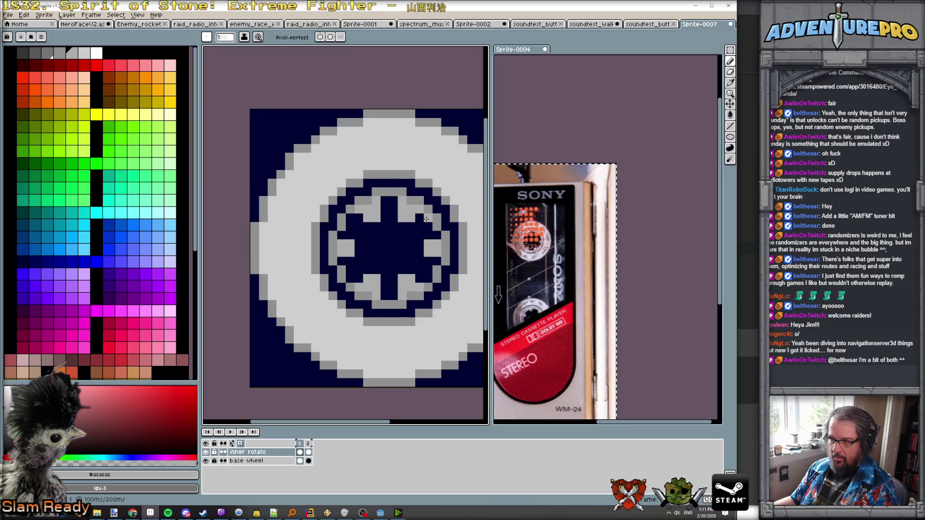
key("Right")
key("Left")
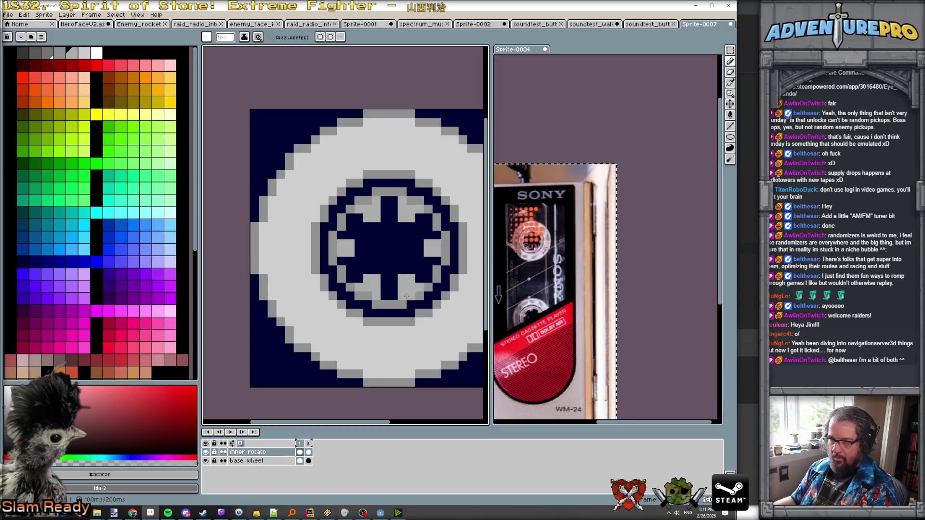
key("Right")
key("Left")
key("Right")
key("Left")
key("Right")
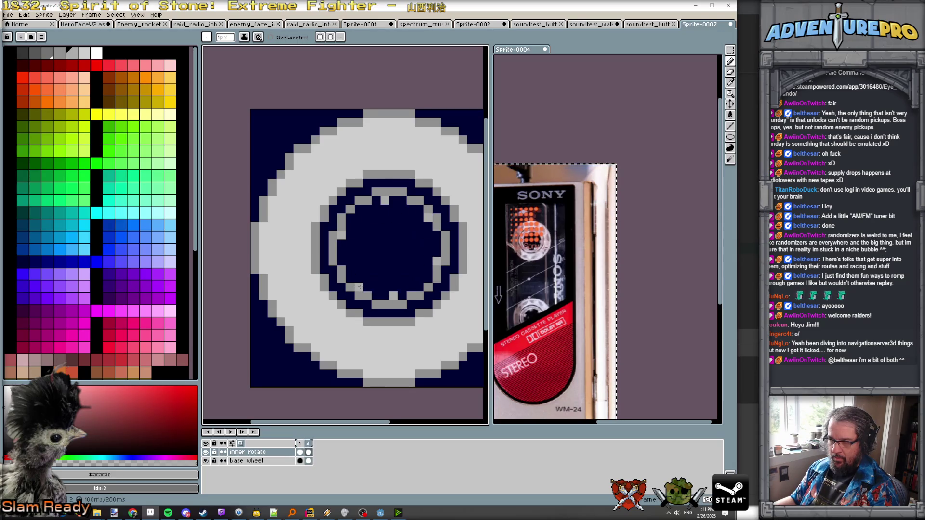
key("Left")
key("Right")
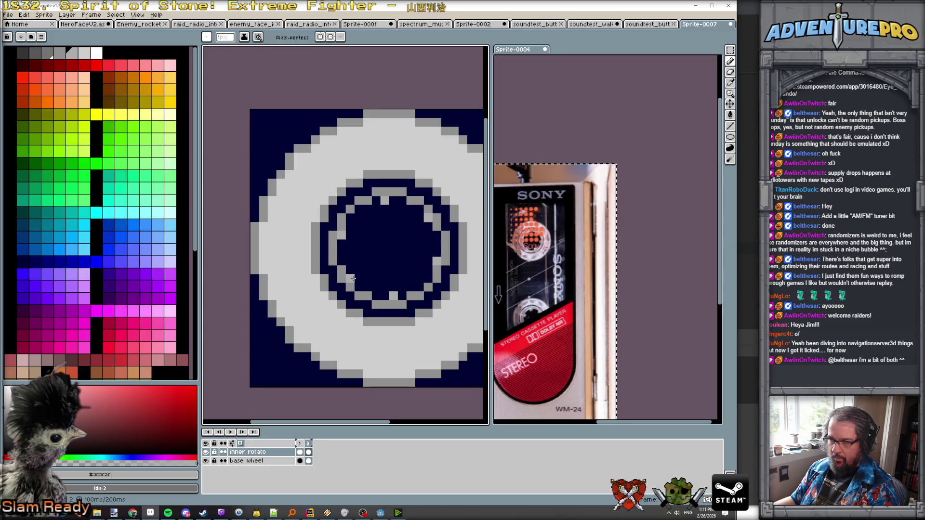
scroll(353, 279, "down", 2)
scroll(390, 318, "up", 2)
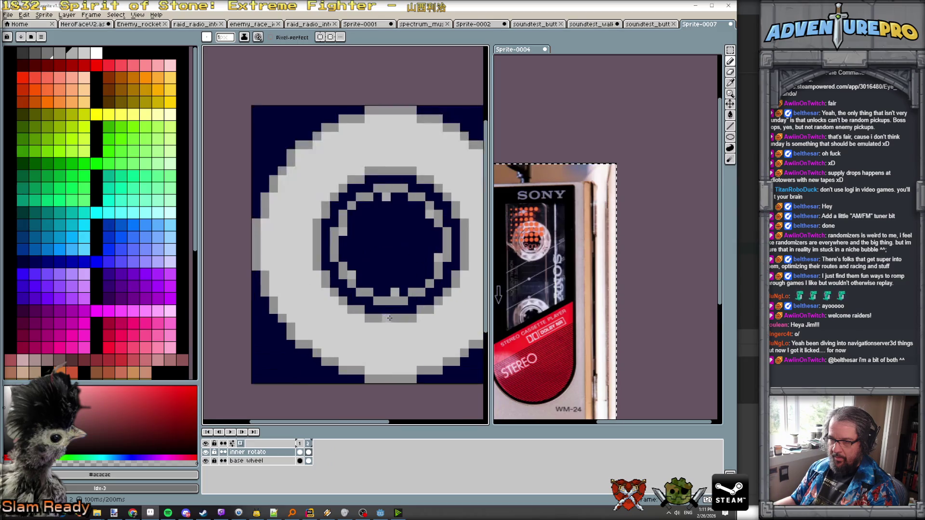
key("Left")
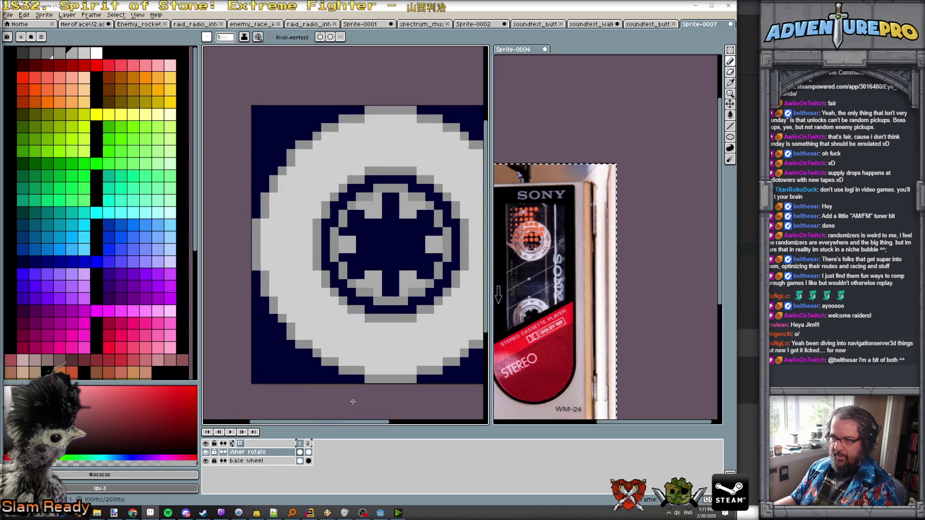
key("Right")
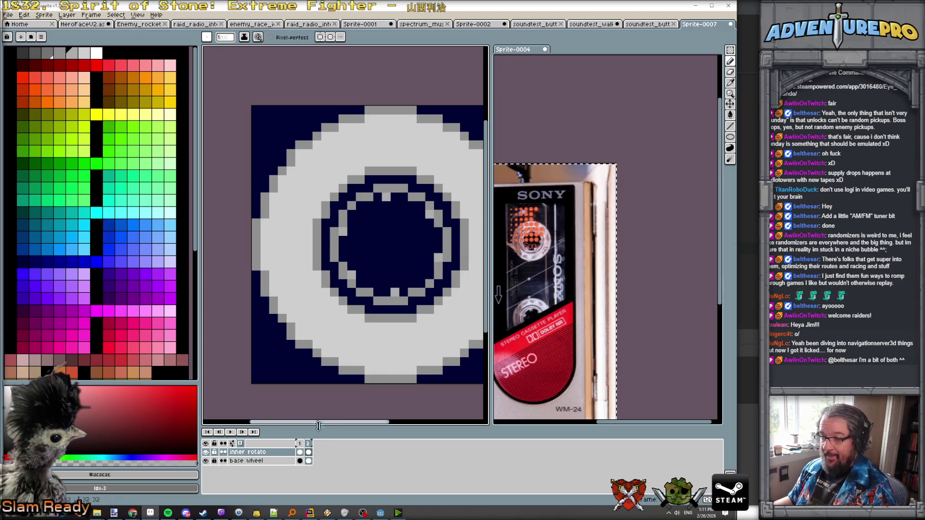
- Hide base wheel and repaint the inner rotato spoke pixels in light, dark and mid grey
left_click(206, 461)
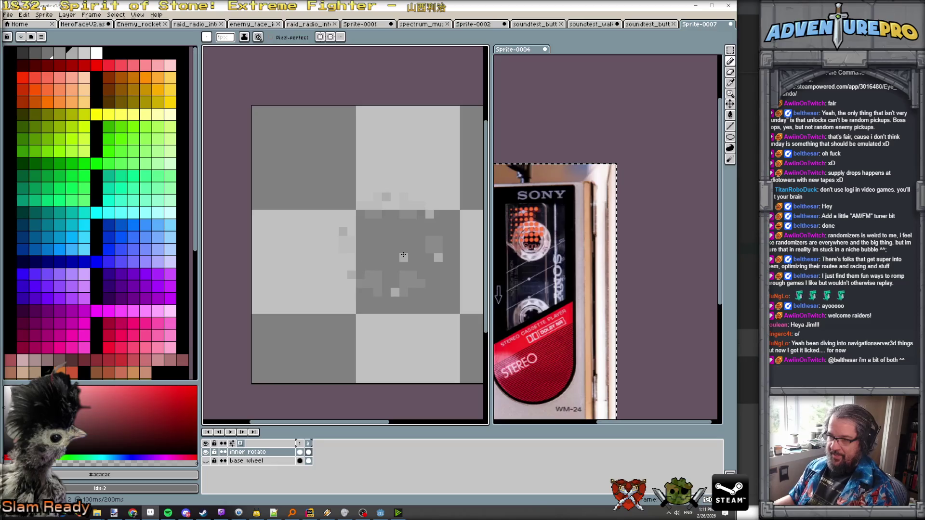
scroll(393, 291, "up", 1)
mouse_move(392, 291)
left_mouse_down()
mouse_move(393, 281)
mouse_move(405, 282)
mouse_move(407, 305)
mouse_move(407, 277)
mouse_move(416, 293)
left_mouse_up()
left_click_drag(346, 291, 360, 287)
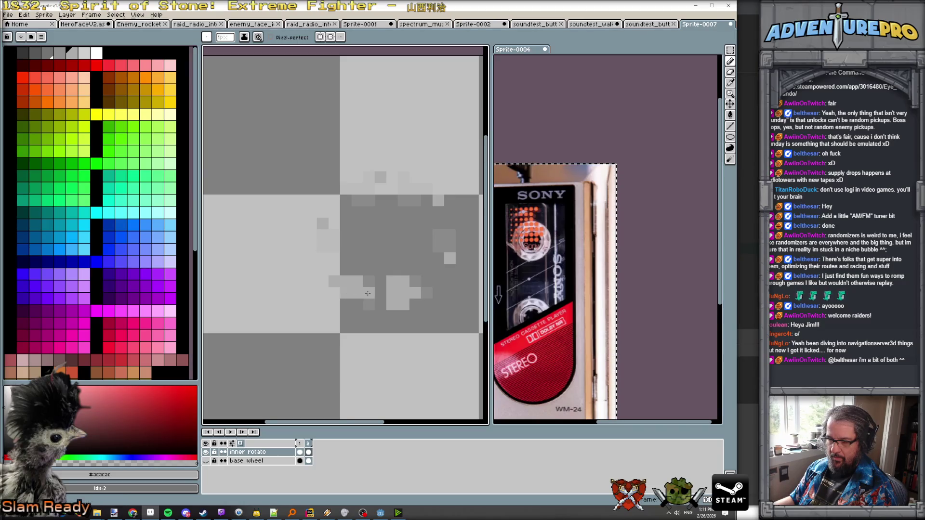
left_click(325, 232)
left_click_drag(336, 230, 344, 235)
left_click_drag(450, 247, 437, 247)
left_click(437, 258)
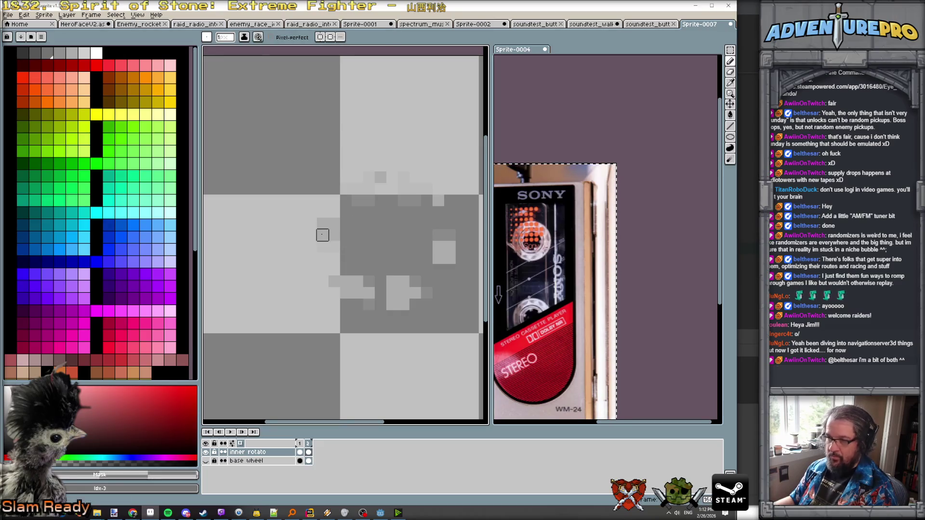
left_click(321, 233, "alt")
left_click(371, 181)
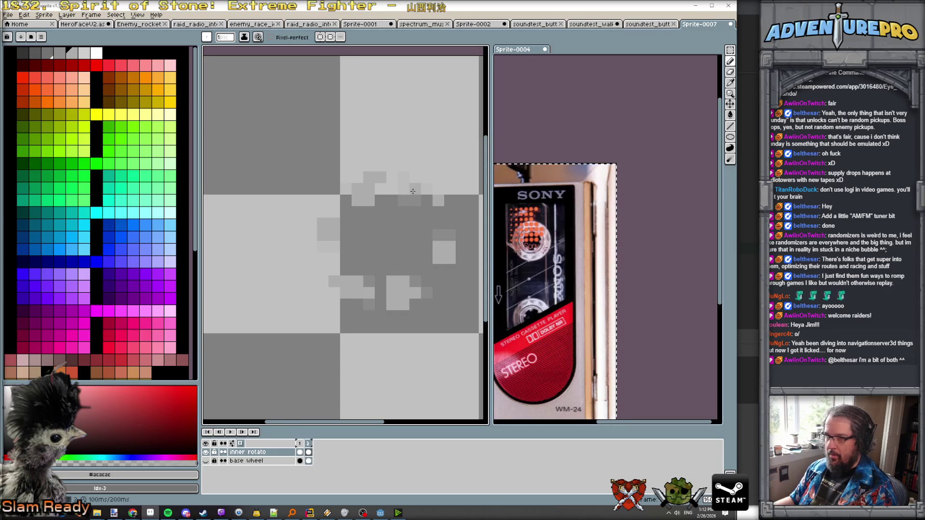
- Stop the spoke animation on frame 1 and set the drawing colour to transparent Mask
scroll(413, 191, "up", 1)
scroll(445, 223, "down", 2)
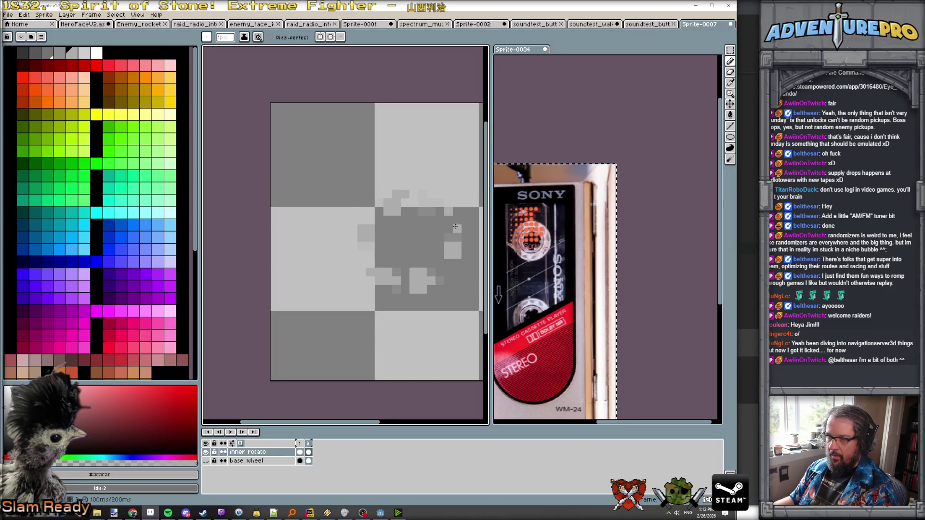
scroll(455, 226, "up", 1)
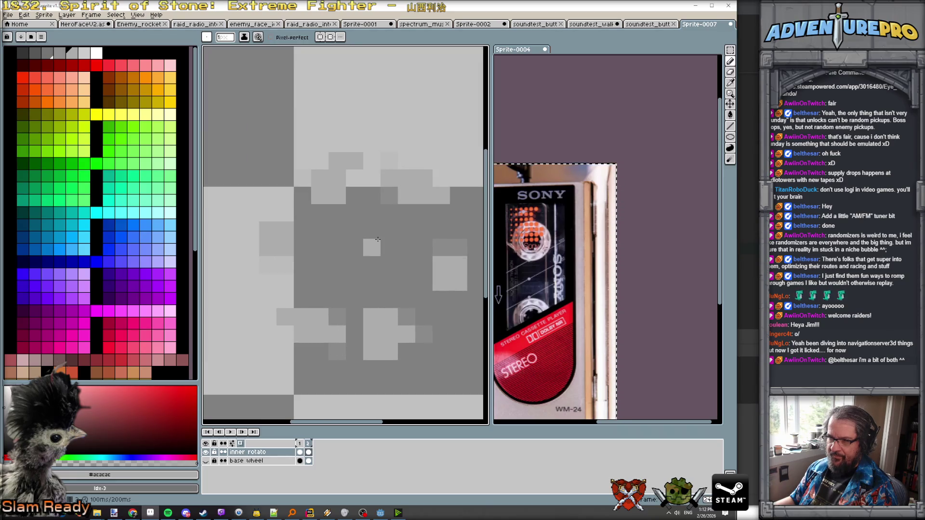
scroll(378, 239, "down", 2)
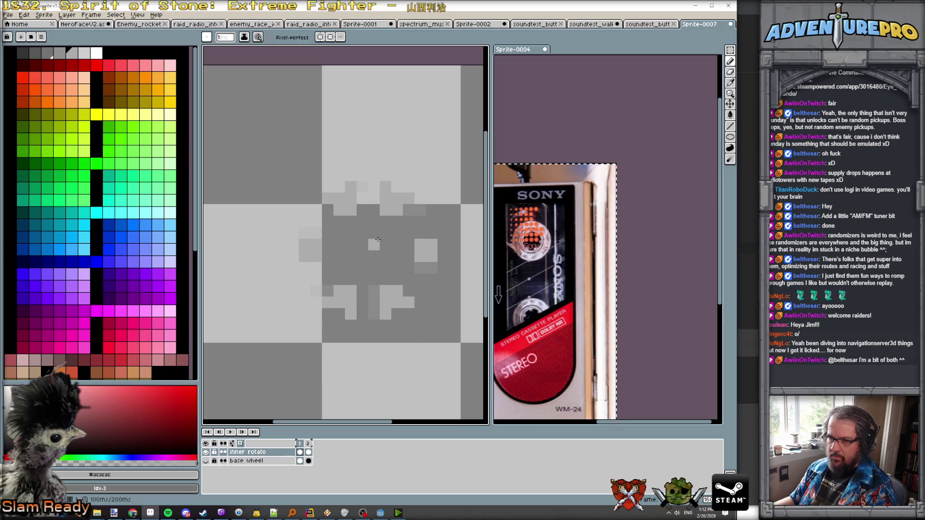
key("Return")
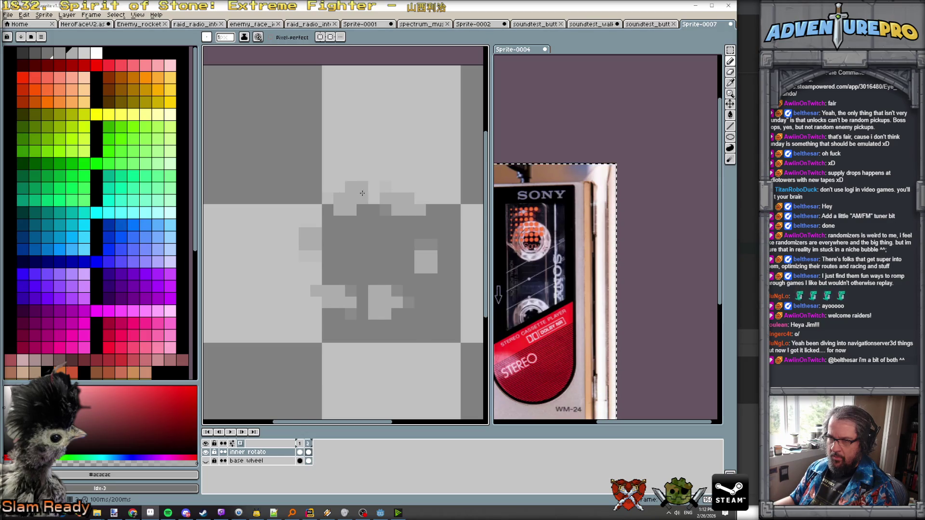
left_click(336, 222, "alt")
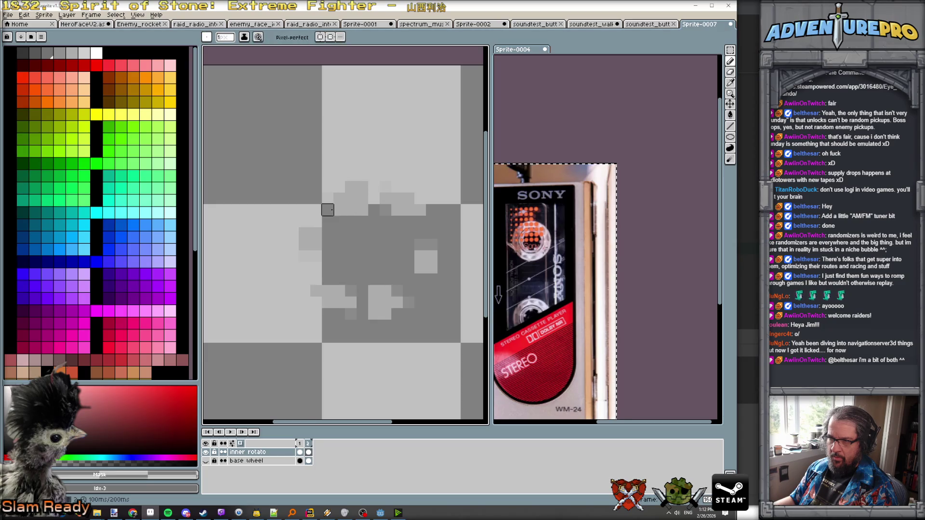
scroll(362, 233, "up", 2)
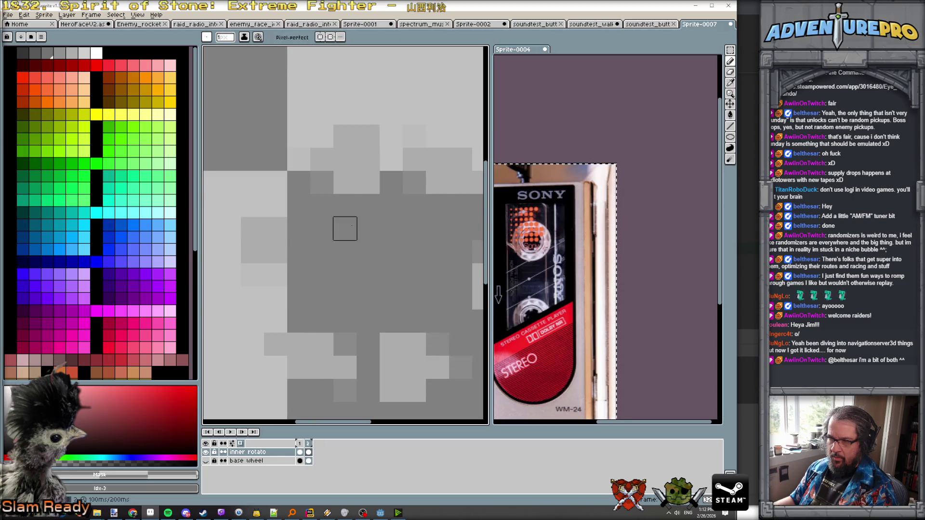
scroll(388, 229, "down", 4)
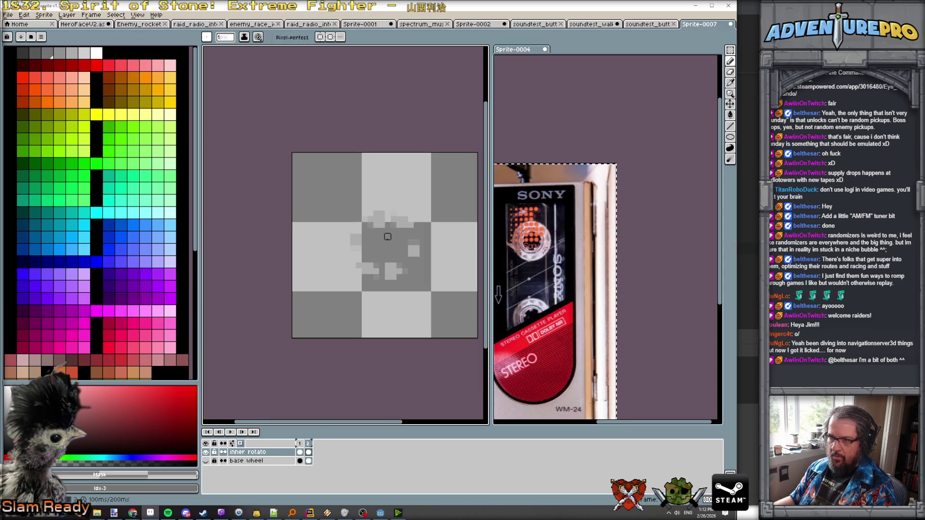
- Show the base wheel layer, add frame 3 with Alt+N, and delete its inner rotato spokes
left_click(207, 461)
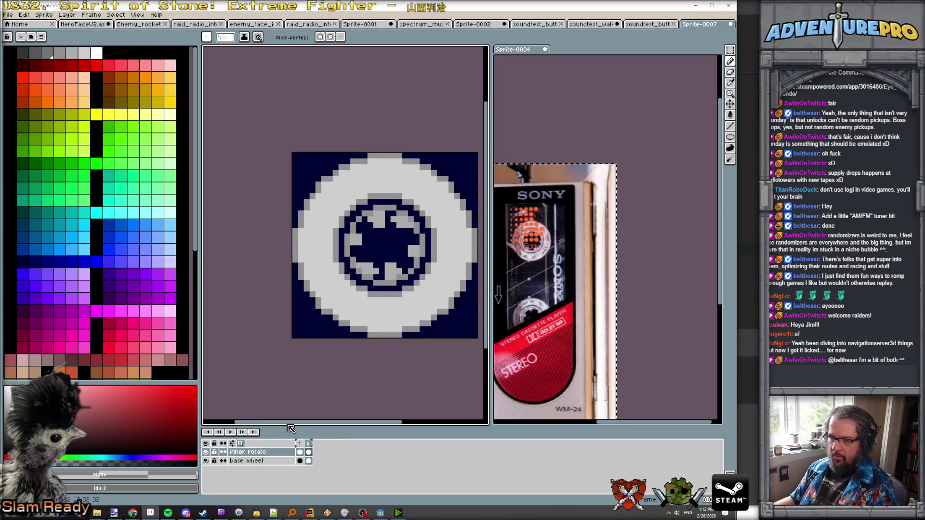
scroll(382, 226, "up", 2)
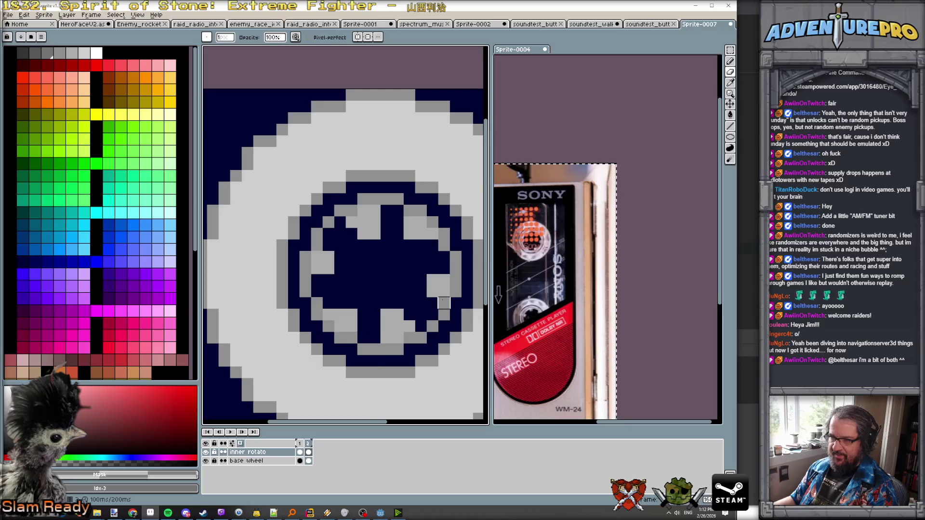
scroll(443, 303, "down", 4)
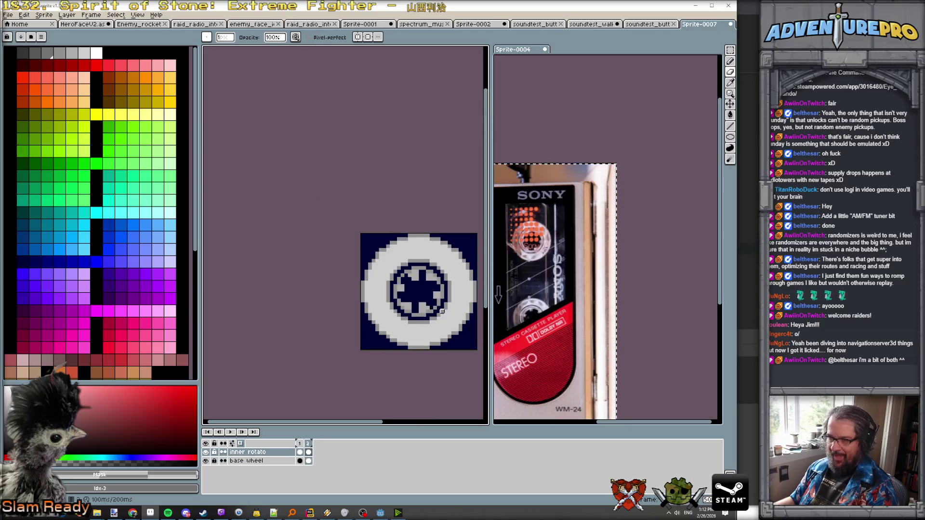
scroll(374, 384, "up", 2)
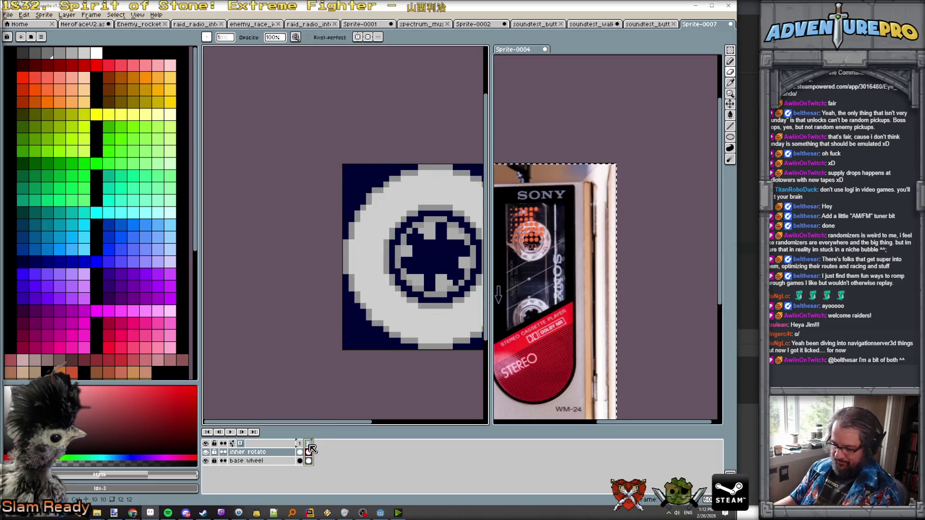
key("alt+n")
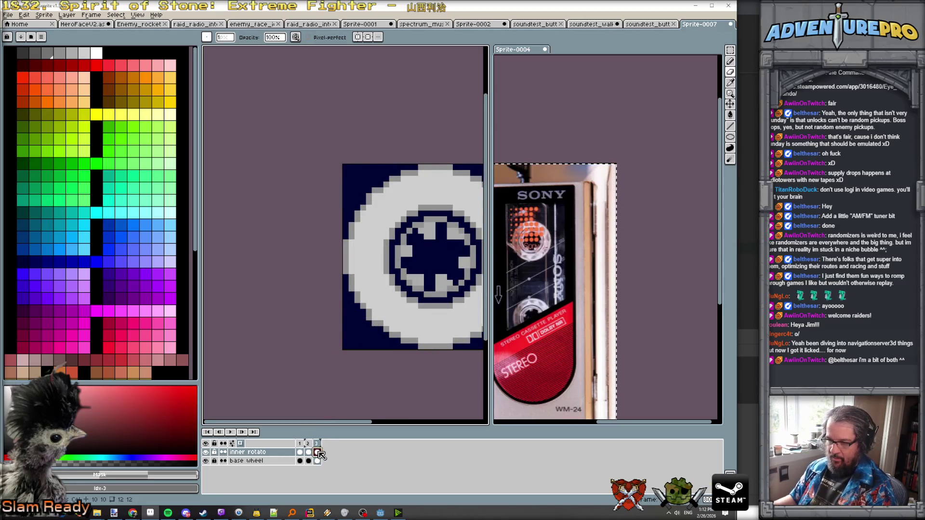
key("Delete")
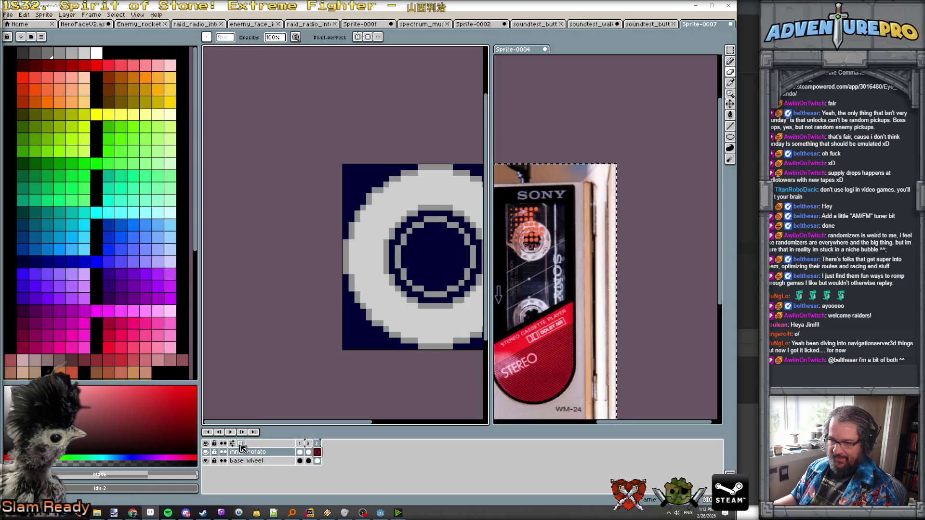
- Turn on onion skin to ghost frame 2 and pick the wheel's grey as the drawing colour
left_click(240, 444)
left_click(224, 443)
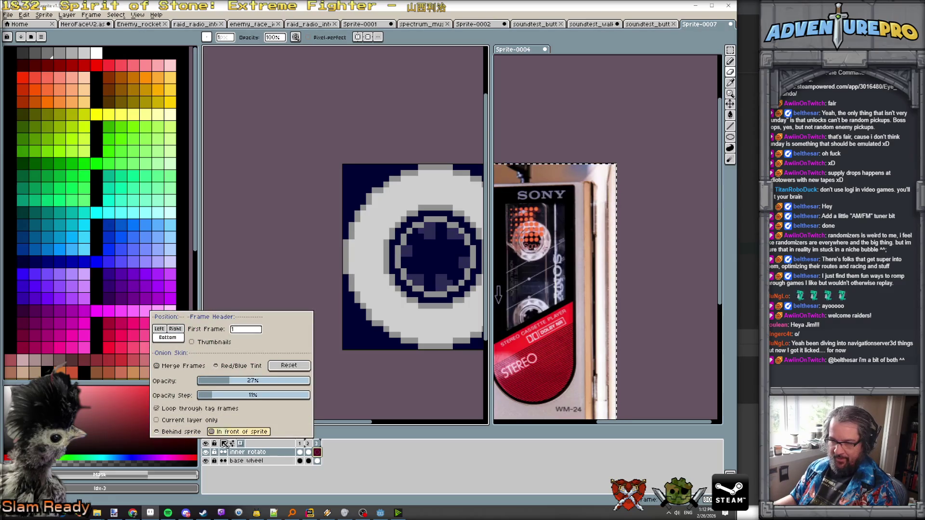
left_click(362, 457)
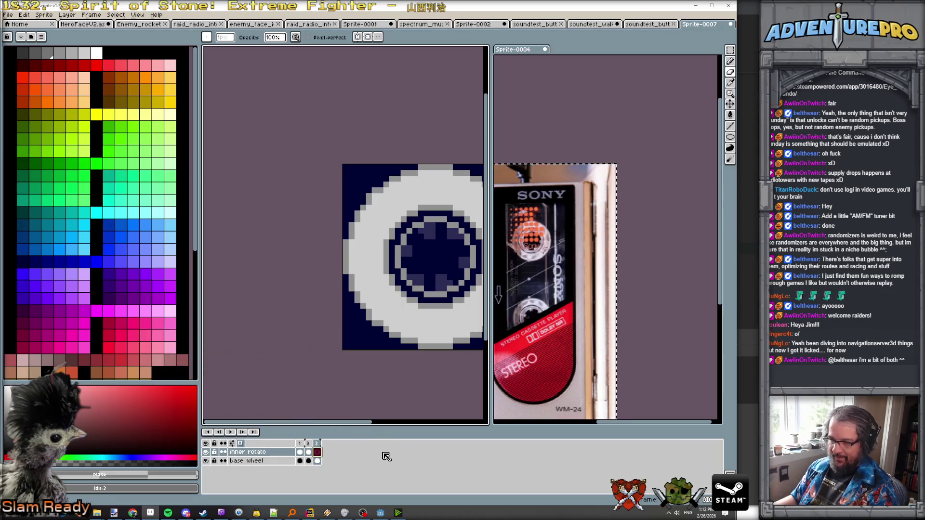
scroll(463, 161, "up", 1)
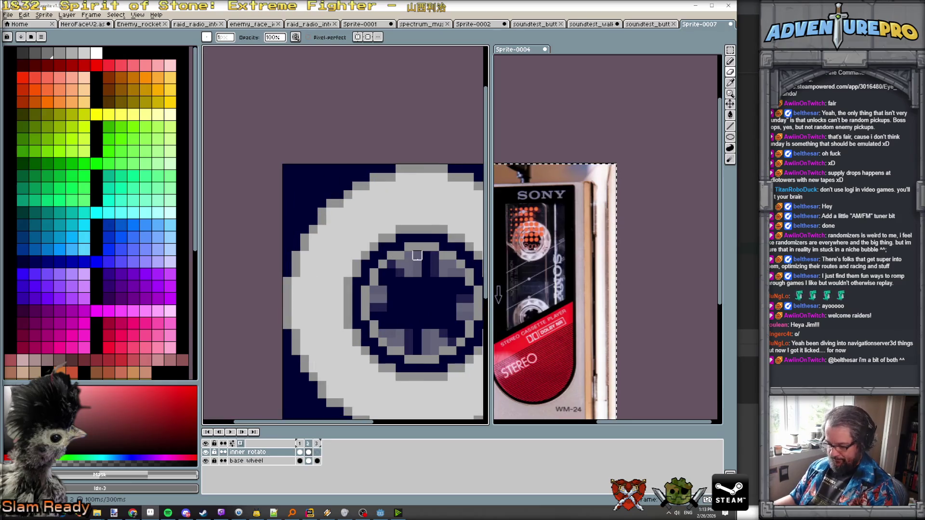
left_click(421, 265, "alt")
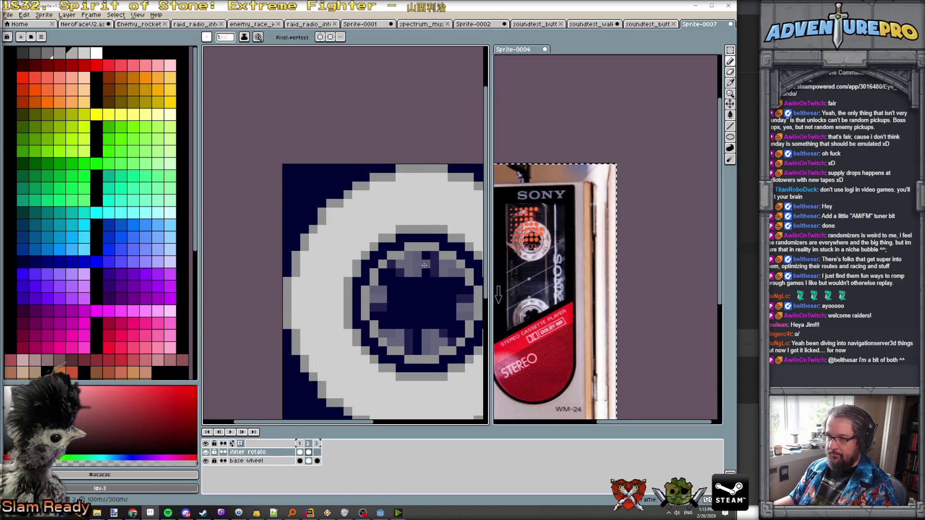
- Pencil rotated grey spoke pixels around the hub on frame 3
scroll(424, 265, "up", 1)
left_click_drag(427, 253, 427, 282)
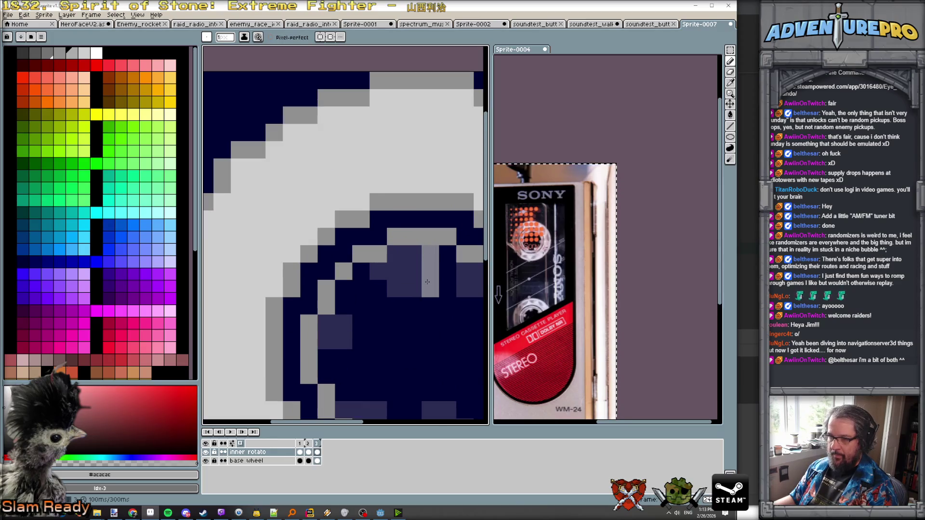
left_click(344, 306)
left_click_drag(440, 324, 320, 207)
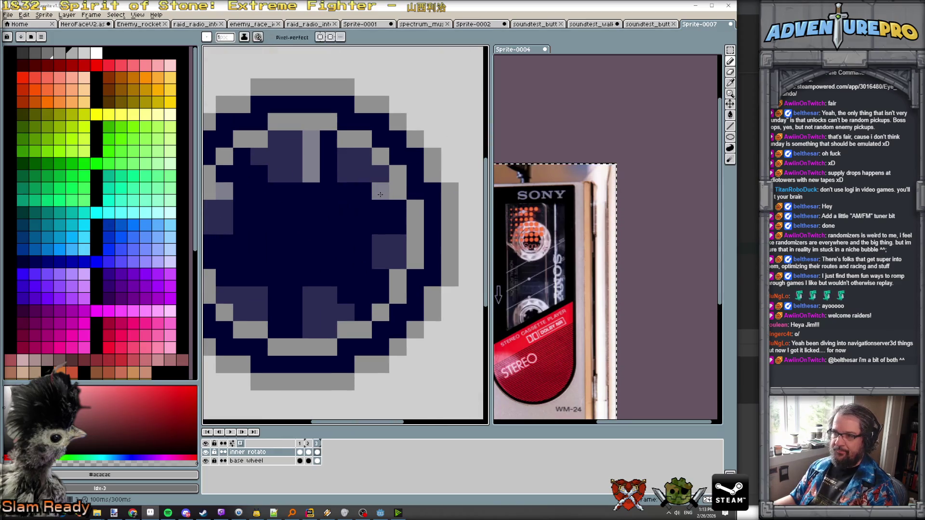
left_click(381, 278)
mouse_move(294, 329)
left_mouse_down()
mouse_move(300, 316)
mouse_move(349, 293)
left_mouse_up()
left_click(294, 295)
left_click(280, 293)
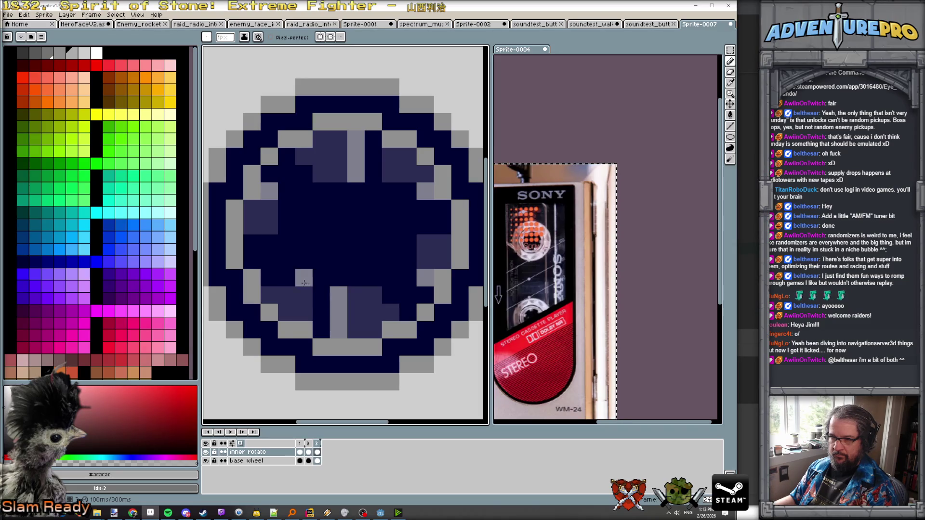
- Compare against neighbouring frames, then extend the top and bottom spokes in grey
key("Left")
key("Left")
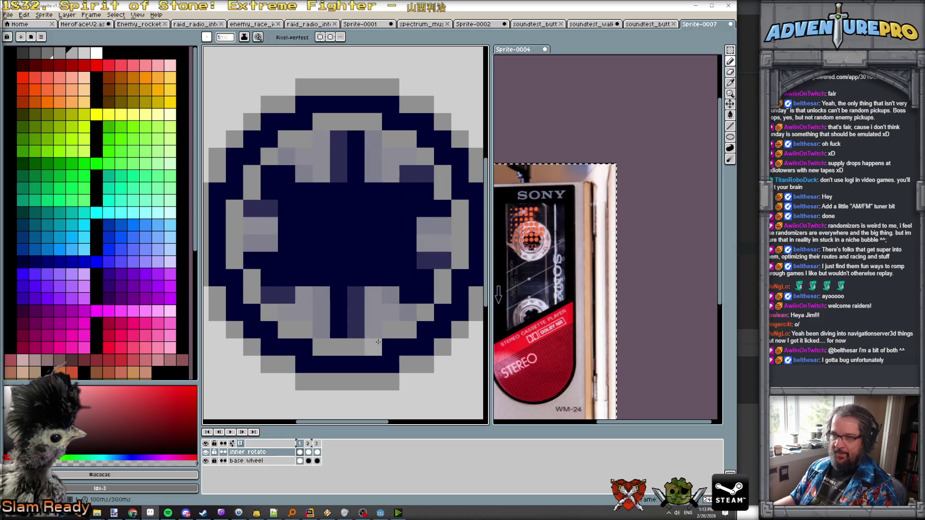
key("Right")
key("Right")
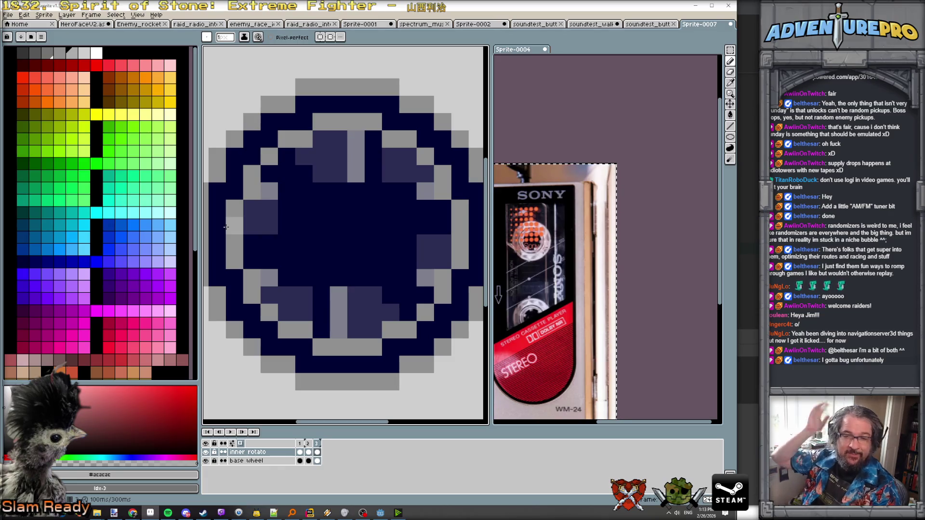
key("Right")
key("Right")
key("Left")
key("Left")
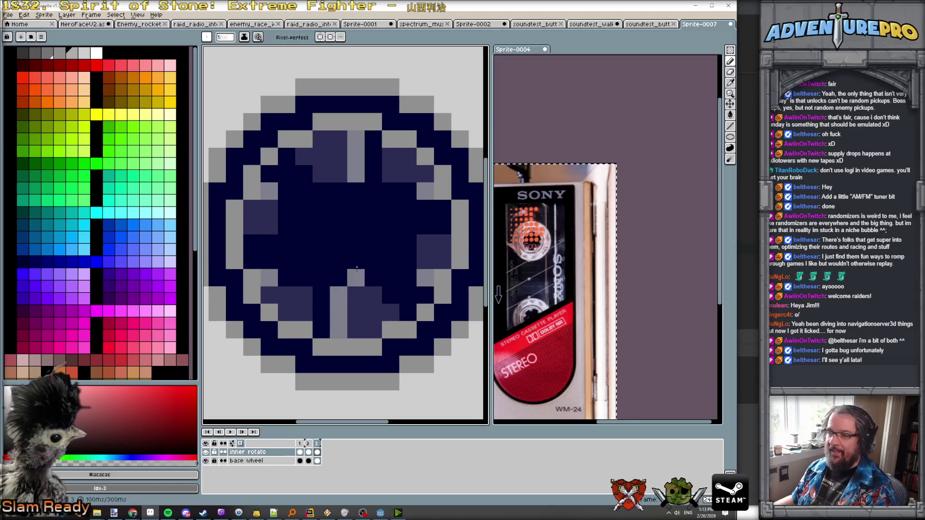
key("Right")
key("Right")
left_click_drag(332, 168, 338, 137)
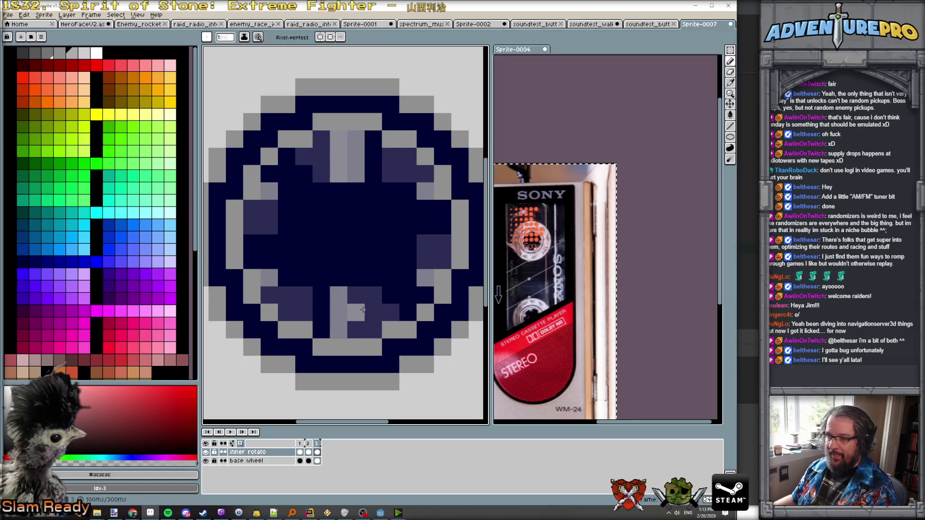
left_click_drag(356, 289, 359, 323)
left_click(375, 351)
key("Right")
- Compare frames 2 and 3, then paint light-grey spoke pixels below, left and right of the hub
key("Left")
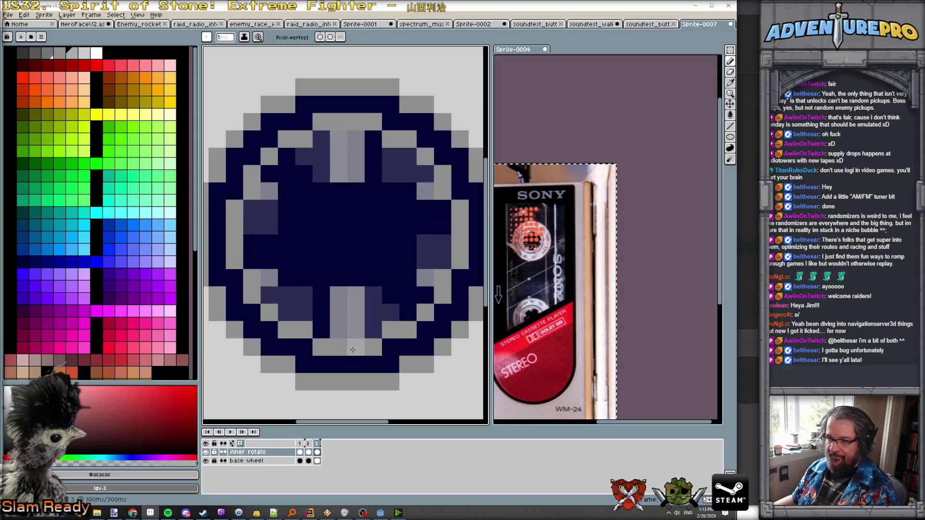
key("Left")
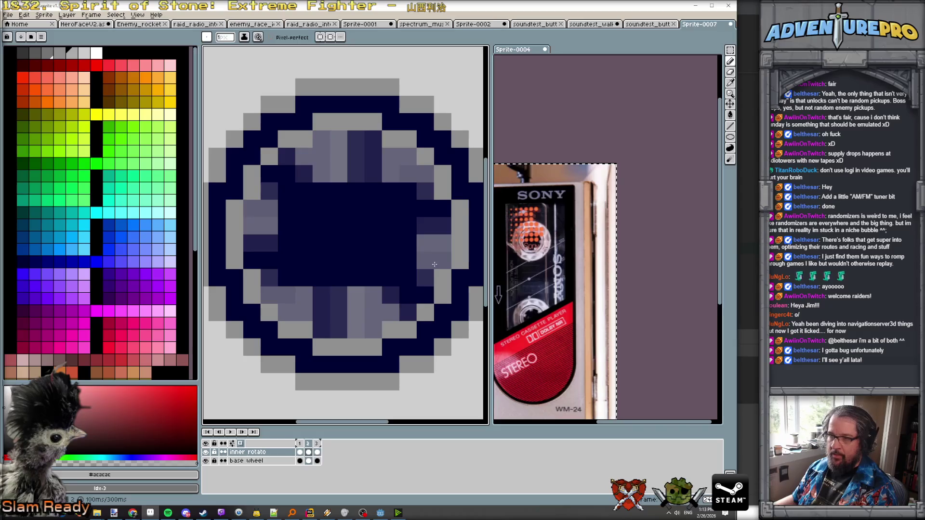
key("Right")
key("Left")
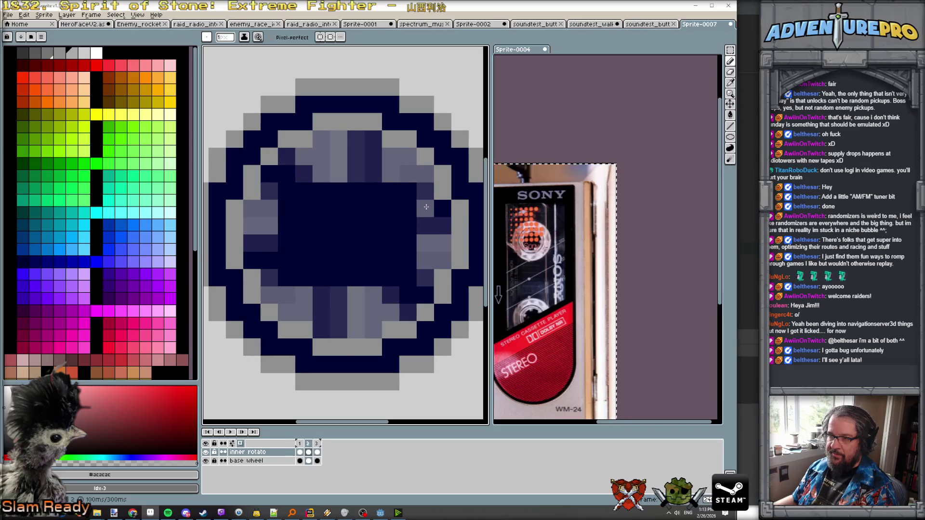
key("Right")
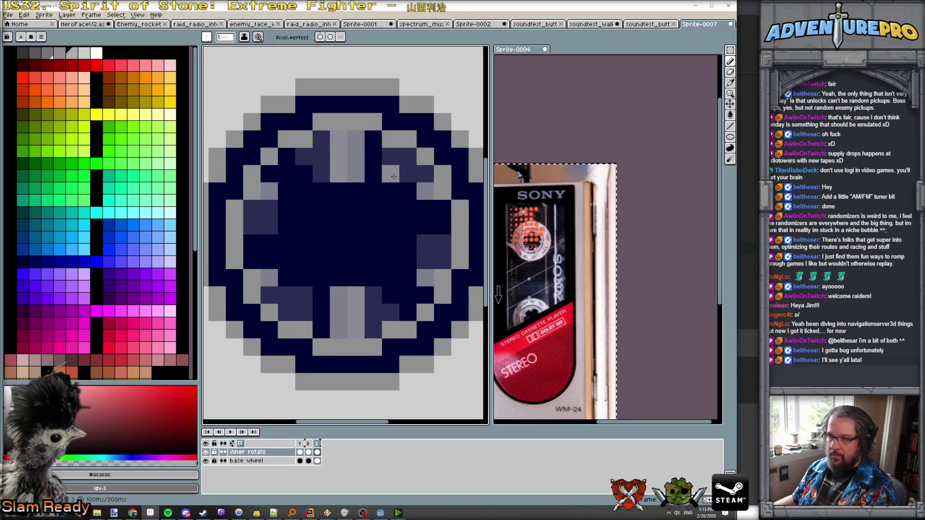
key("Left")
key("Right")
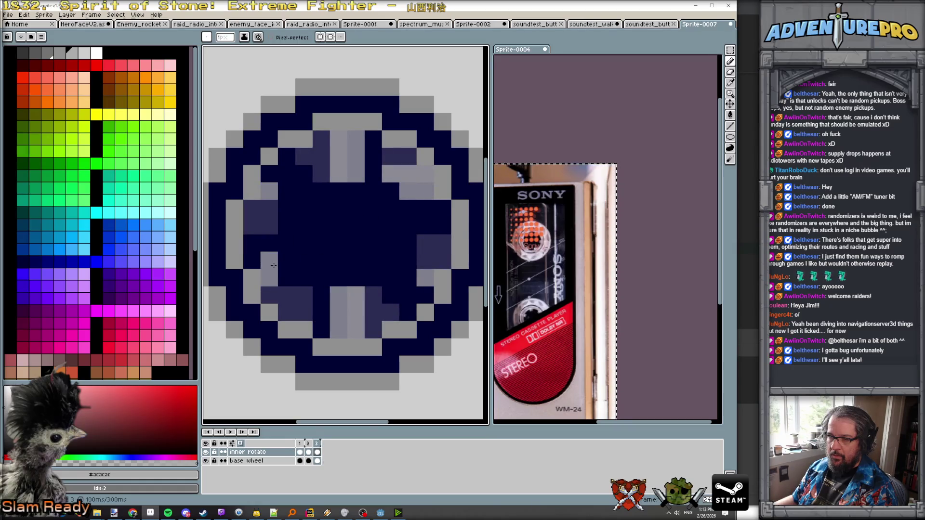
left_click_drag(274, 291, 304, 293)
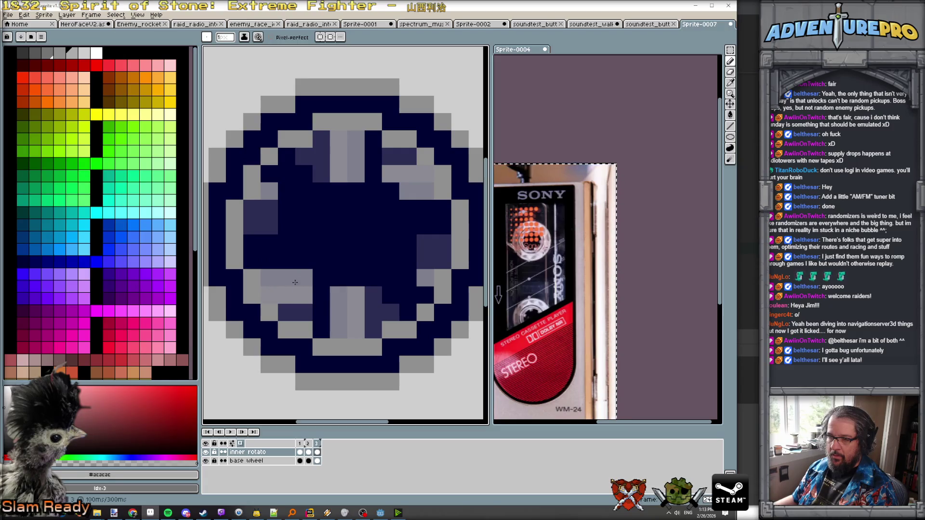
left_click(252, 208)
left_click(269, 208)
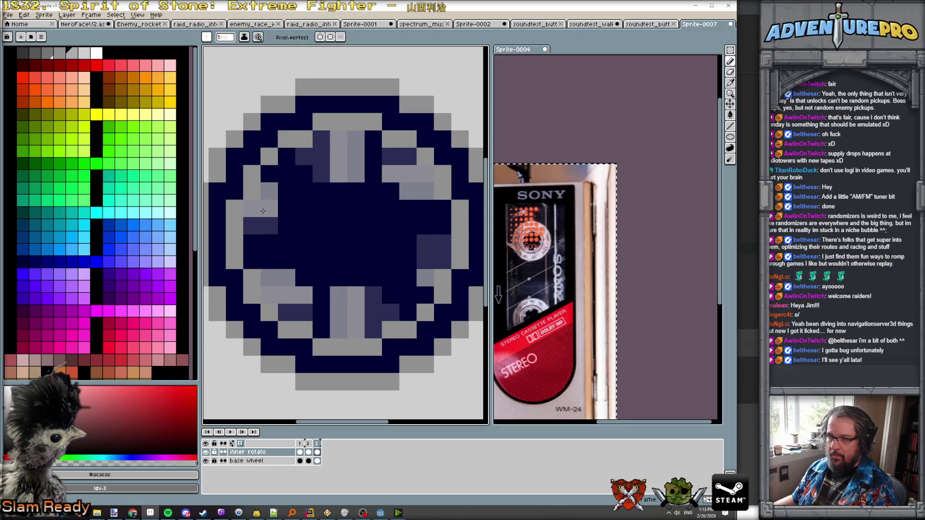
left_click(443, 261)
left_click_drag(442, 243, 426, 243)
- Preview the rotation and trim the right spoke back with navy
key("Return")
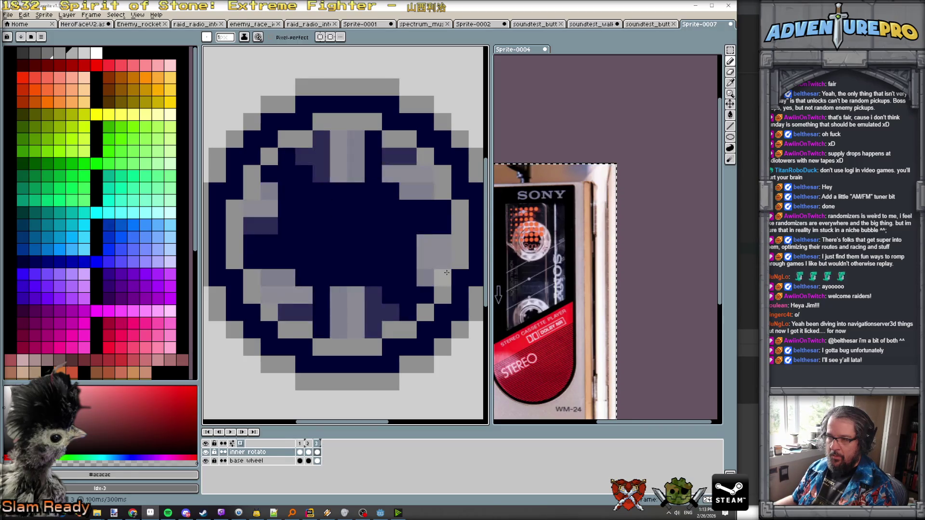
left_click(408, 243, "alt")
left_click_drag(425, 243, 443, 243)
left_click(426, 260)
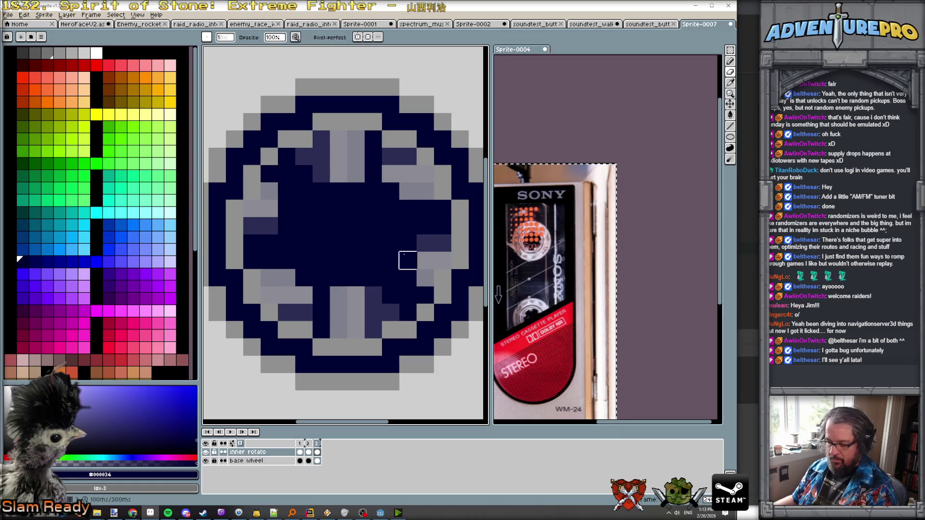
left_click(424, 273, "alt")
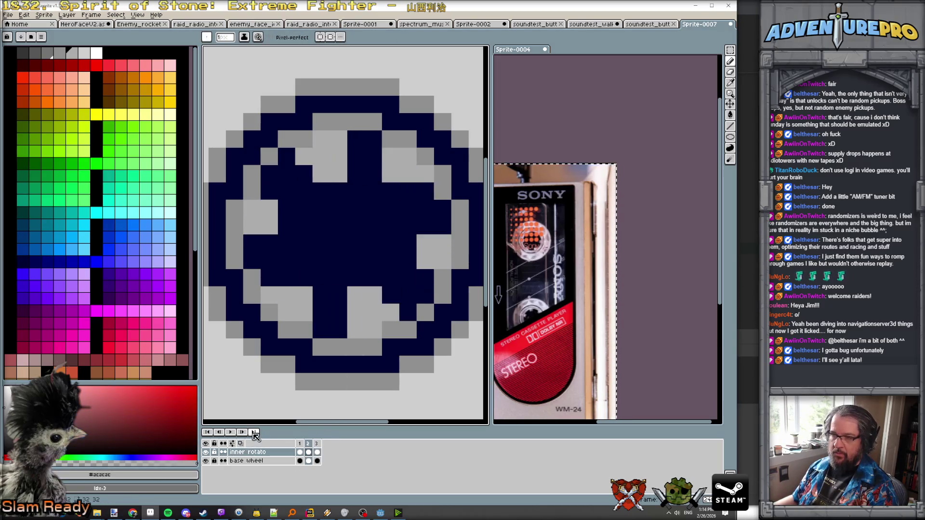
key("Return")
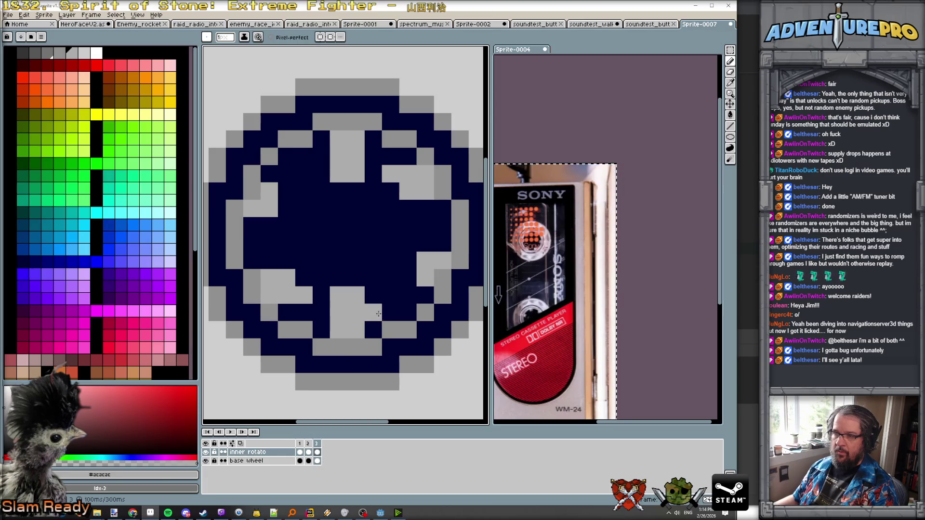
- Add light-grey pixels to the top and bottom spokes and recheck against frame 2
left_click(321, 329)
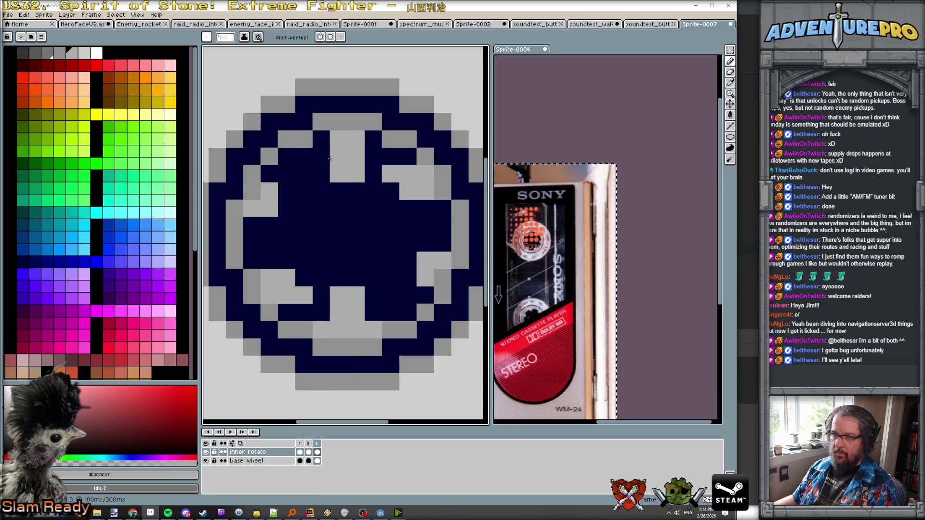
left_click(321, 139)
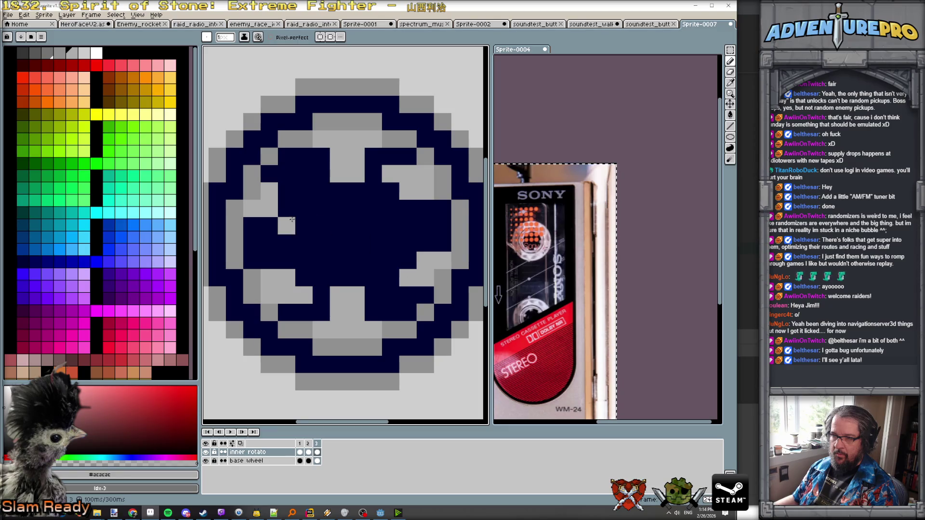
key("comma")
key("period")
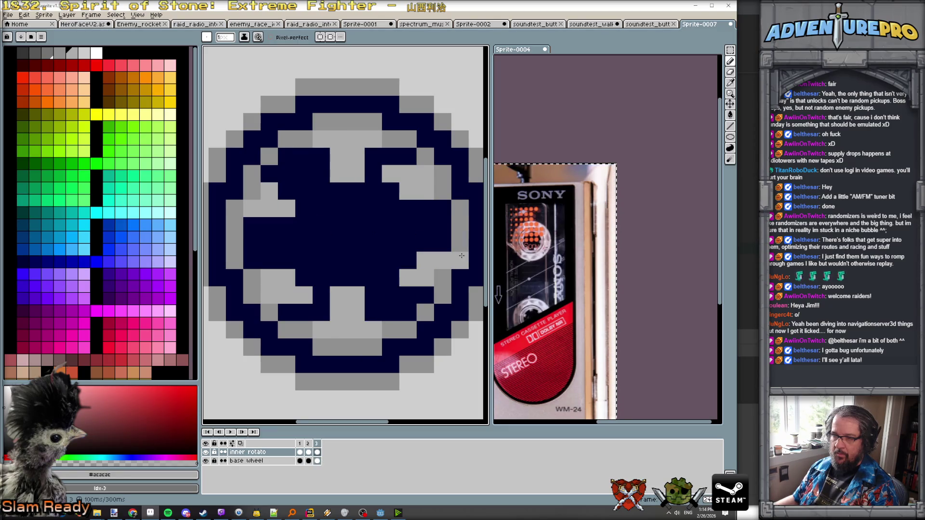
scroll(448, 279, "down", 5)
scroll(443, 293, "up", 4)
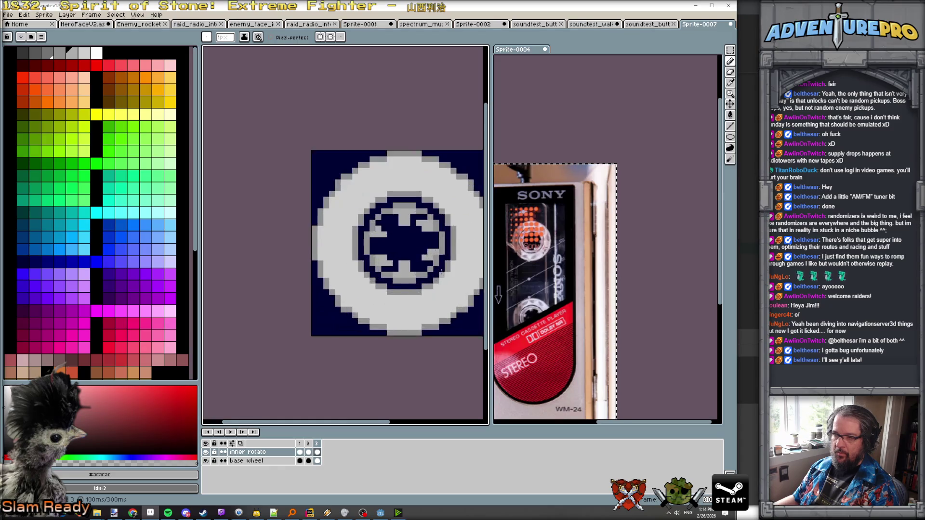
- Flip through the frames to check the rotation, then duplicate frame 3 as frame 4
key("period")
key("period")
key("period")
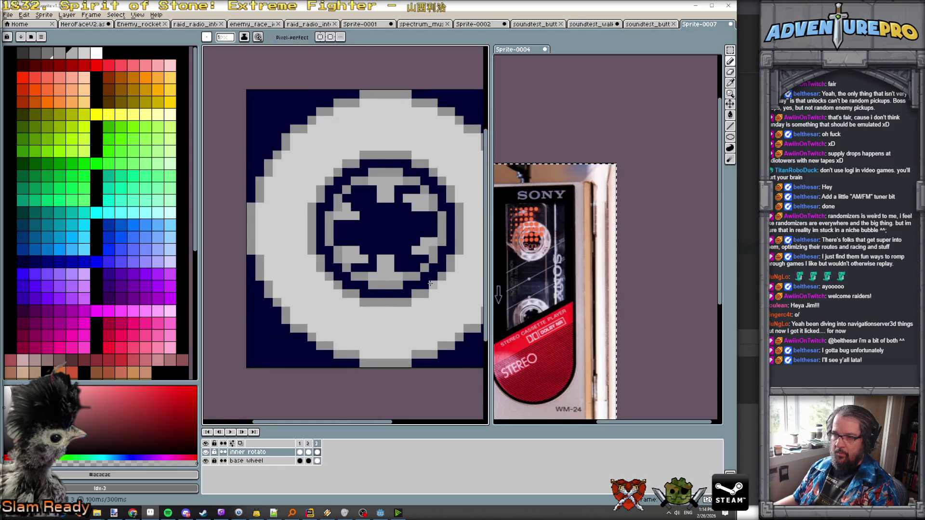
key("period")
key("period")
key("period")
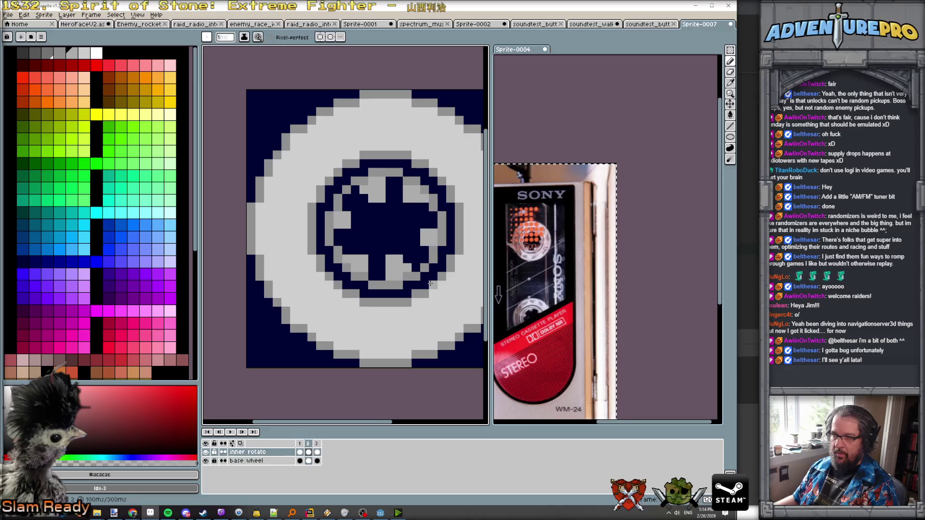
key("comma")
key("comma")
key("period")
key("period")
key("period")
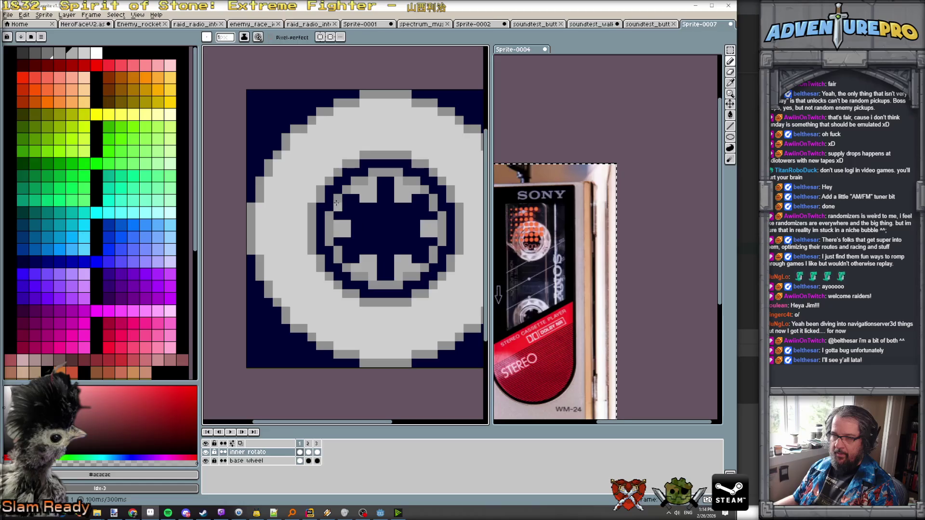
scroll(347, 197, "up", 1)
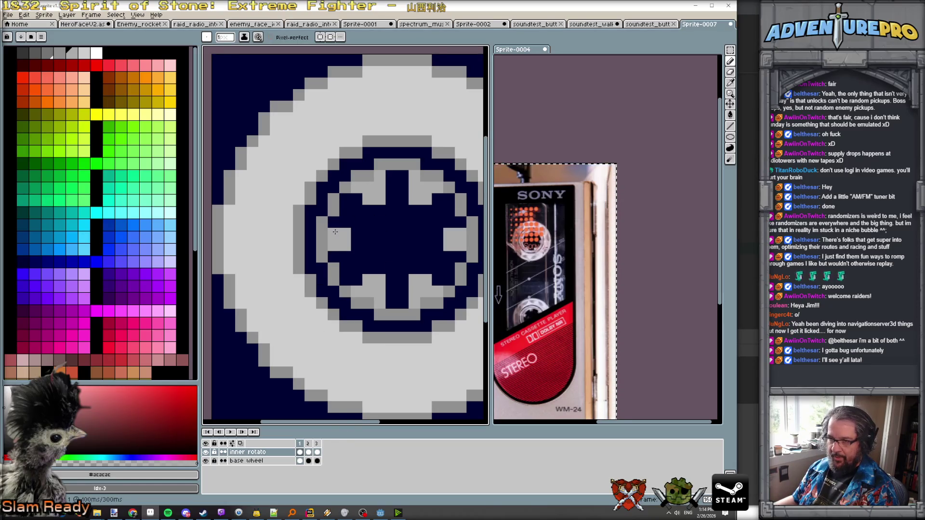
key("Right")
key("Right")
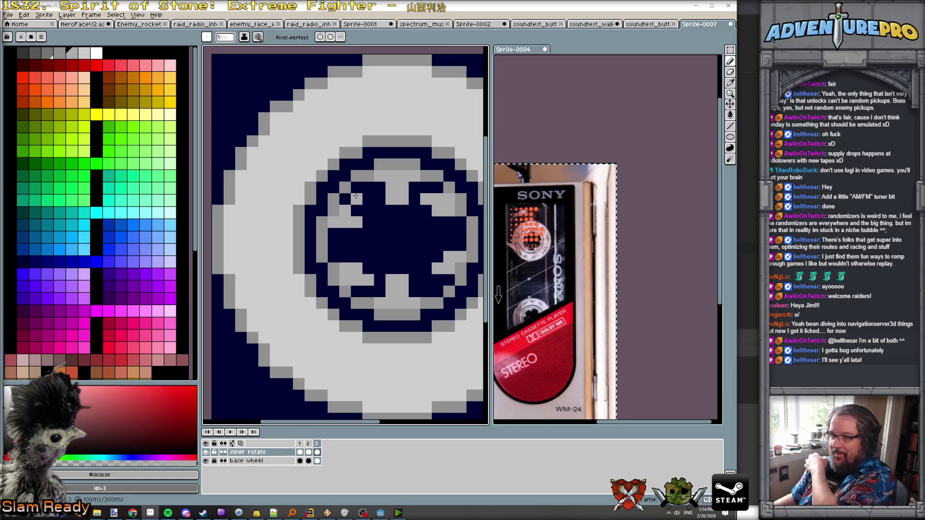
key("alt+n")
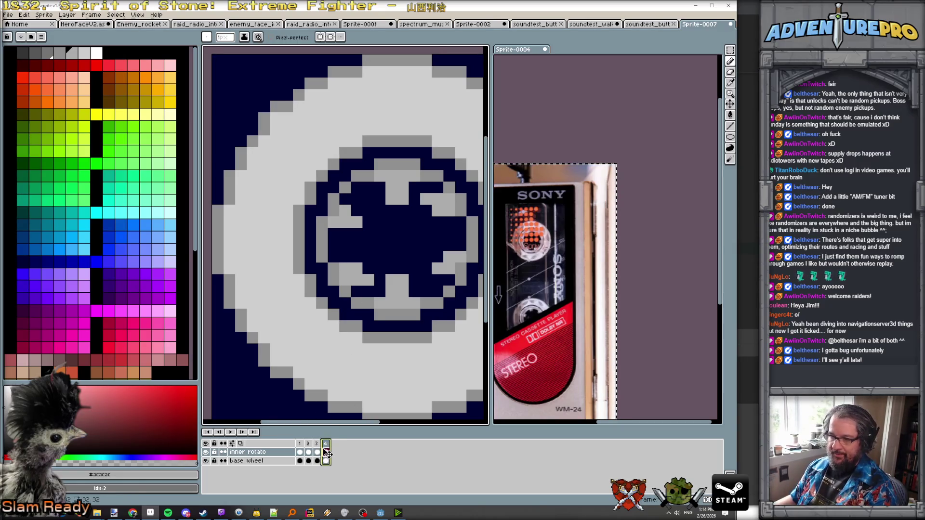
- Clear frame 4's copied inner spokes and, with onion skin on, paint new light-grey spokes at the upper right
left_click(328, 452)
key("Delete")
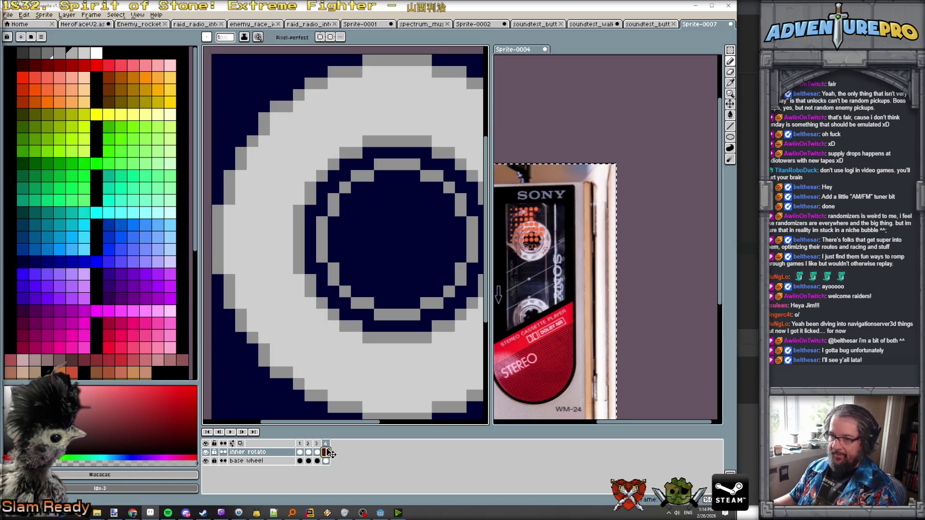
left_click(240, 444)
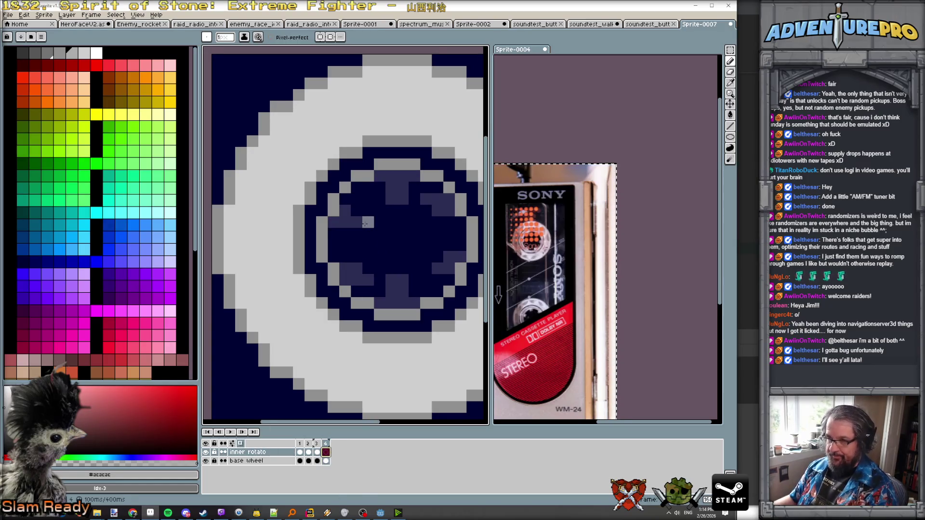
left_click(356, 198)
left_click_drag(350, 210, 364, 217)
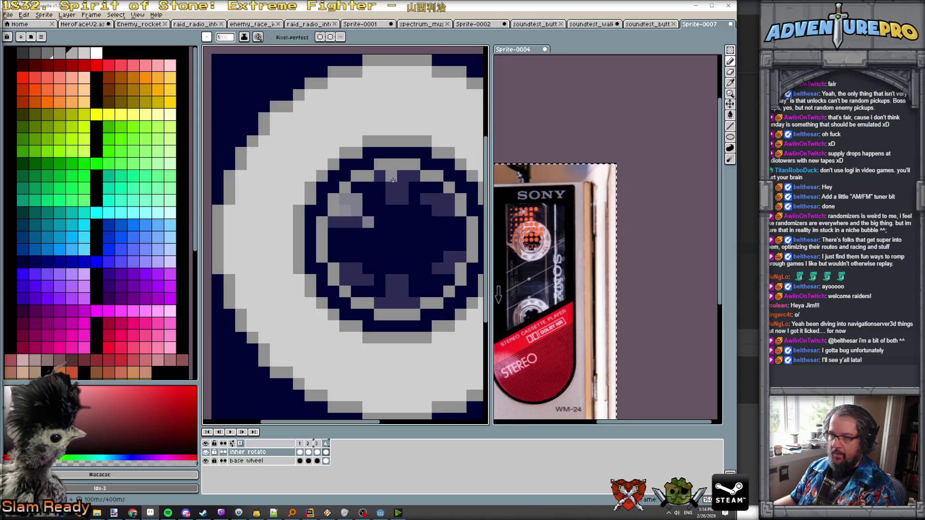
mouse_move(392, 183)
left_mouse_down()
mouse_move(391, 199)
mouse_move(414, 188)
left_mouse_up()
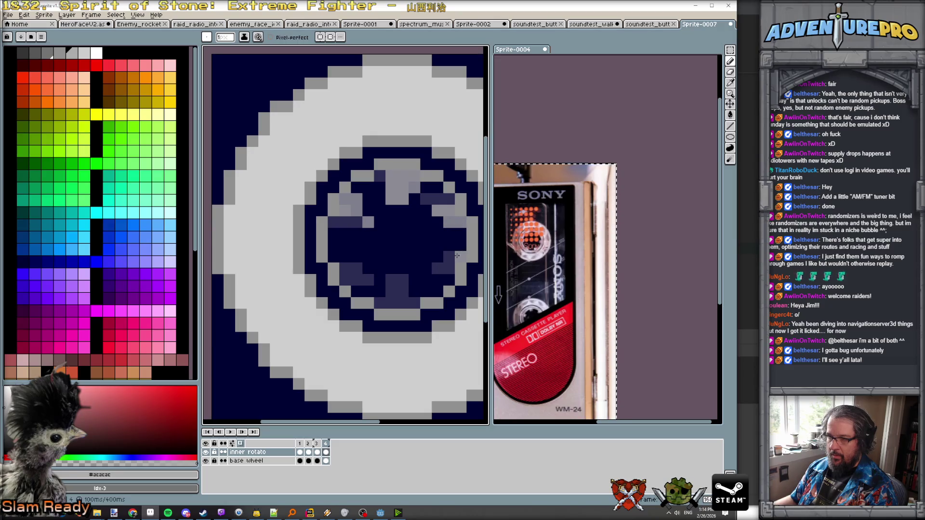
- Compare with frame 3 and add grey spoke pixels at the lower right
key("Left")
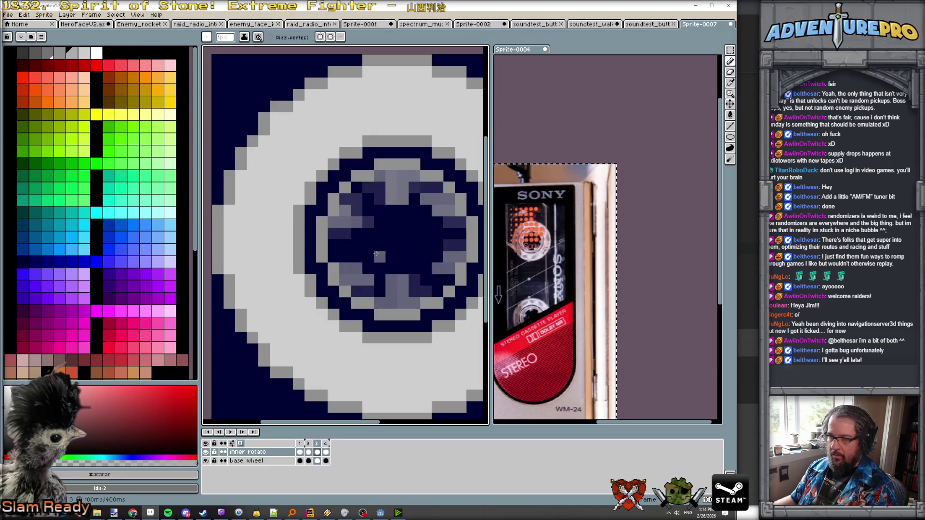
key("Right")
key("Left")
key("Right")
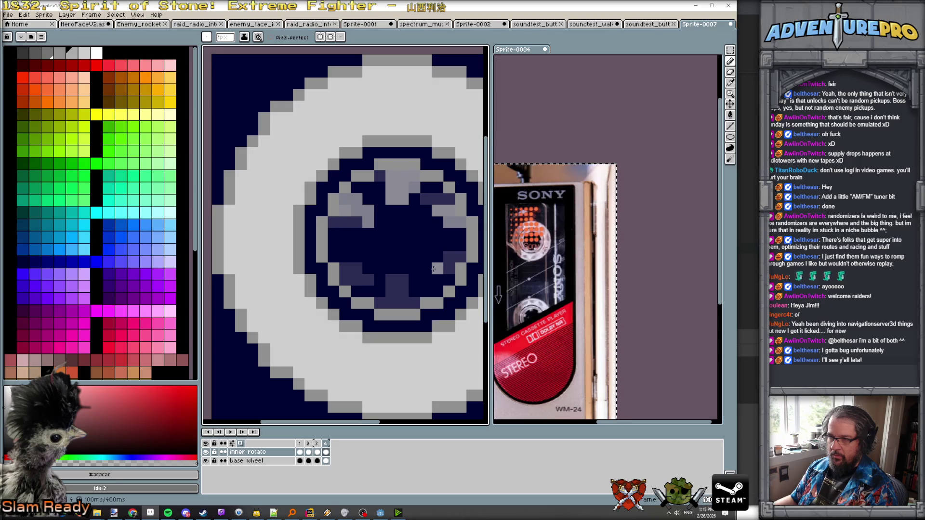
left_click_drag(426, 280, 449, 280)
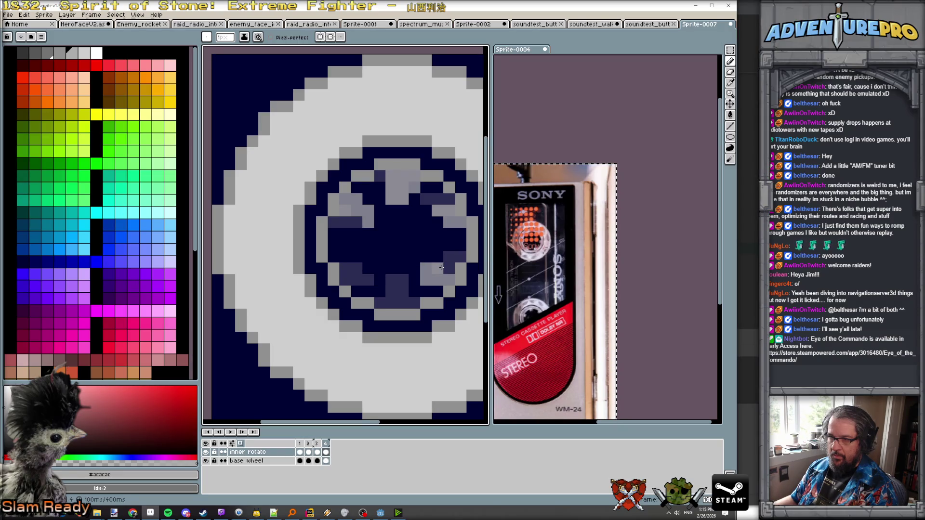
left_click_drag(446, 278, 456, 254)
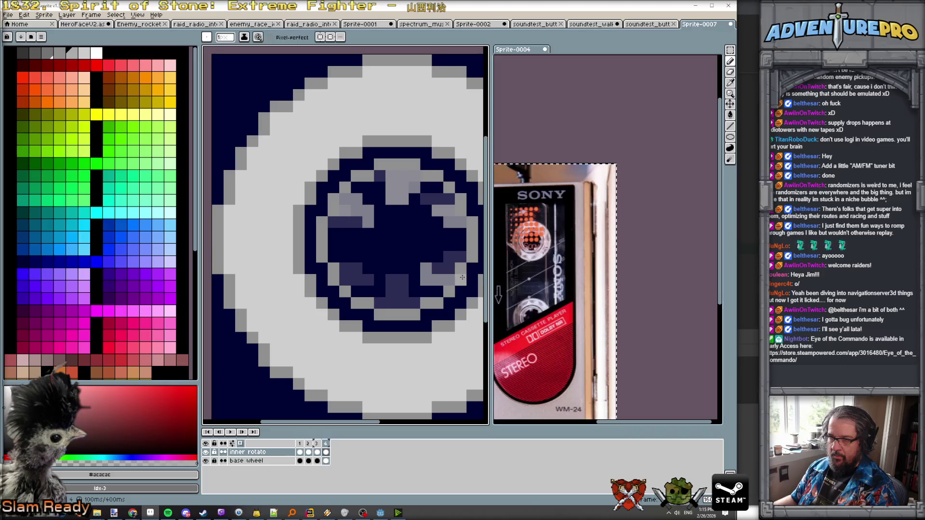
key("comma")
key("comma")
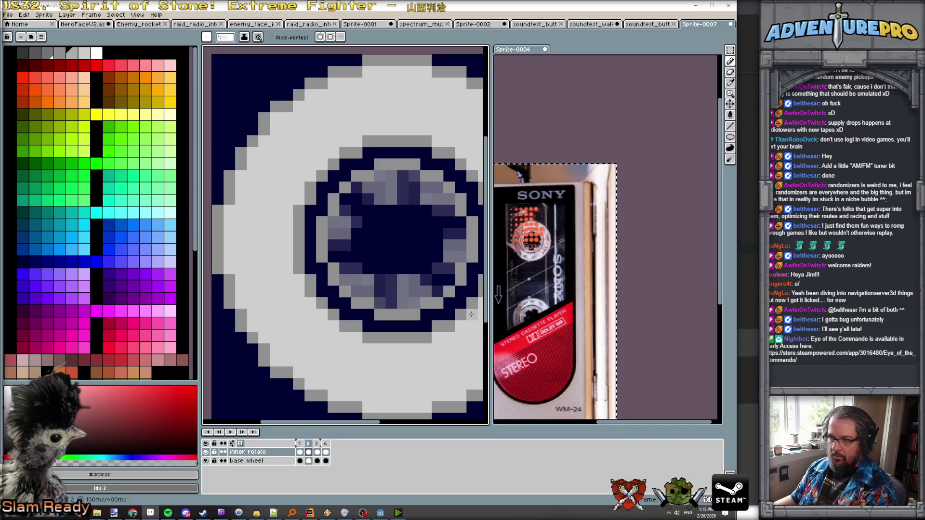
key("comma")
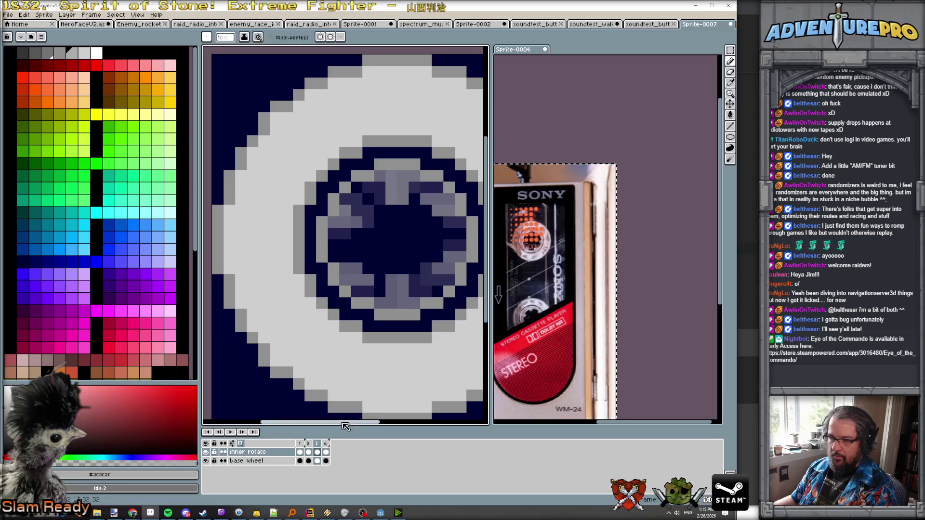
left_click(242, 433)
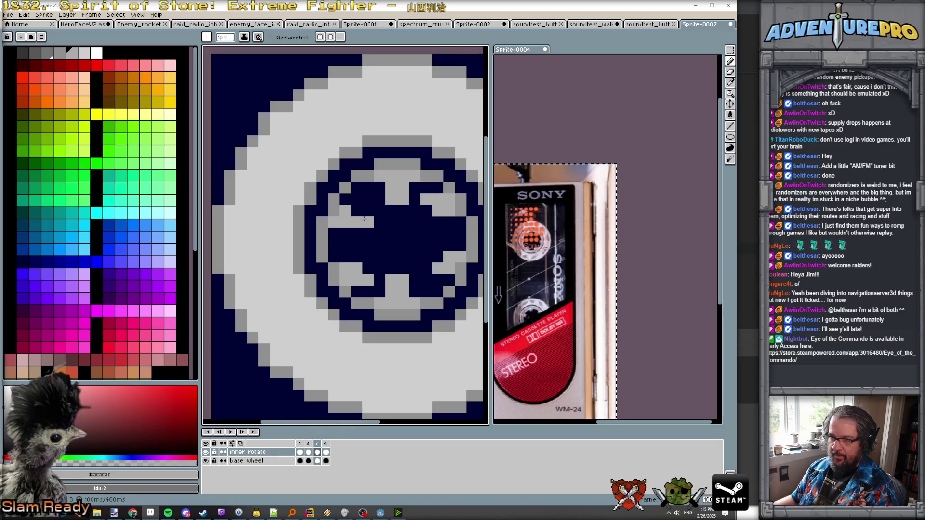